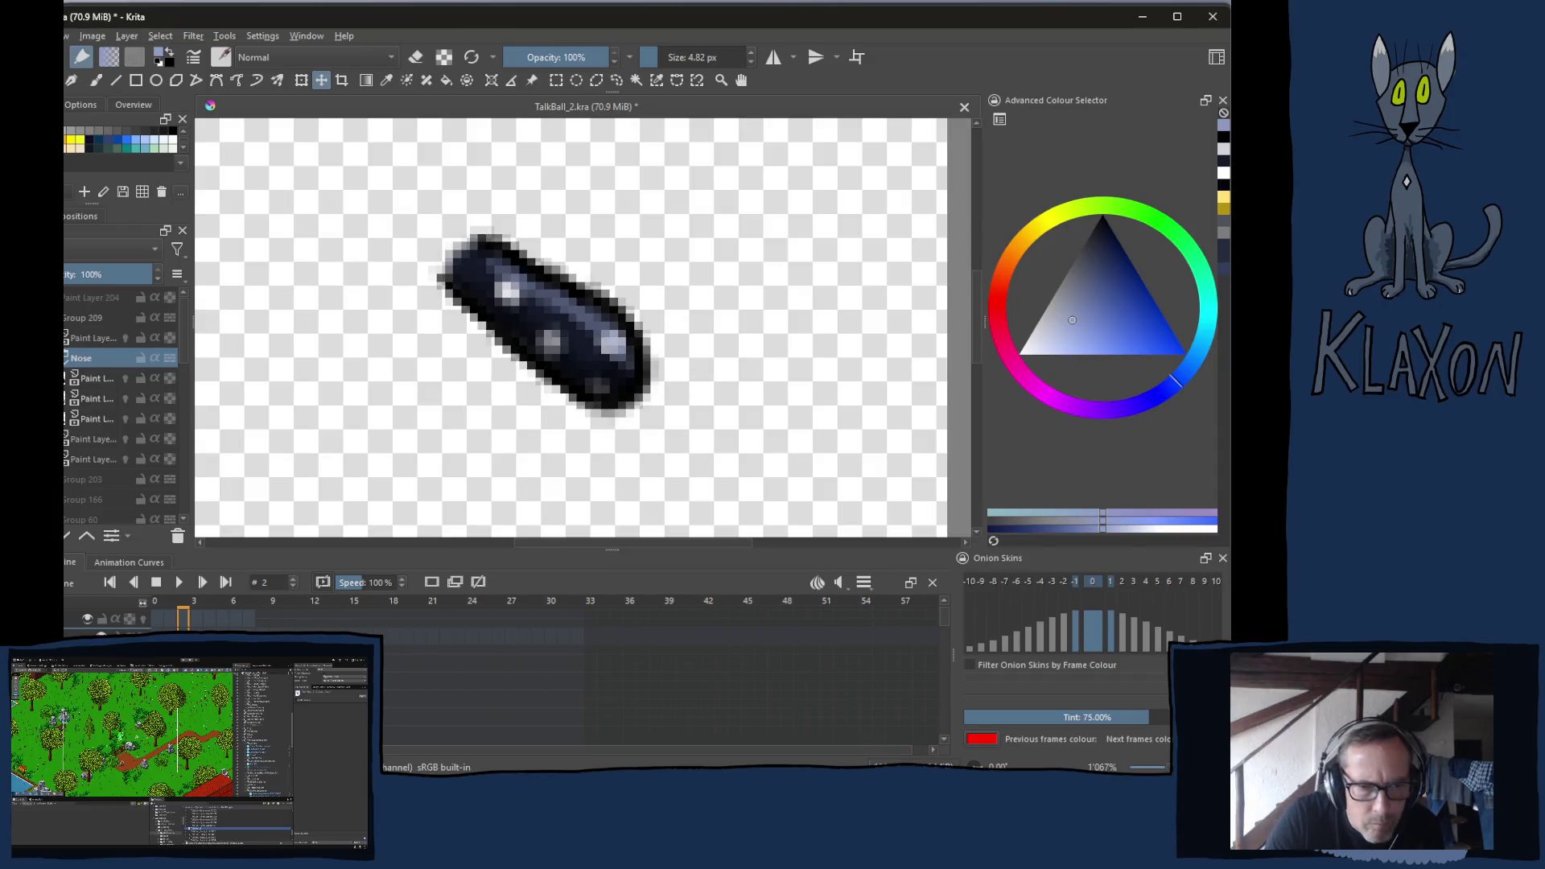
On frame 1, select the nose sketch Paint Layer and turn on its onion-skin bulb
{"action": "left_click", "coordinate": [172, 605]}
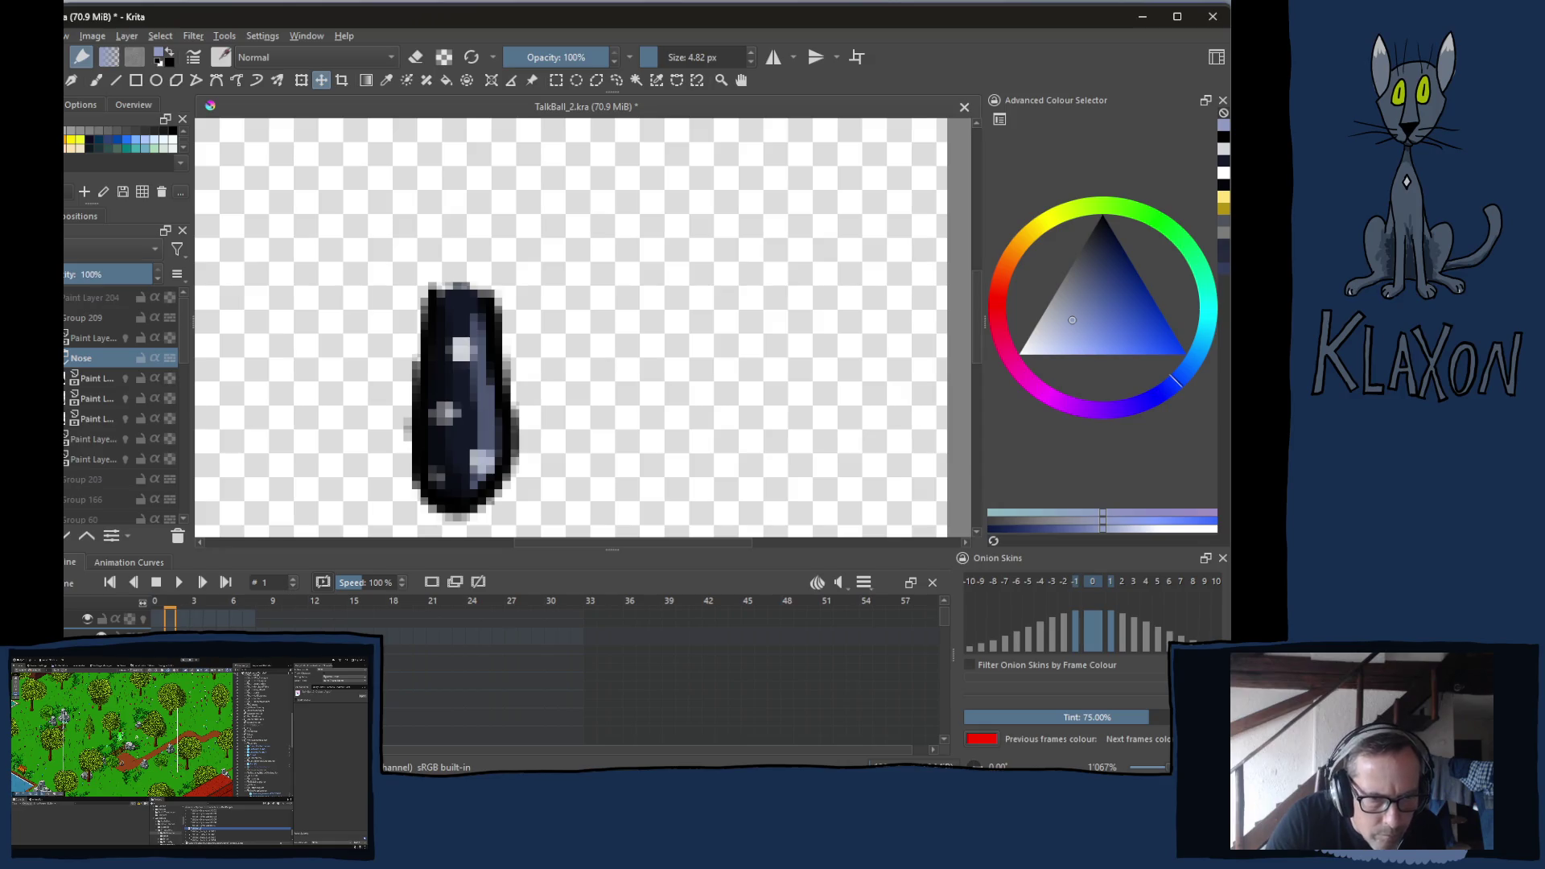
{"action": "left_click", "coordinate": [97, 378]}
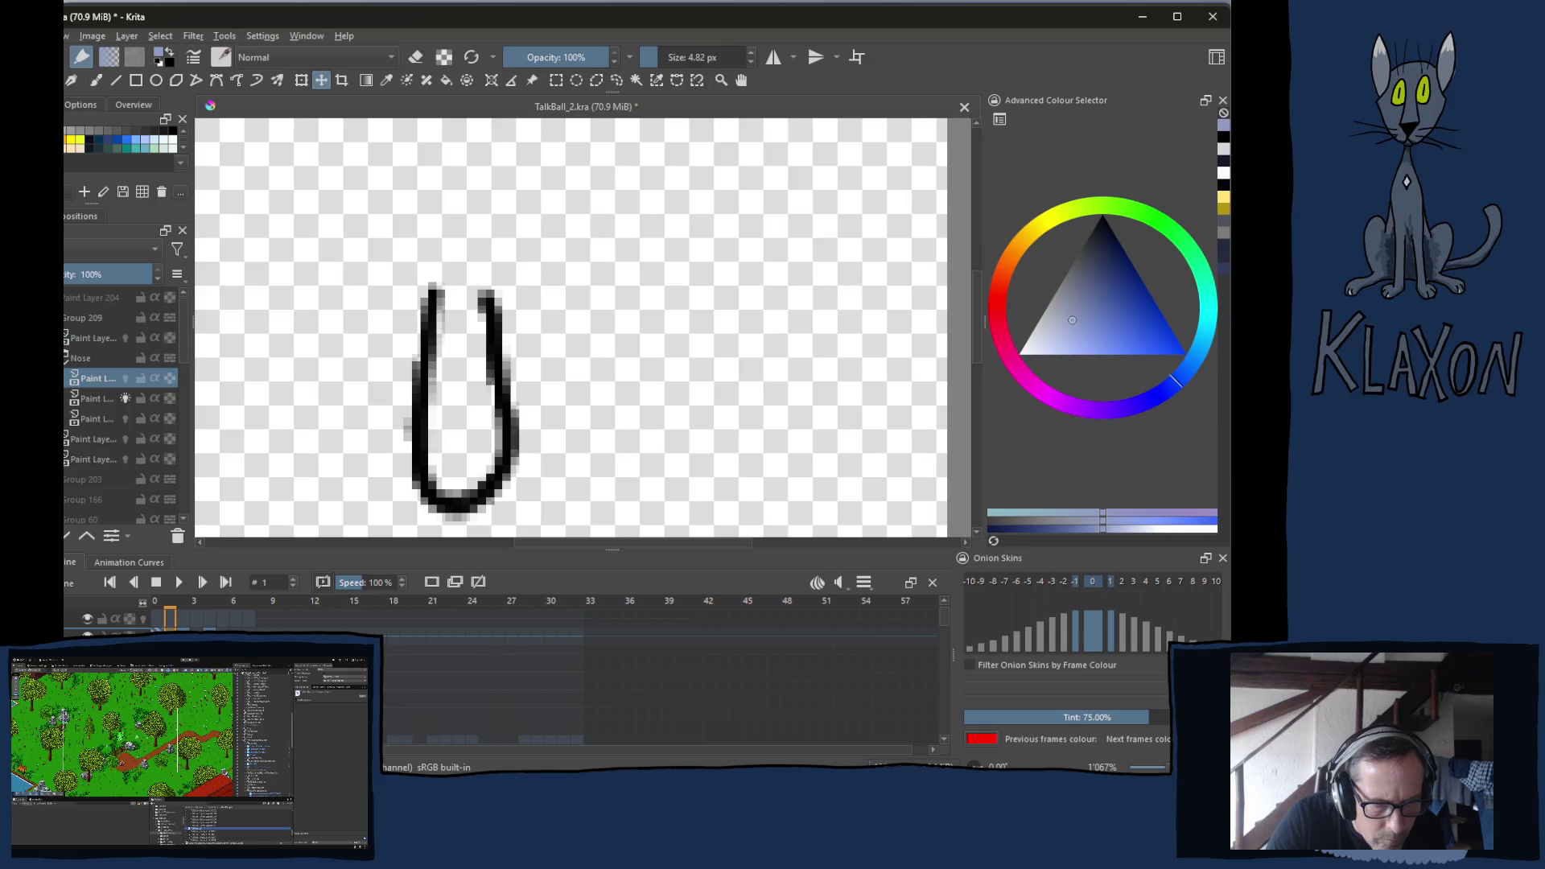
{"action": "left_click", "coordinate": [125, 378]}
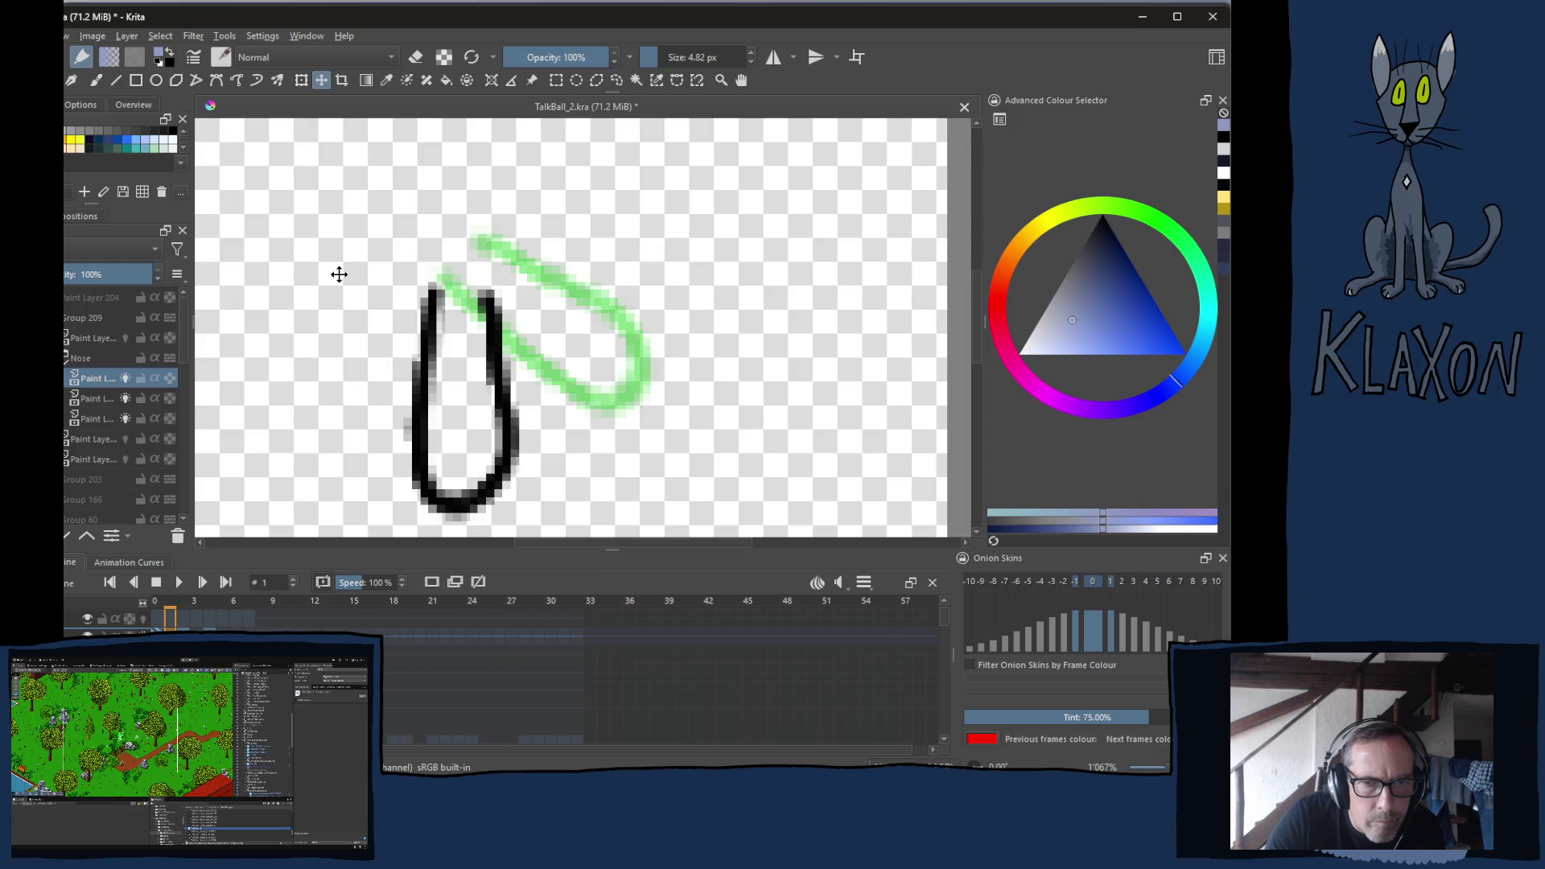
{"action": "left_click", "coordinate": [196, 627]}
{"action": "left_click", "coordinate": [174, 622]}
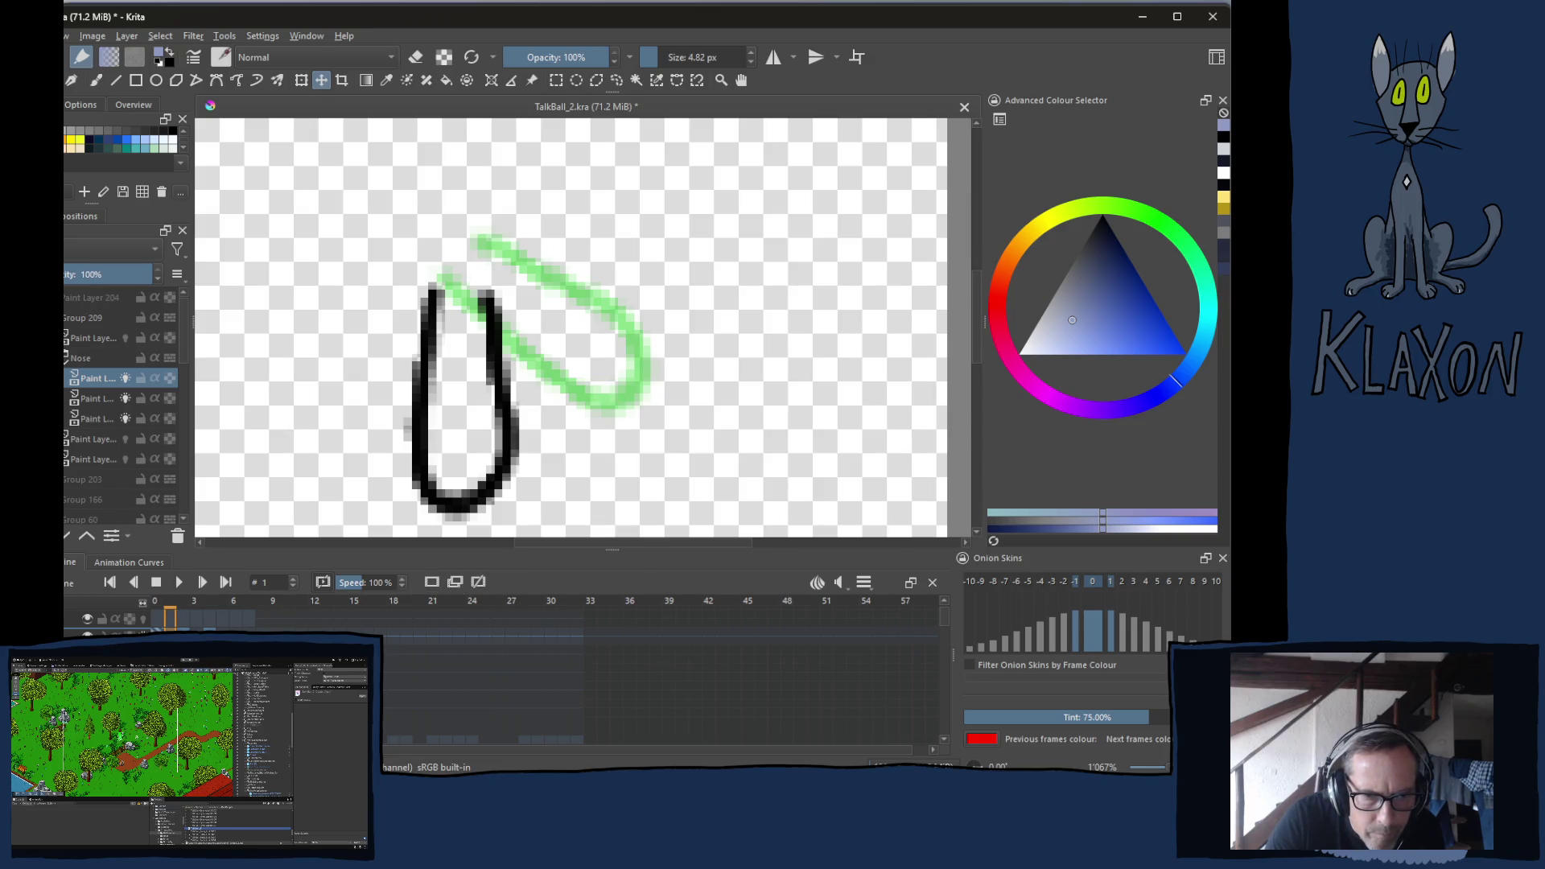
Enable onion skins in the timeline and compare frames 0, 1 and 3 against the ghosts
{"action": "left_click", "coordinate": [431, 582]}
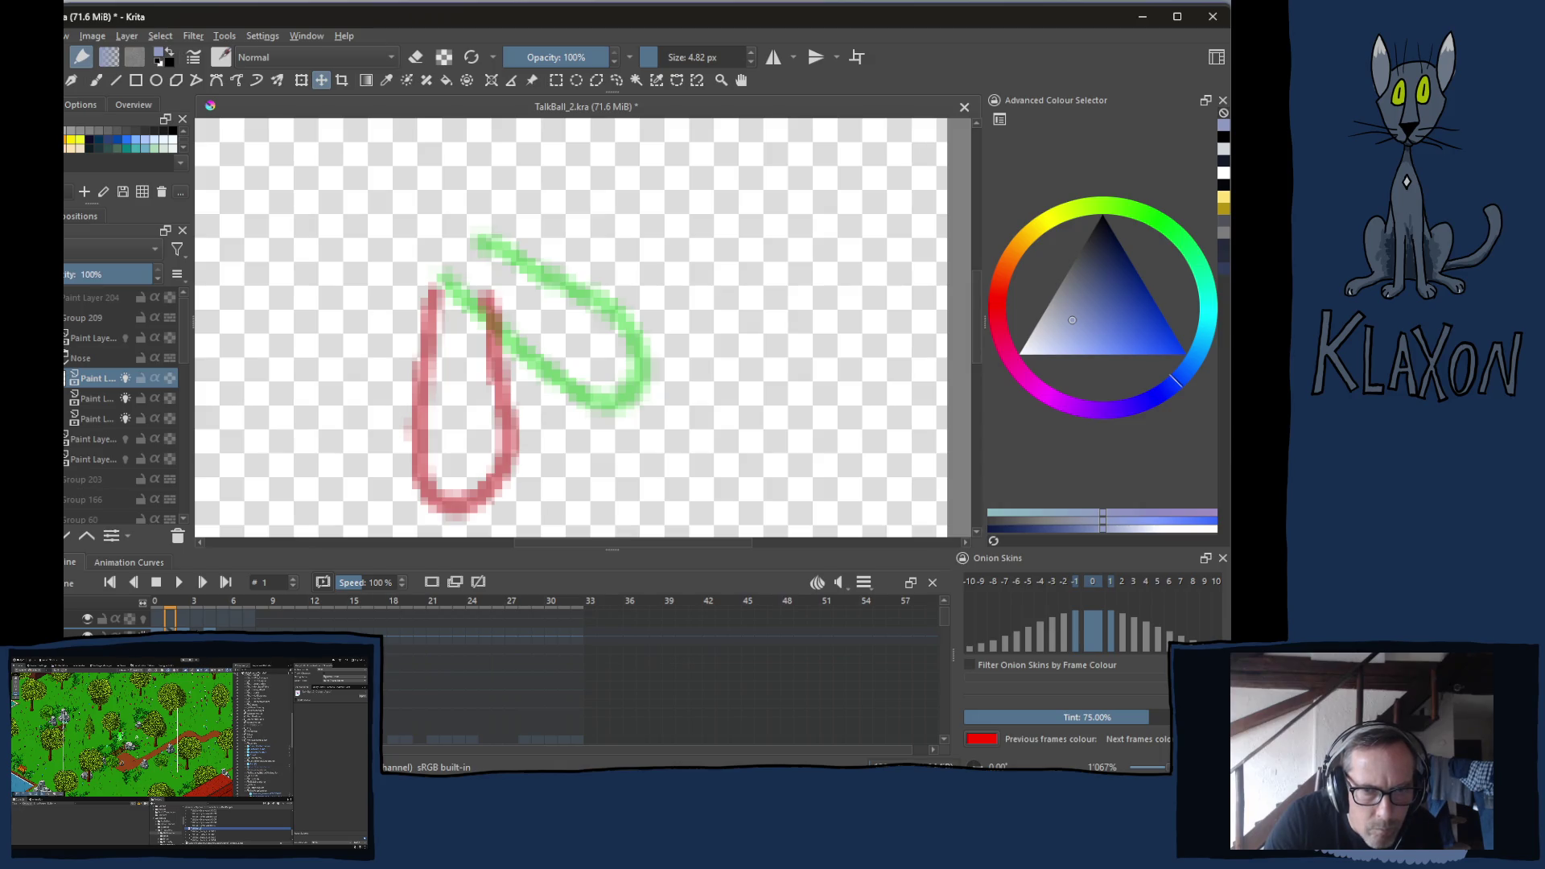
{"action": "left_click", "coordinate": [195, 618]}
{"action": "left_click", "coordinate": [157, 619]}
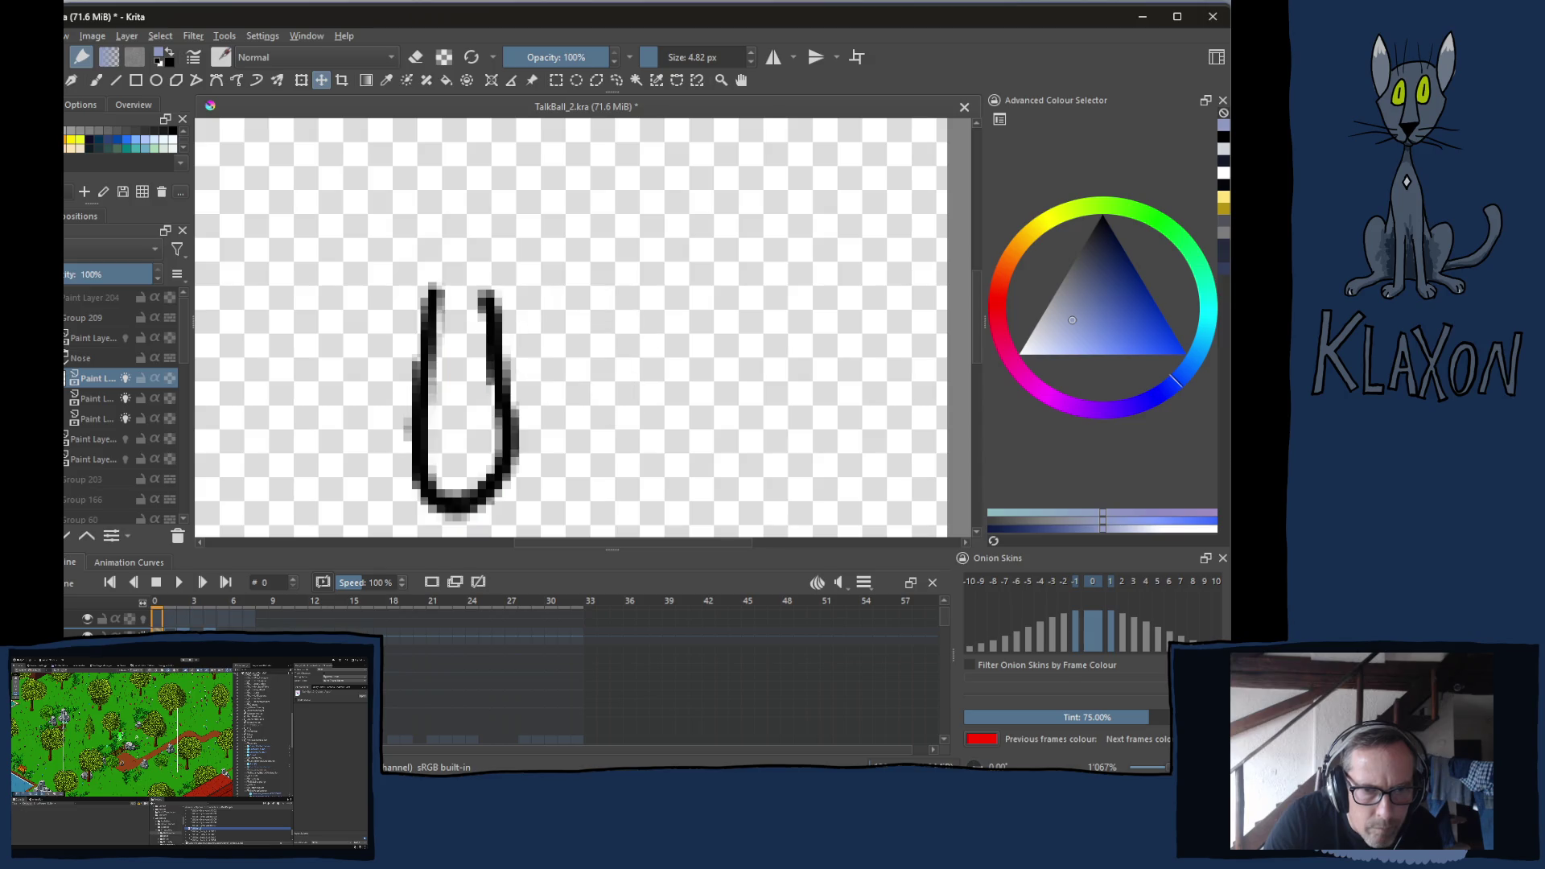
{"action": "left_click", "coordinate": [195, 618]}
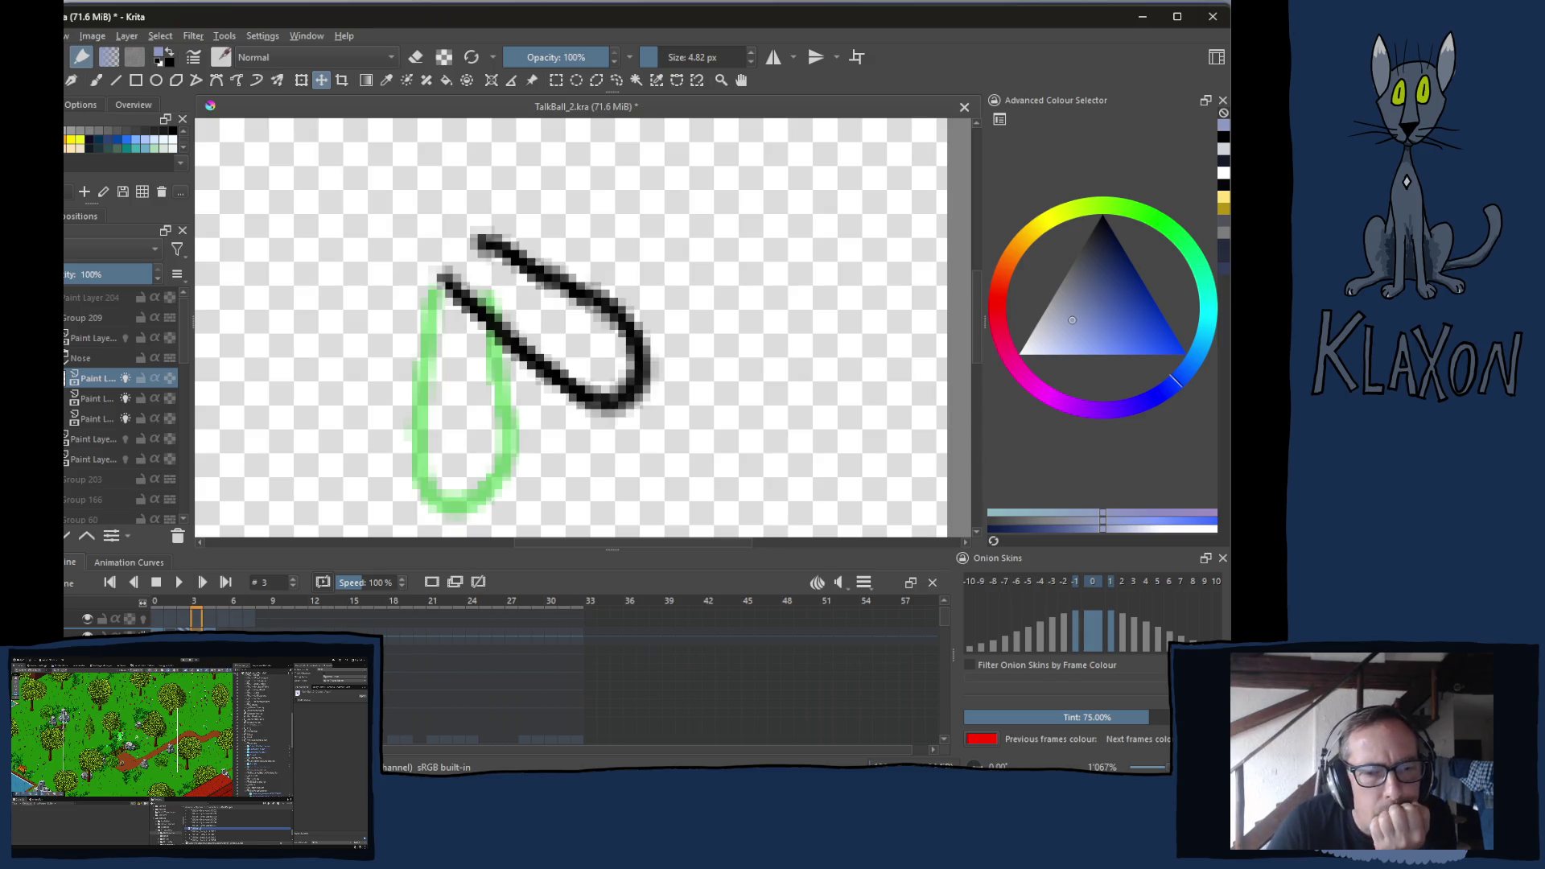
{"action": "left_click", "coordinate": [426, 594]}
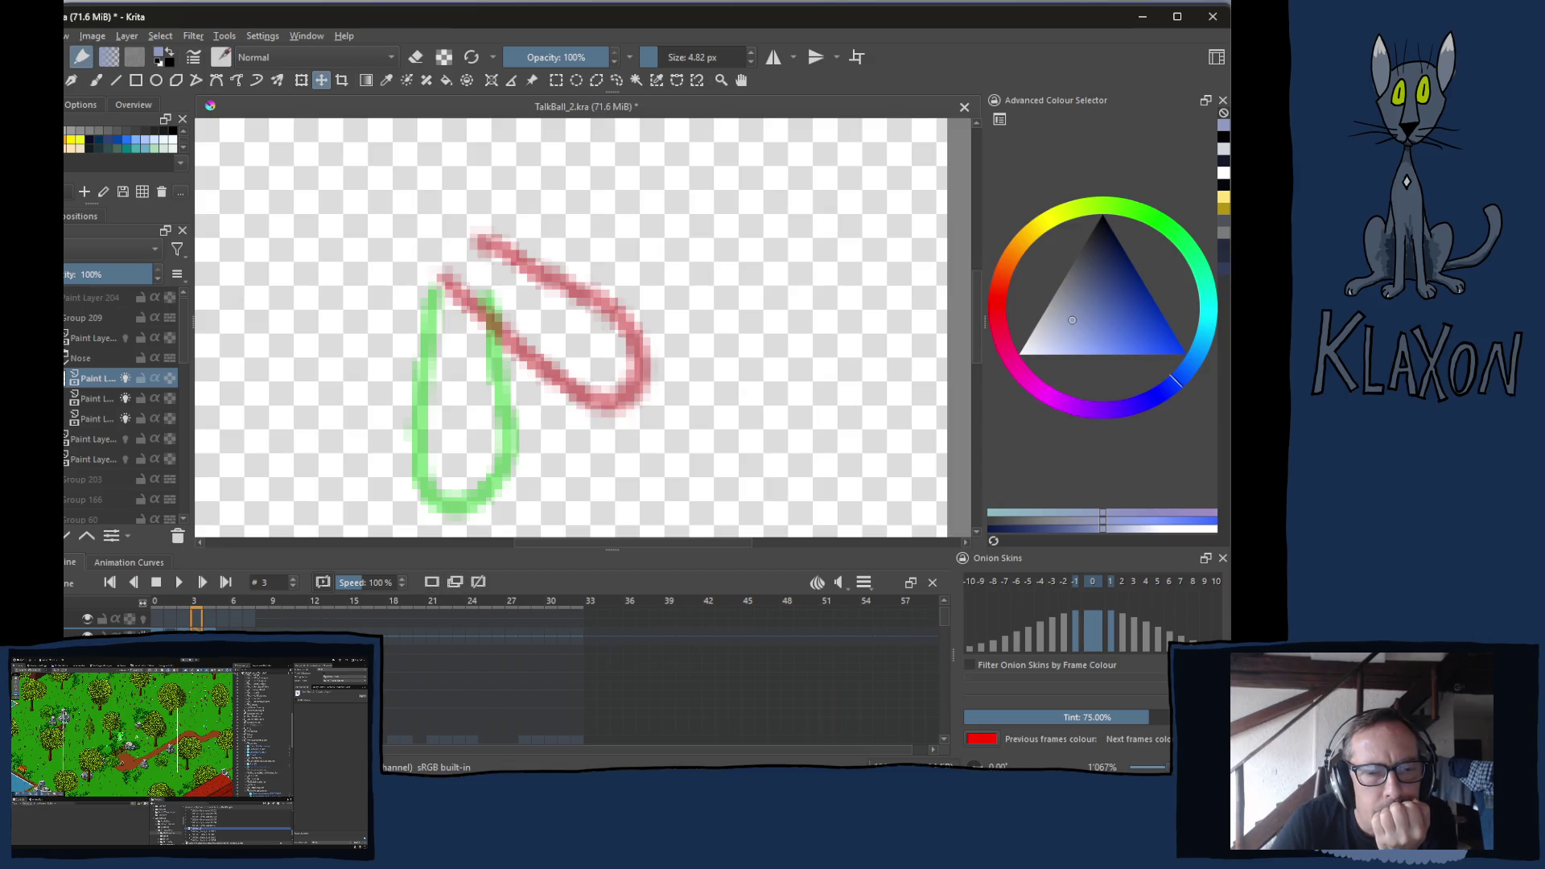
{"action": "left_click", "coordinate": [169, 618]}
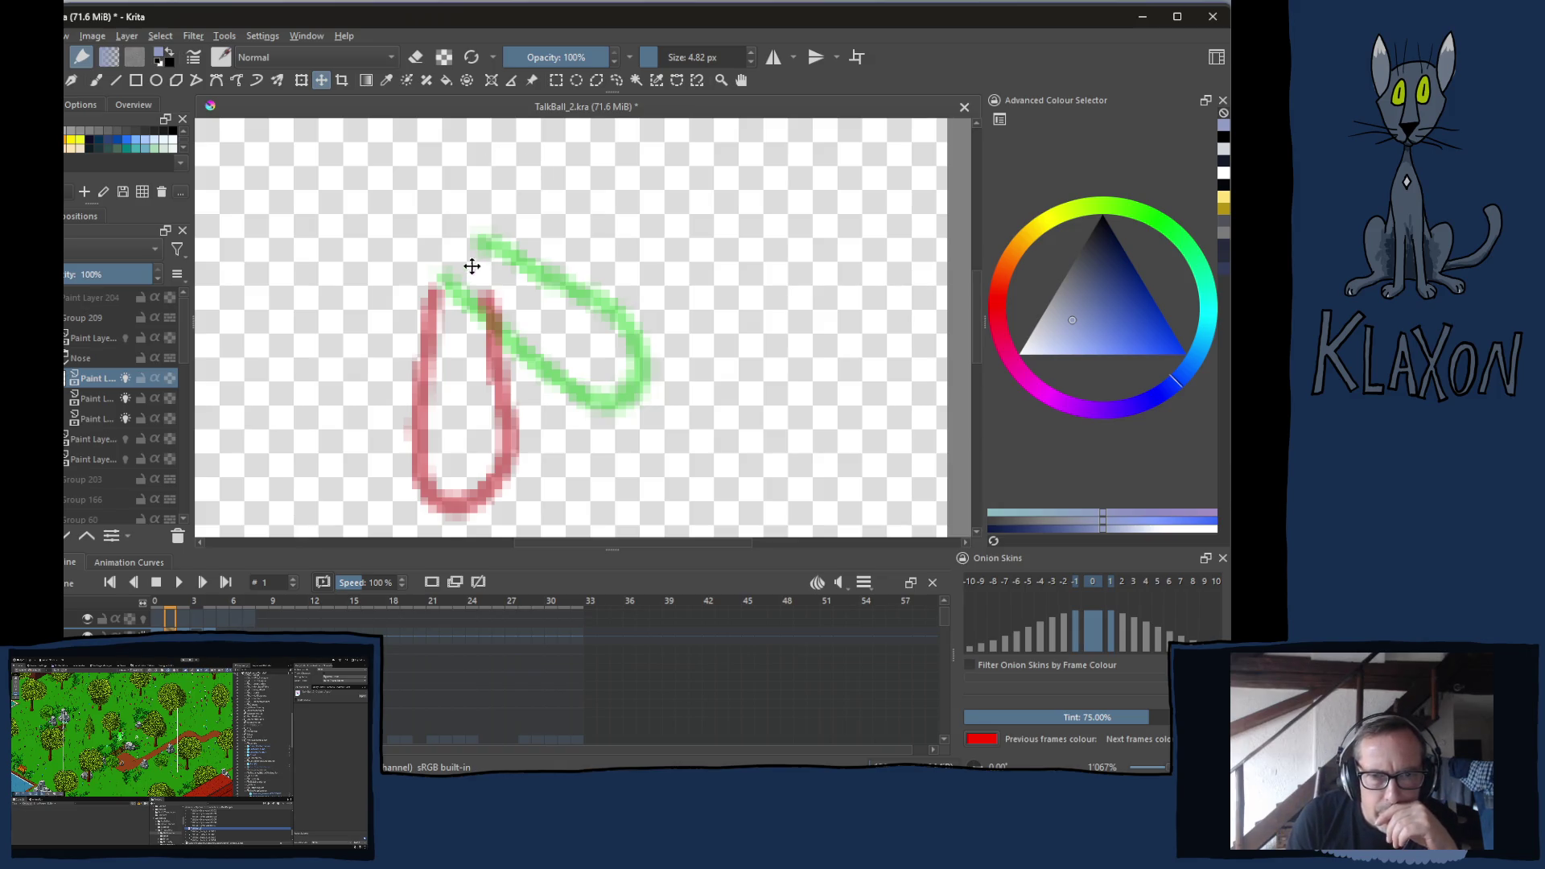
Switch to the Freehand Brush, resize it, and pick black from the pop-up palette
{"action": "key", "text": "b"}
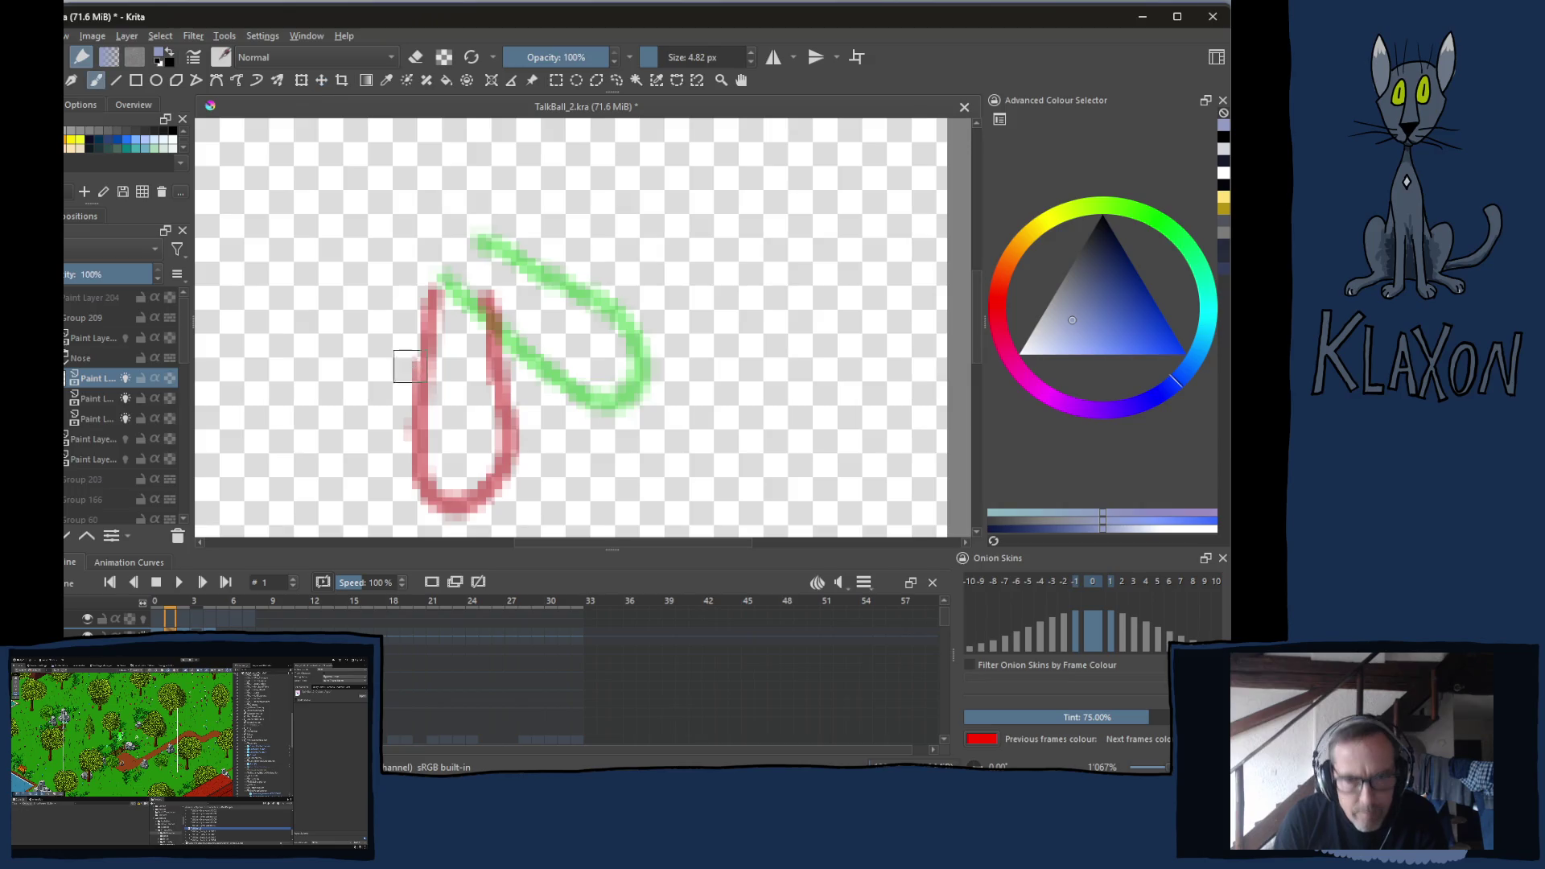
{"action": "key", "text": "bracketleft"}
{"action": "key", "text": "bracketleft"}
{"action": "key", "text": "bracketleft"}
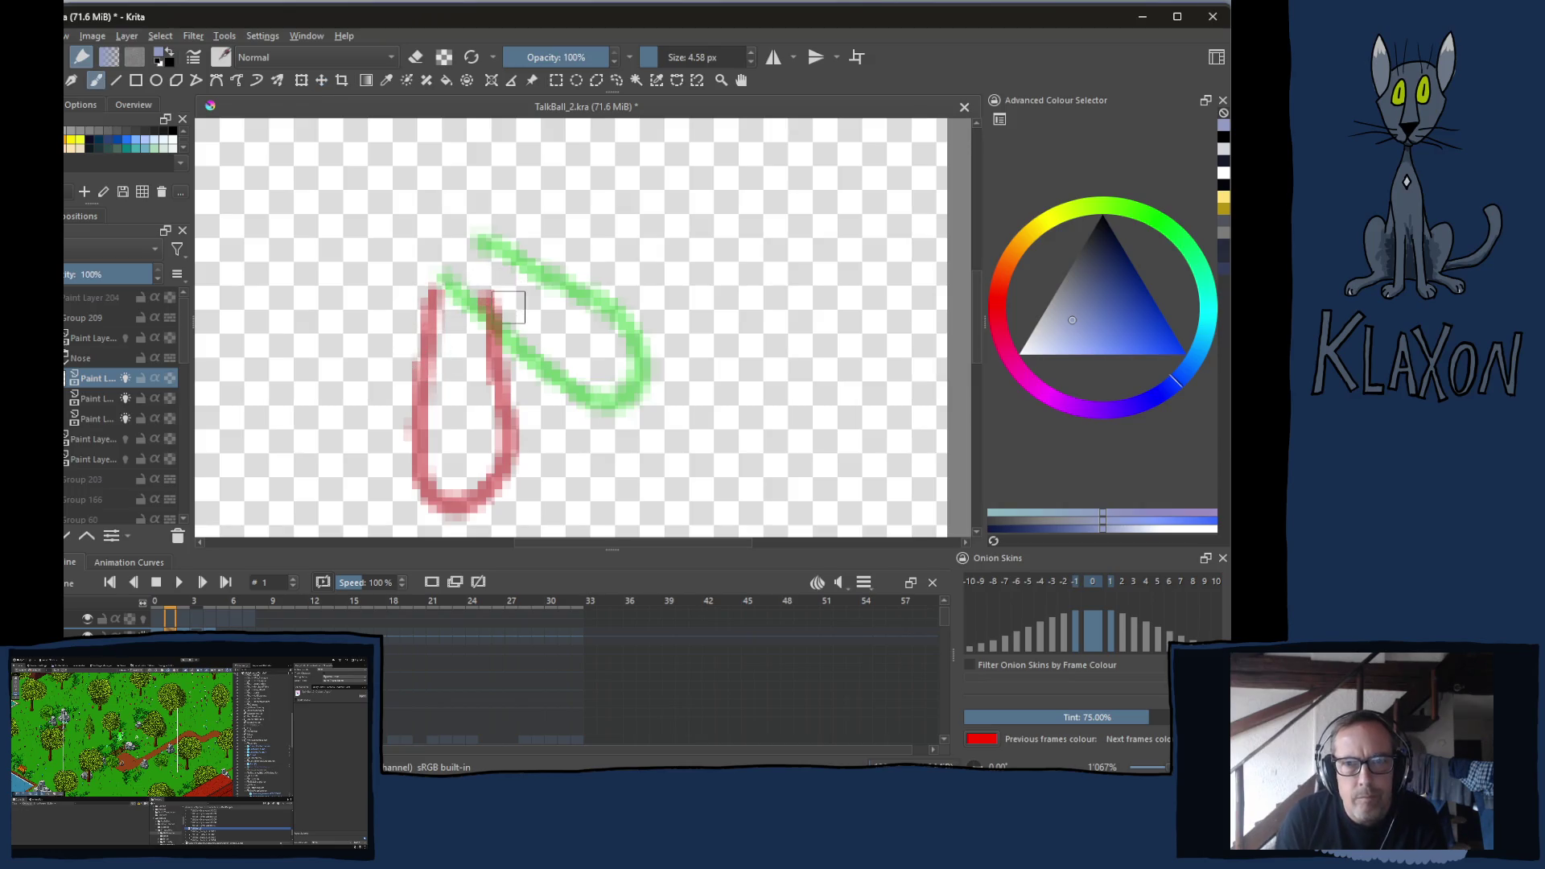
{"action": "key", "text": "bracketright"}
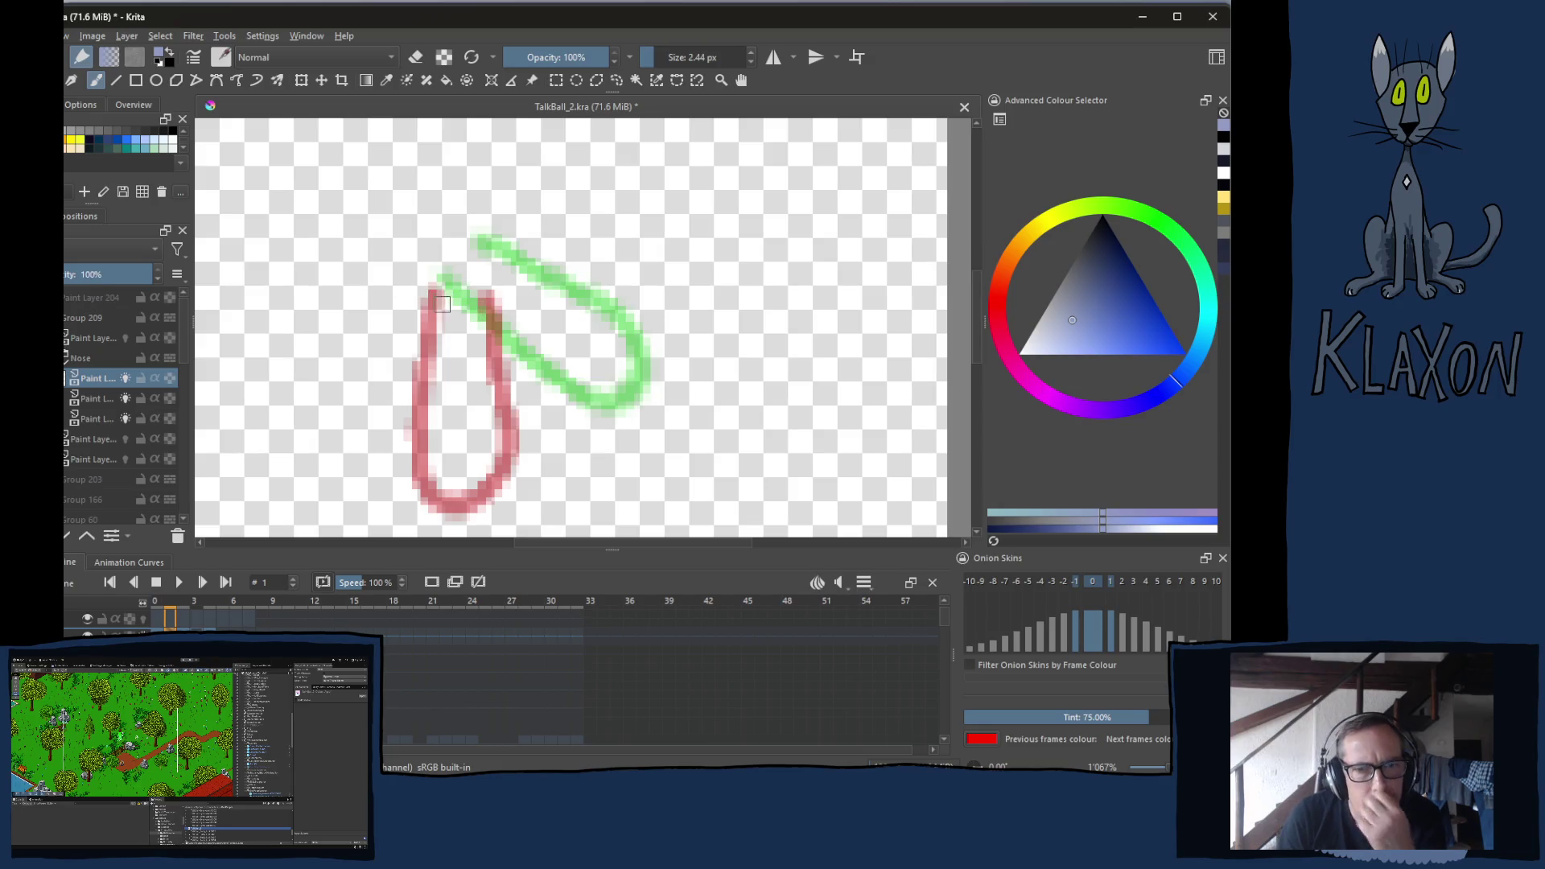
{"action": "left_click_drag", "start_coordinate": [442, 286], "coordinate": [485, 358]}
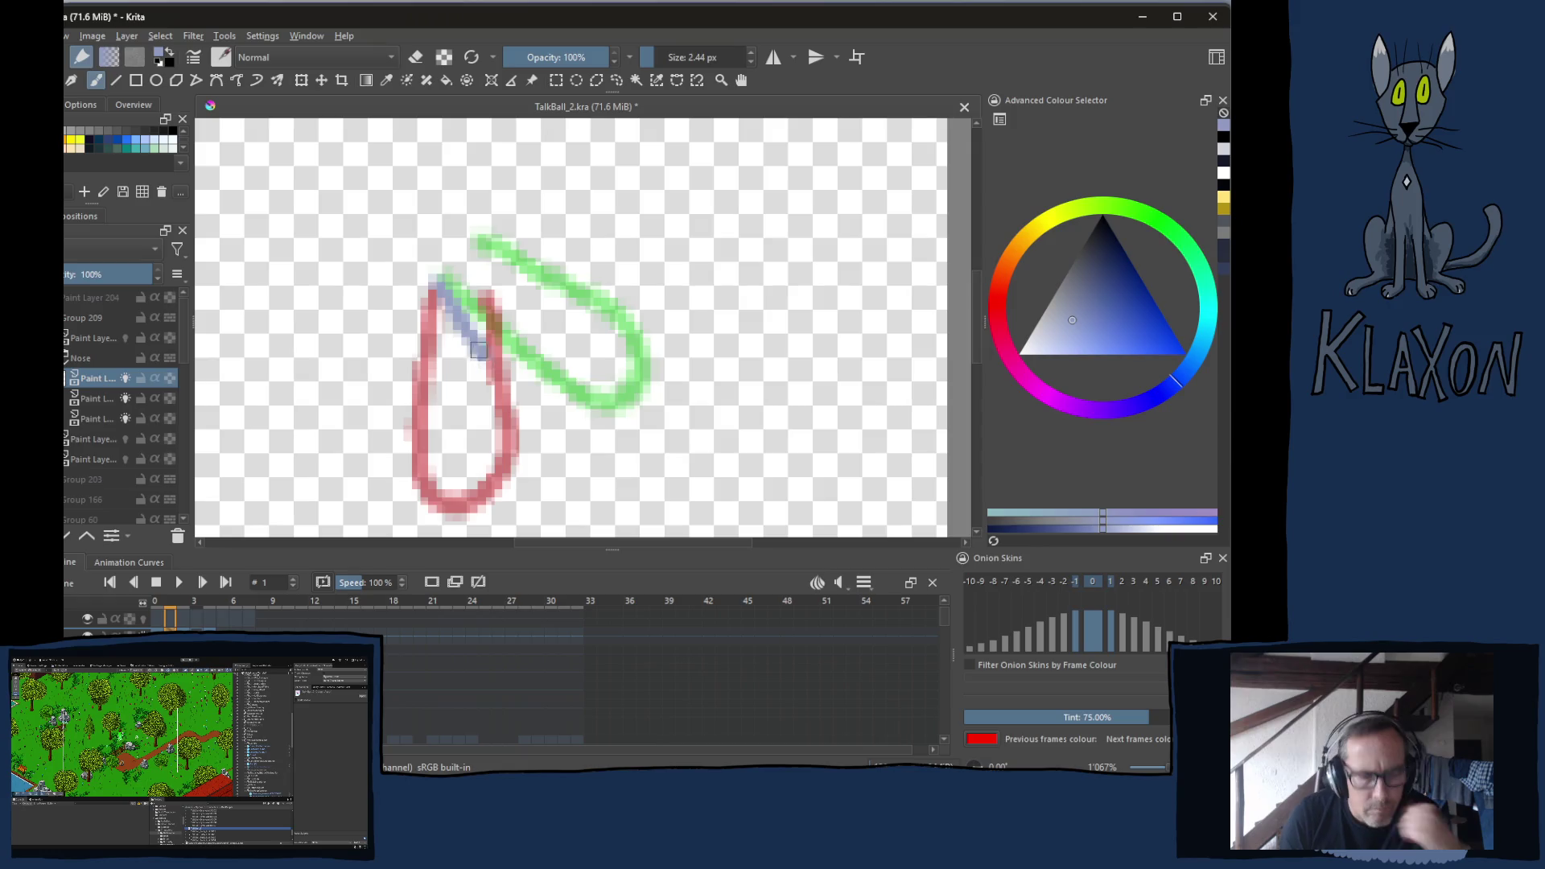
{"action": "key", "text": "ctrl+z"}
{"action": "right_click", "coordinate": [448, 328]}
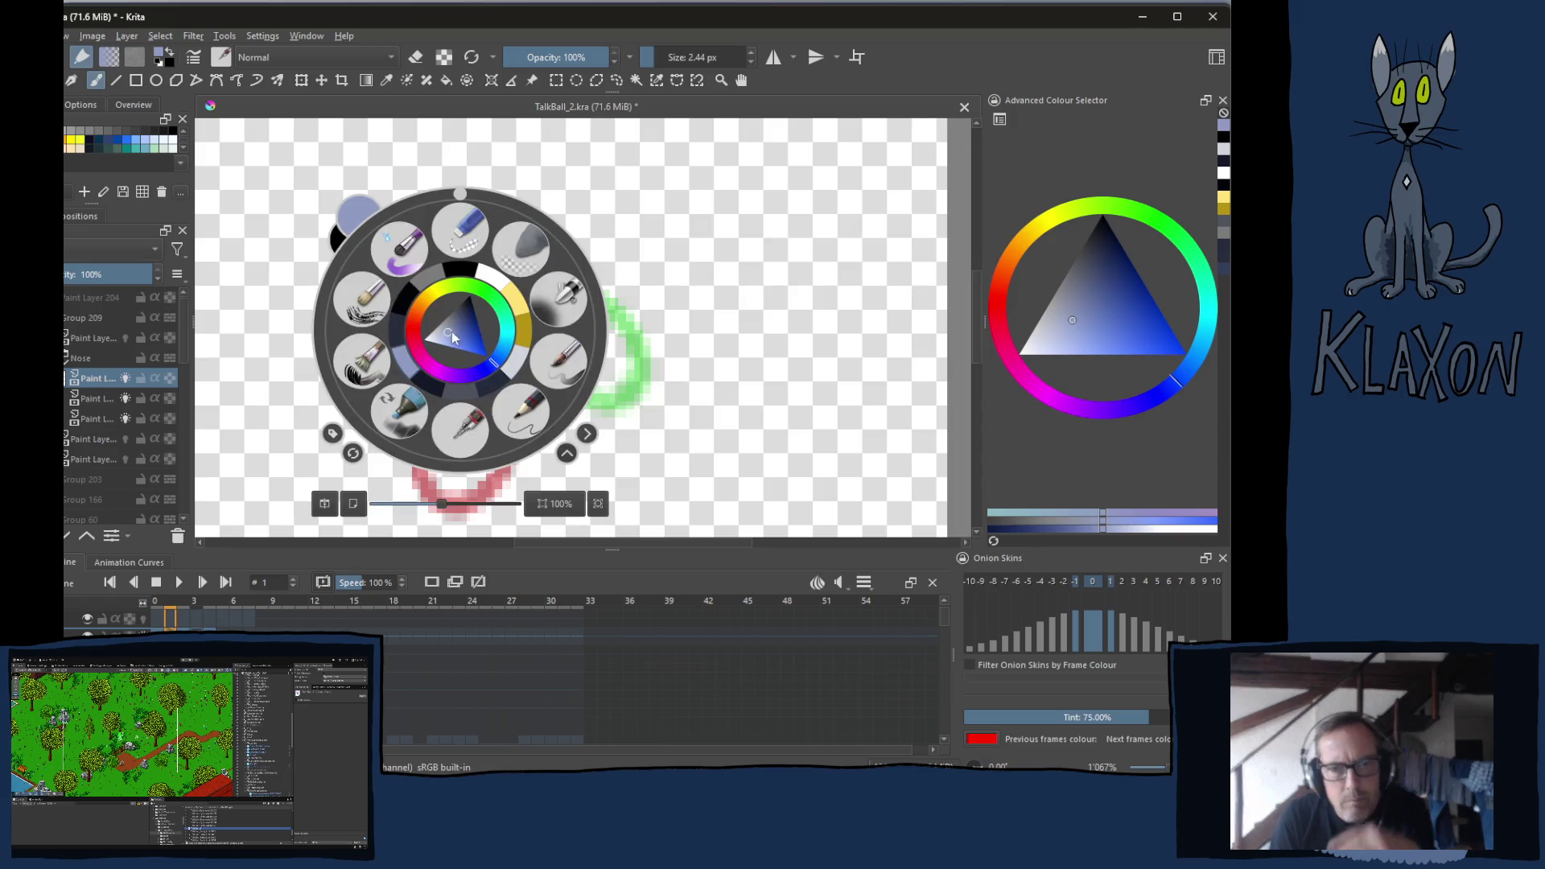
{"action": "left_click", "coordinate": [458, 271]}
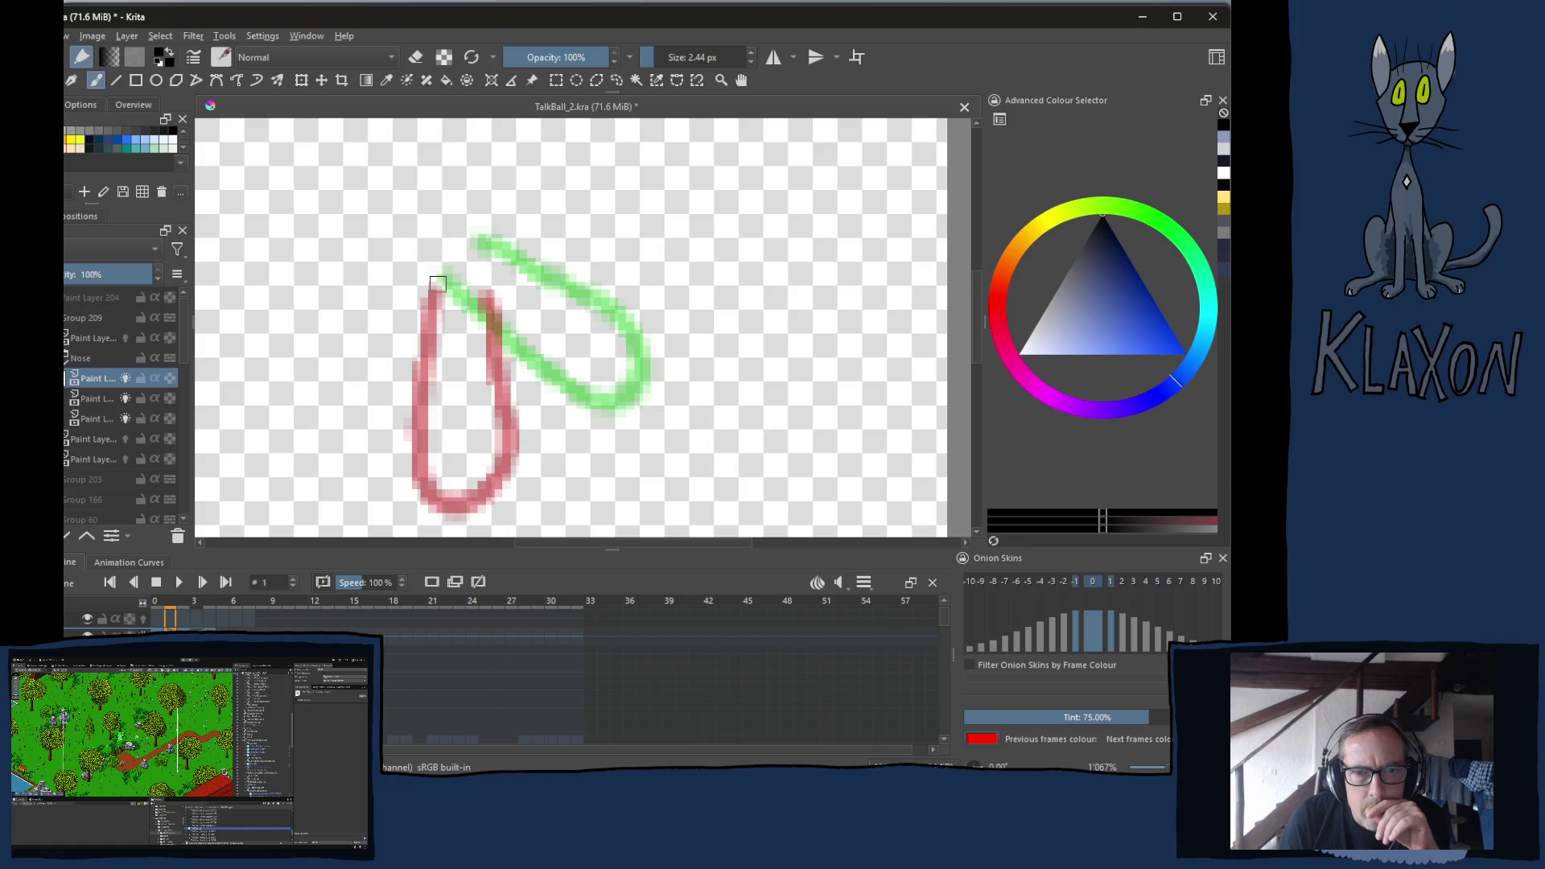
Draw the black nose loop tilted between the red and green ghosts, undoing failed strokes
{"action": "left_click_drag", "start_coordinate": [433, 279], "coordinate": [478, 352]}
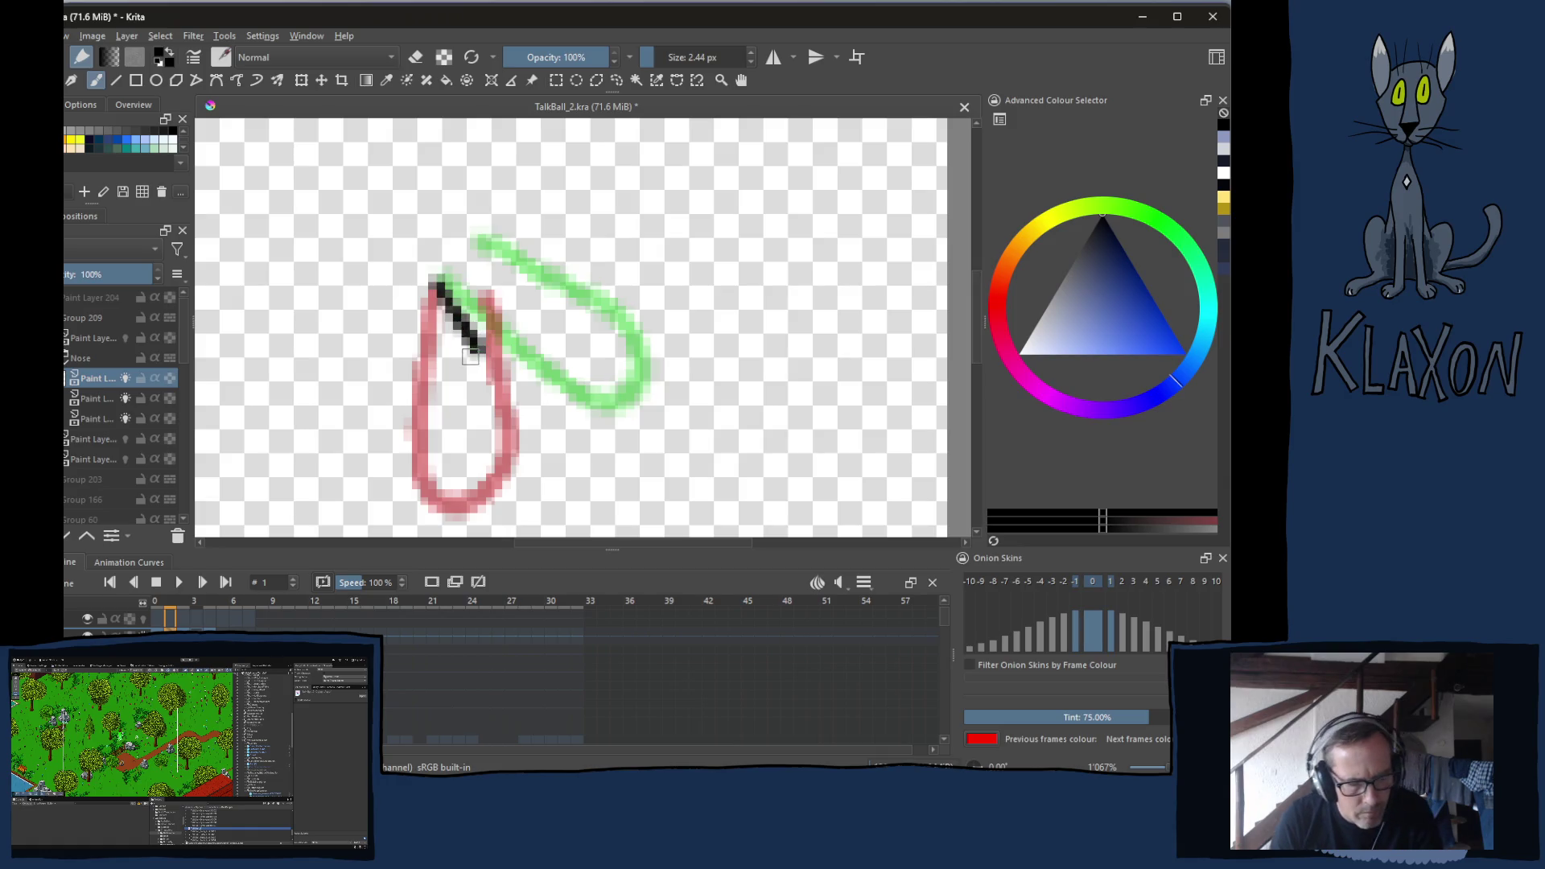
{"action": "key", "text": "ctrl+z"}
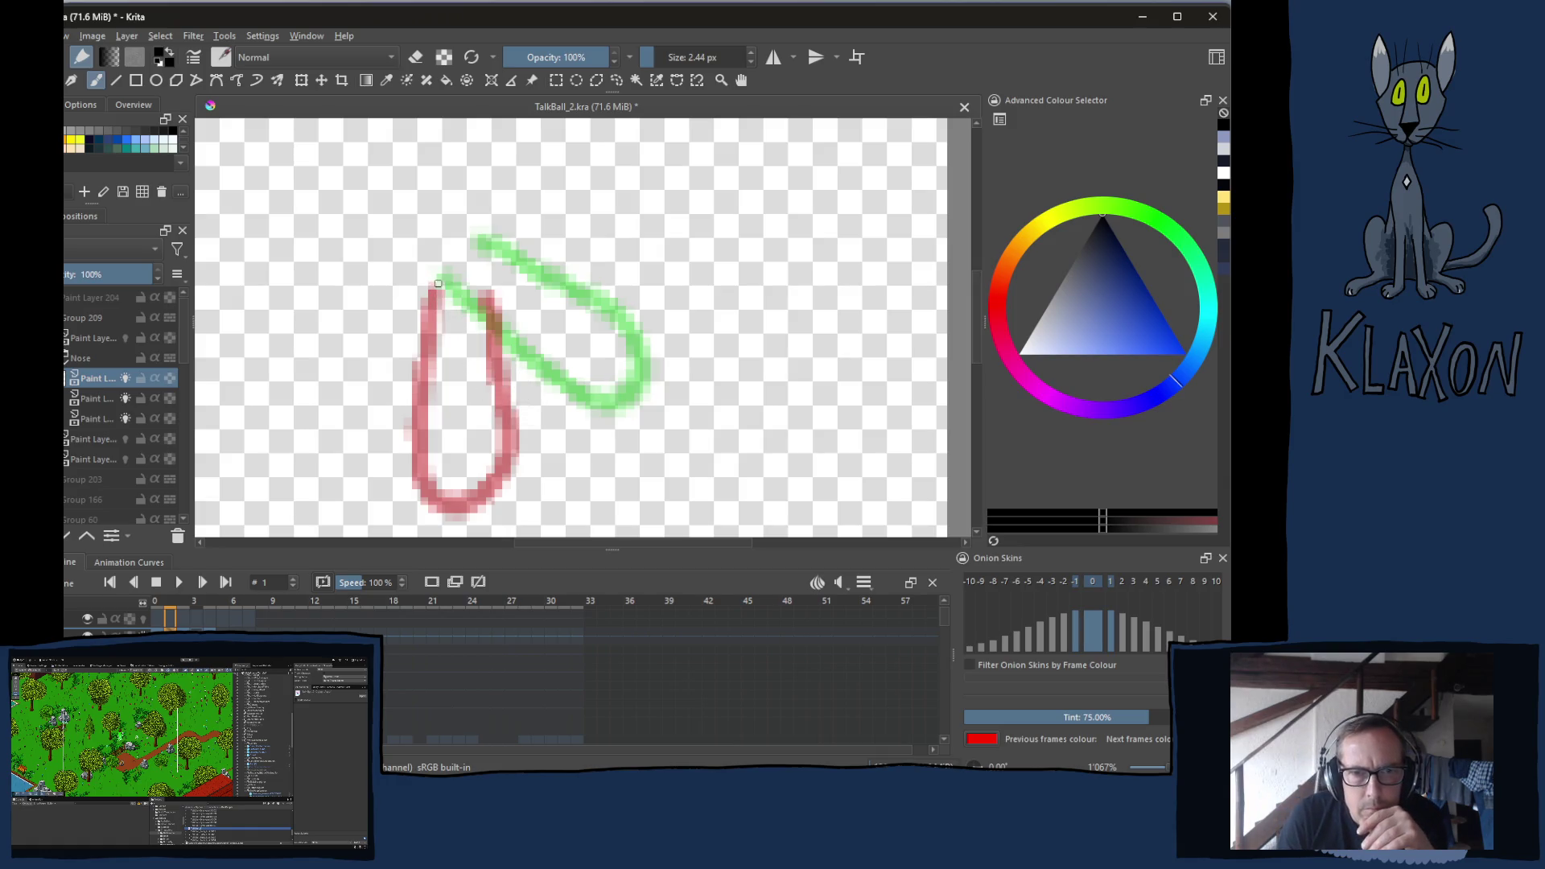
{"action": "mouse_move", "coordinate": [435, 282]}
{"action": "left_mouse_down"}
{"action": "mouse_move", "coordinate": [497, 434]}
{"action": "mouse_move", "coordinate": [527, 470]}
{"action": "mouse_move", "coordinate": [570, 461]}
{"action": "mouse_move", "coordinate": [585, 416]}
{"action": "mouse_move", "coordinate": [567, 362]}
{"action": "mouse_move", "coordinate": [477, 226]}
{"action": "left_mouse_up"}
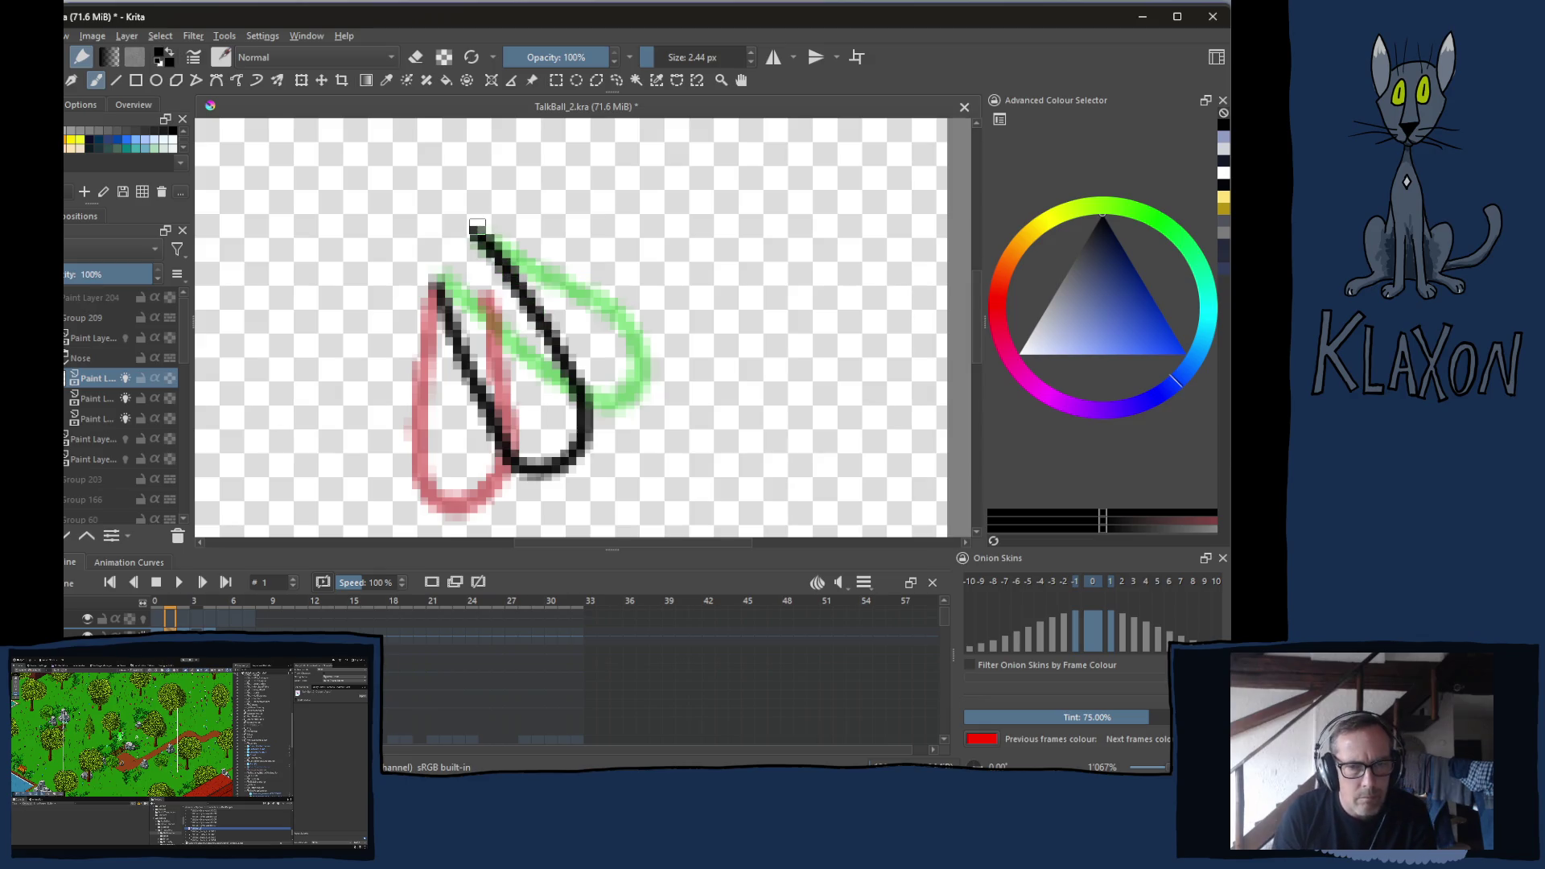
{"action": "key", "text": "ctrl+z"}
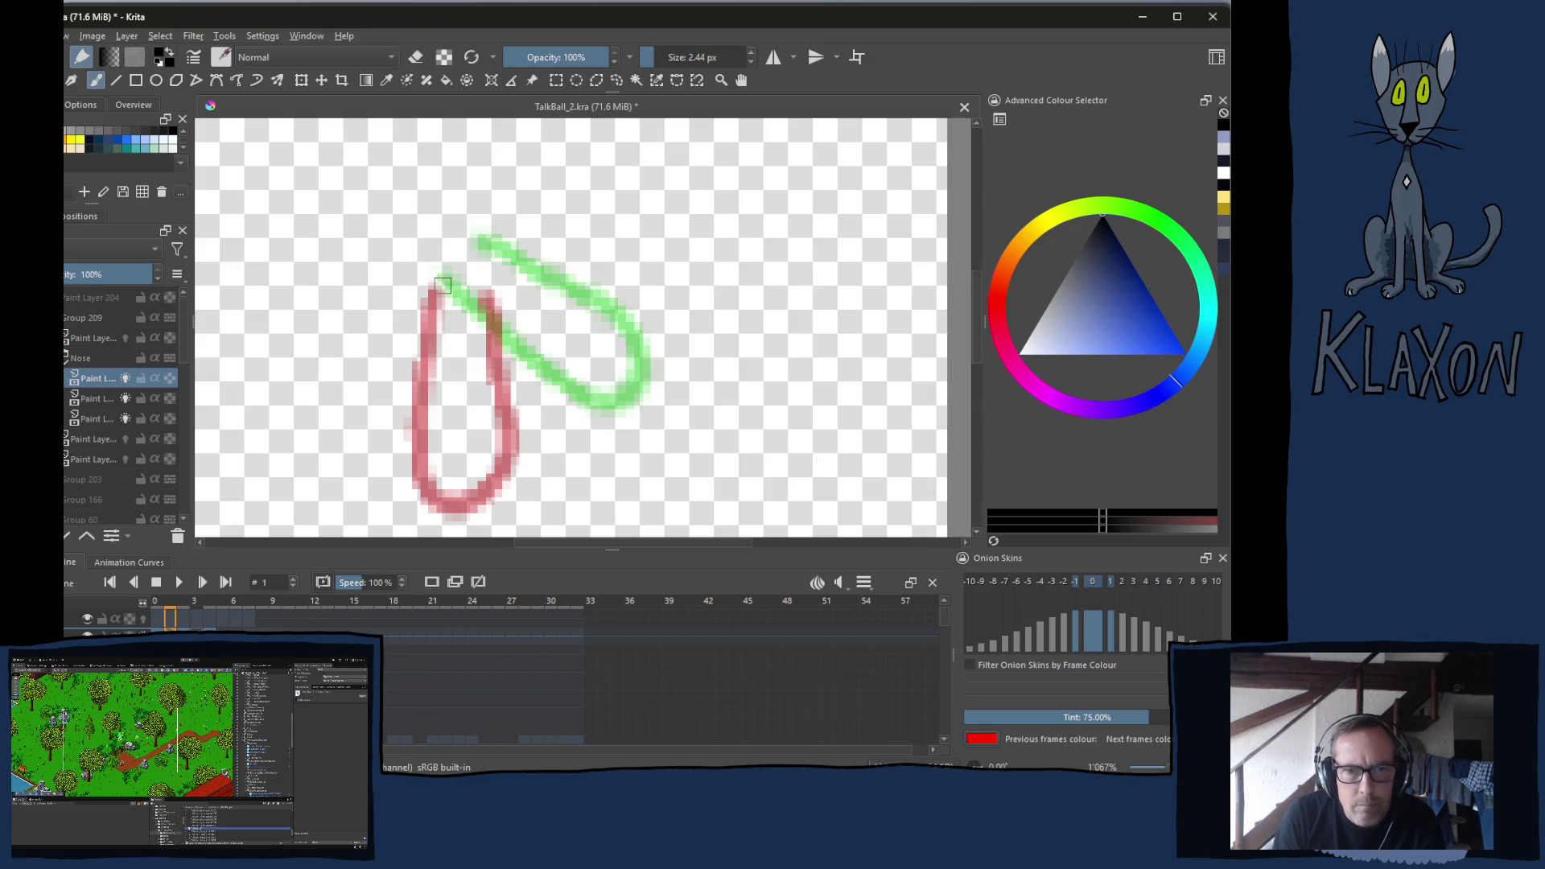
{"action": "mouse_move", "coordinate": [436, 280]}
{"action": "left_mouse_down"}
{"action": "mouse_move", "coordinate": [540, 443]}
{"action": "mouse_move", "coordinate": [580, 445]}
{"action": "mouse_move", "coordinate": [578, 385]}
{"action": "mouse_move", "coordinate": [507, 287]}
{"action": "left_mouse_up"}
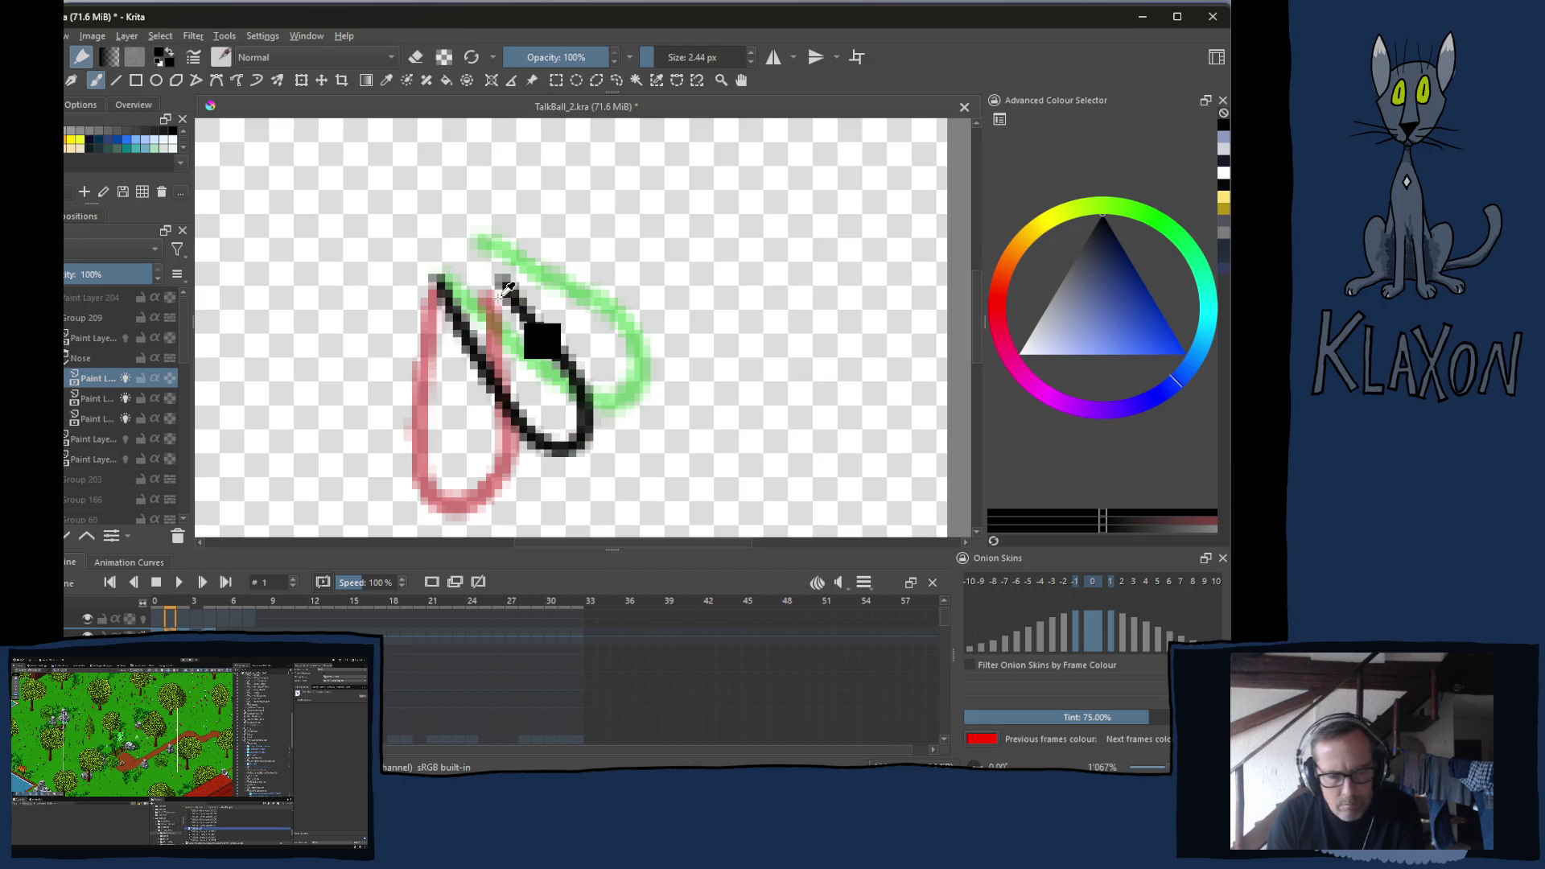
{"action": "key", "text": "ctrl+z"}
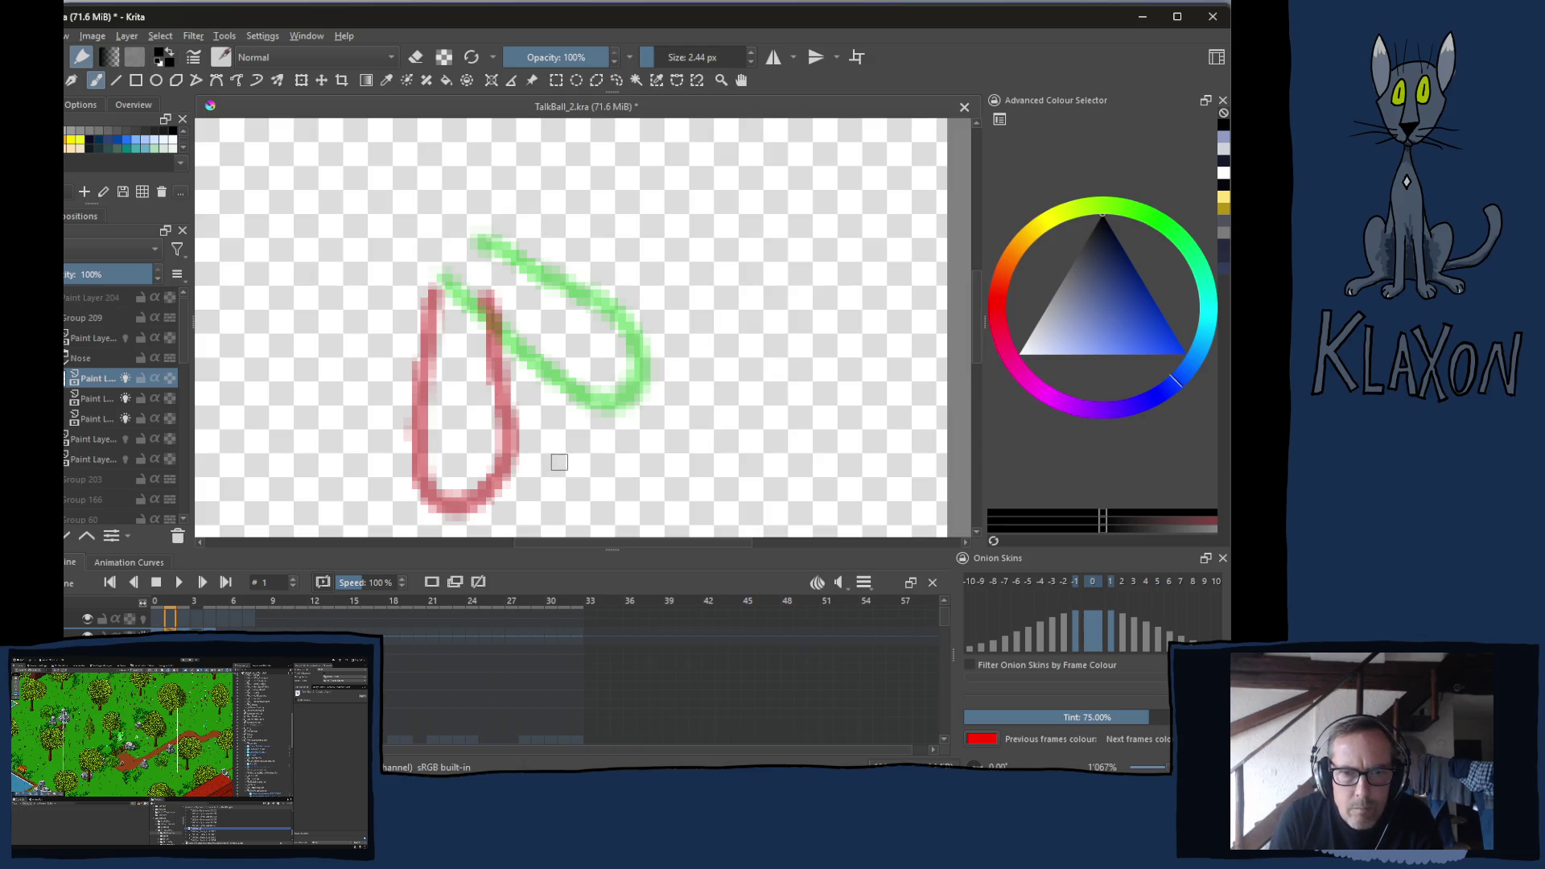
{"action": "left_click_drag", "start_coordinate": [562, 445], "coordinate": [550, 458]}
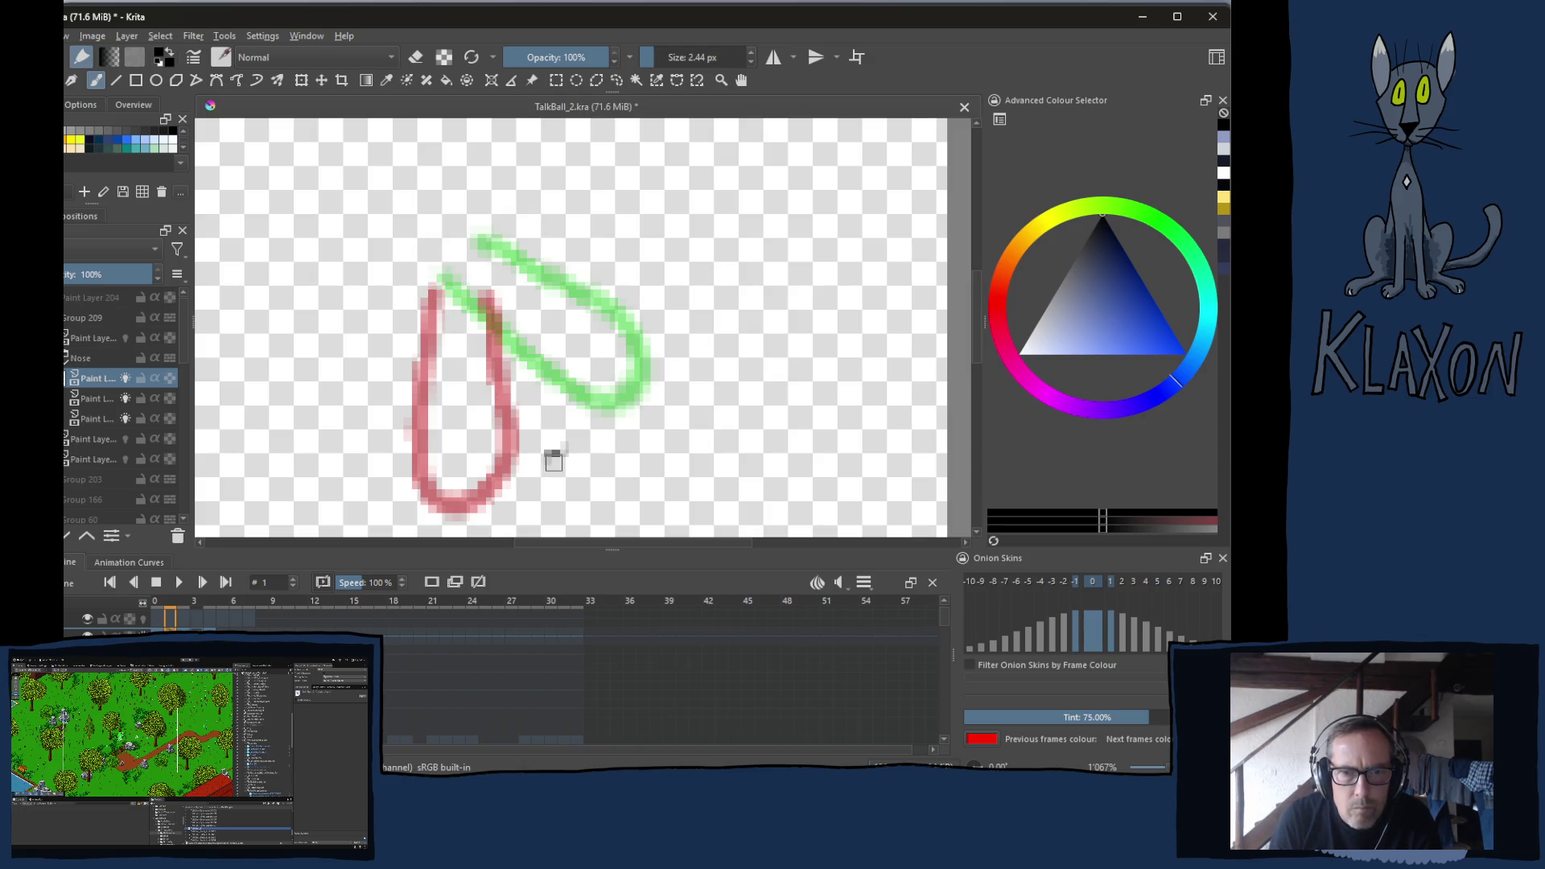
{"action": "mouse_move", "coordinate": [432, 294]}
{"action": "left_mouse_down"}
{"action": "mouse_move", "coordinate": [524, 460]}
{"action": "mouse_move", "coordinate": [568, 452]}
{"action": "mouse_move", "coordinate": [578, 390]}
{"action": "mouse_move", "coordinate": [473, 254]}
{"action": "left_mouse_up"}
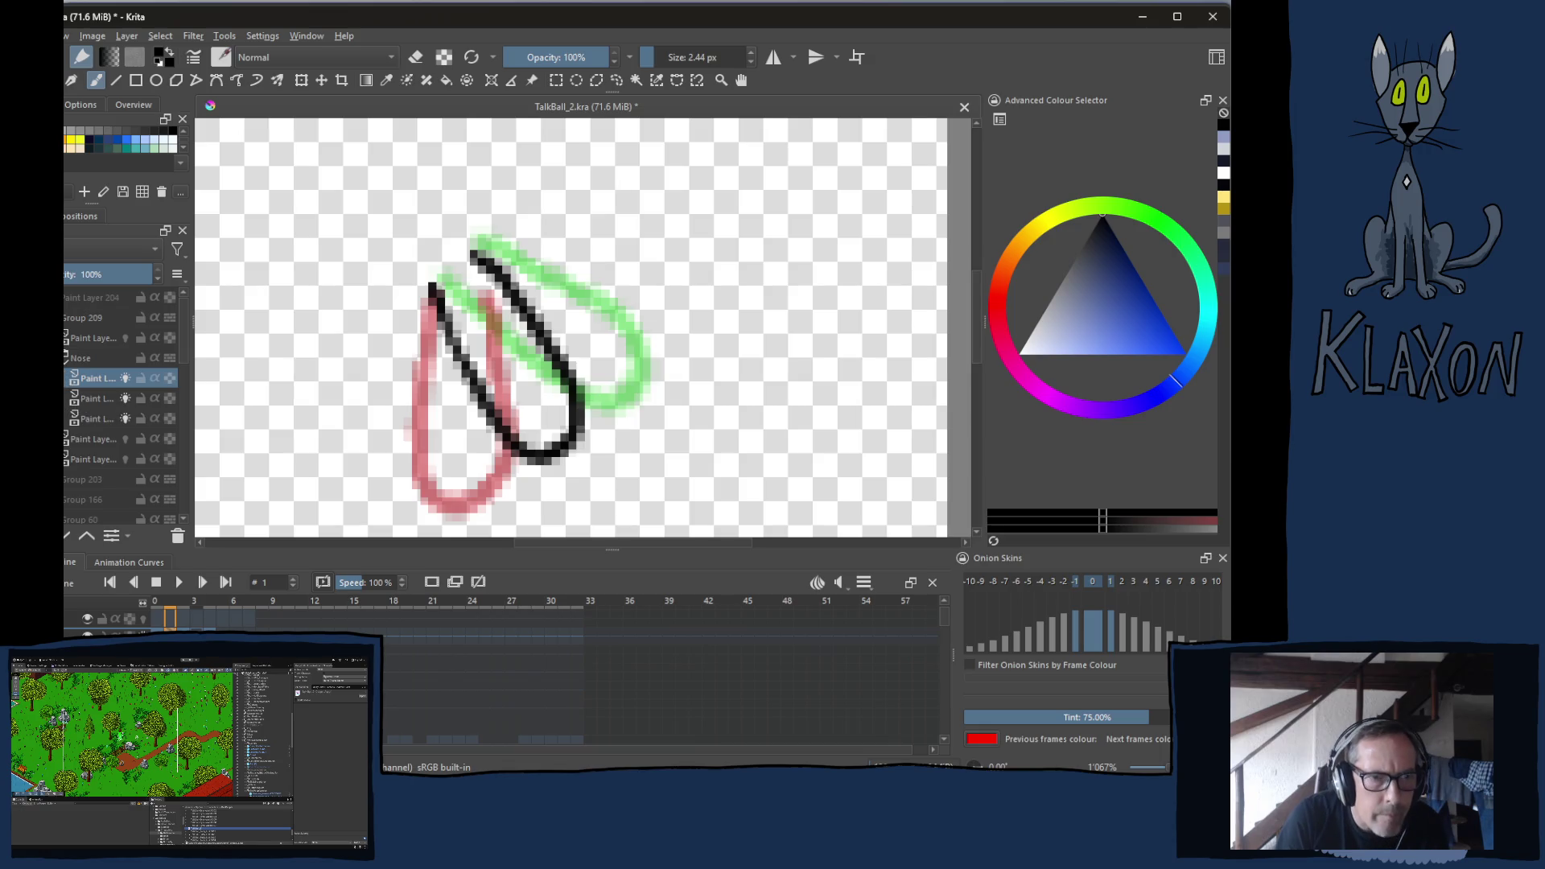
{"action": "right_click", "coordinate": [90, 376]}
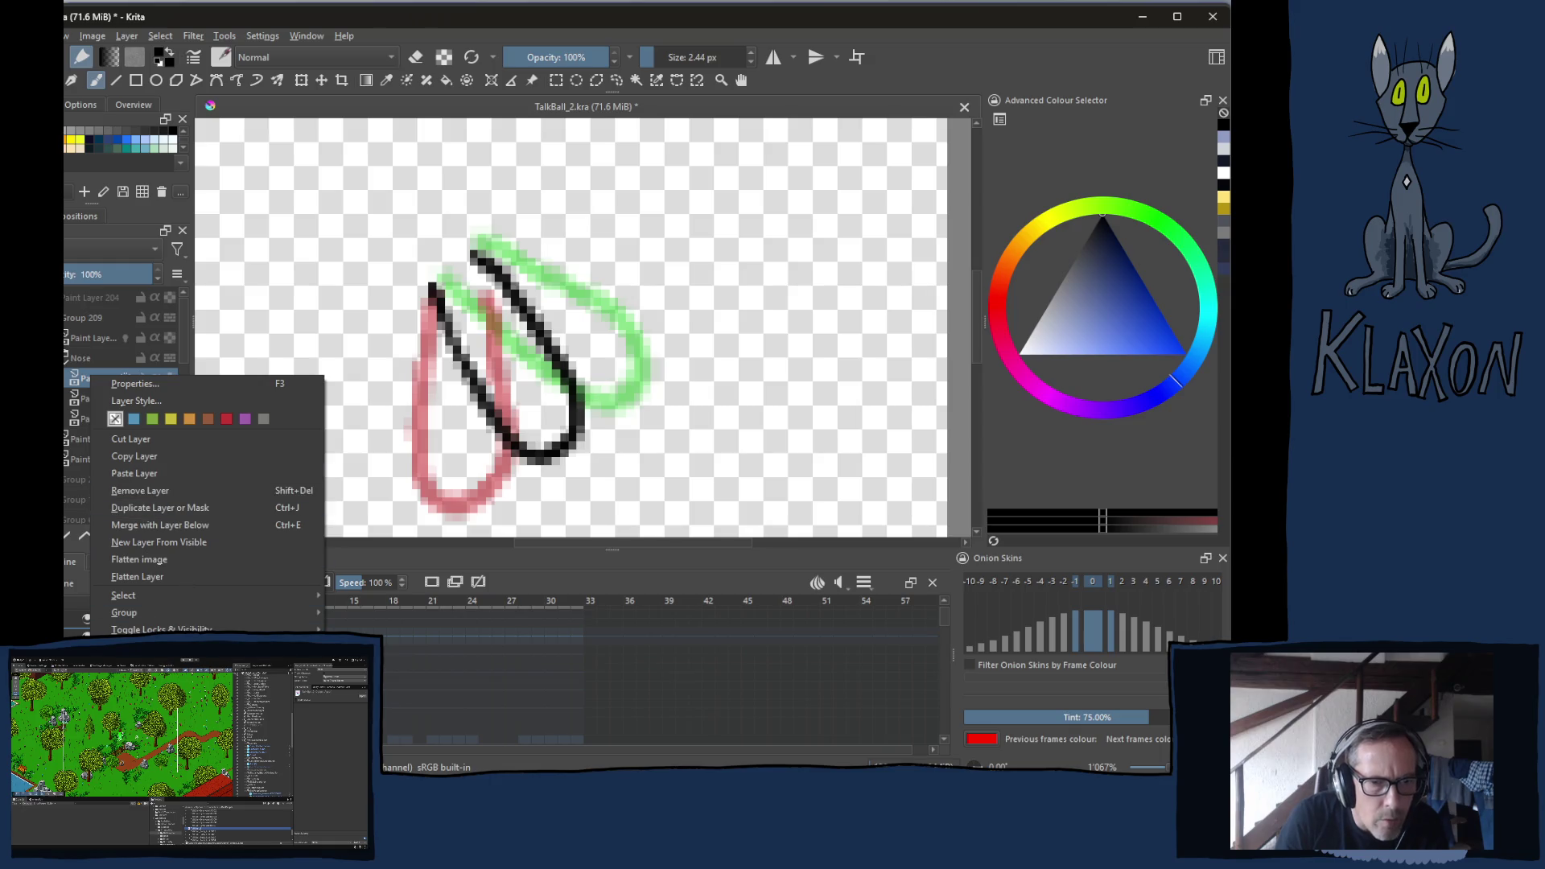
Select the Nose group and step through its second and third sketch layers to compare
{"action": "key", "text": "Escape"}
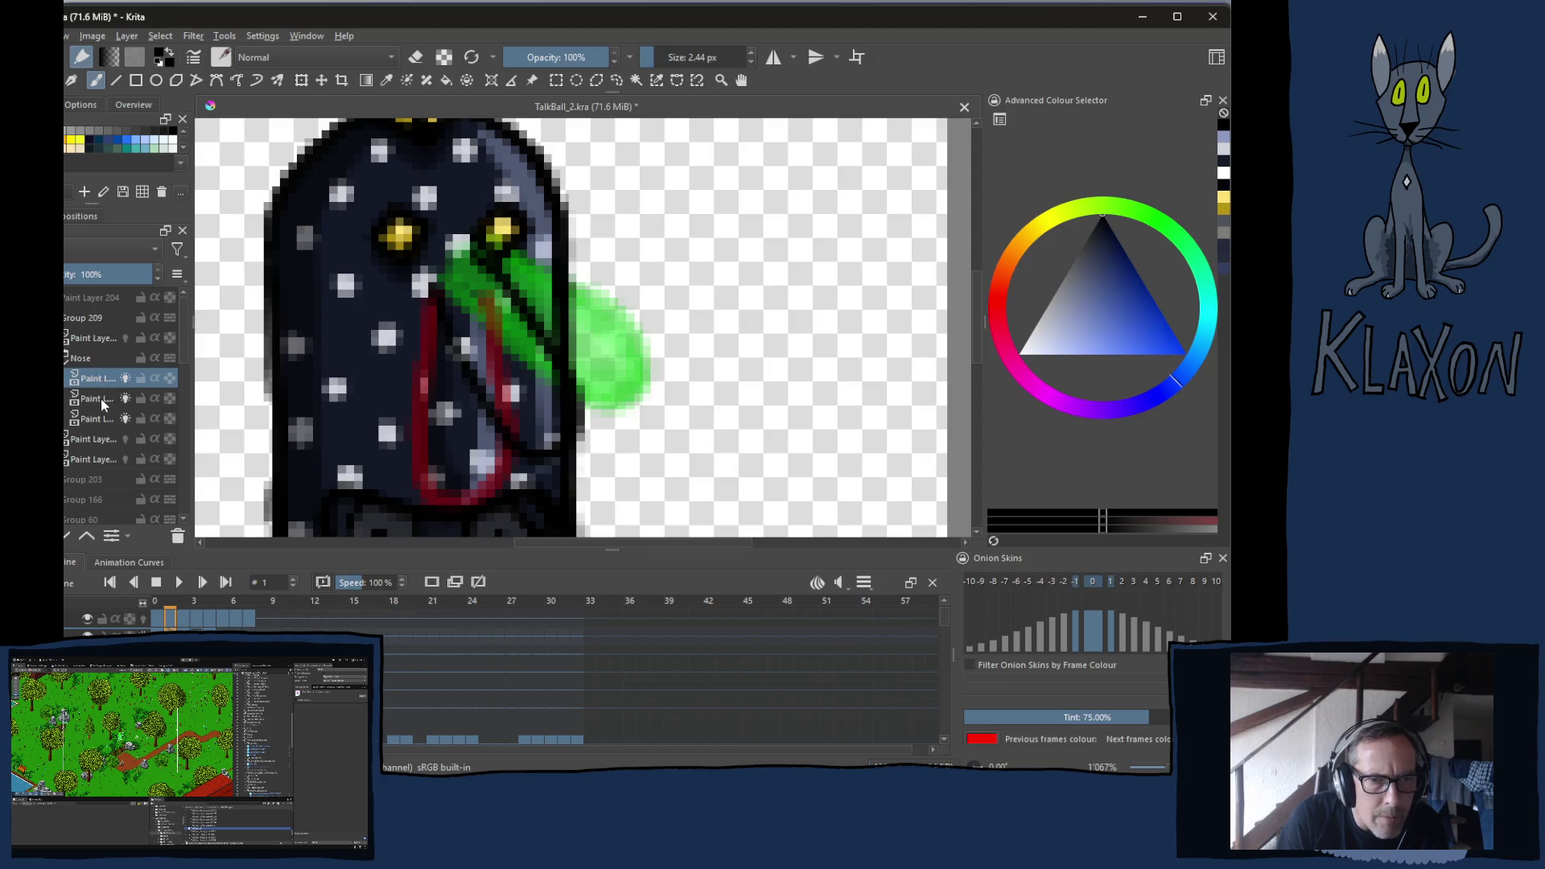
{"action": "left_click", "coordinate": [80, 360]}
{"action": "right_click", "coordinate": [81, 360]}
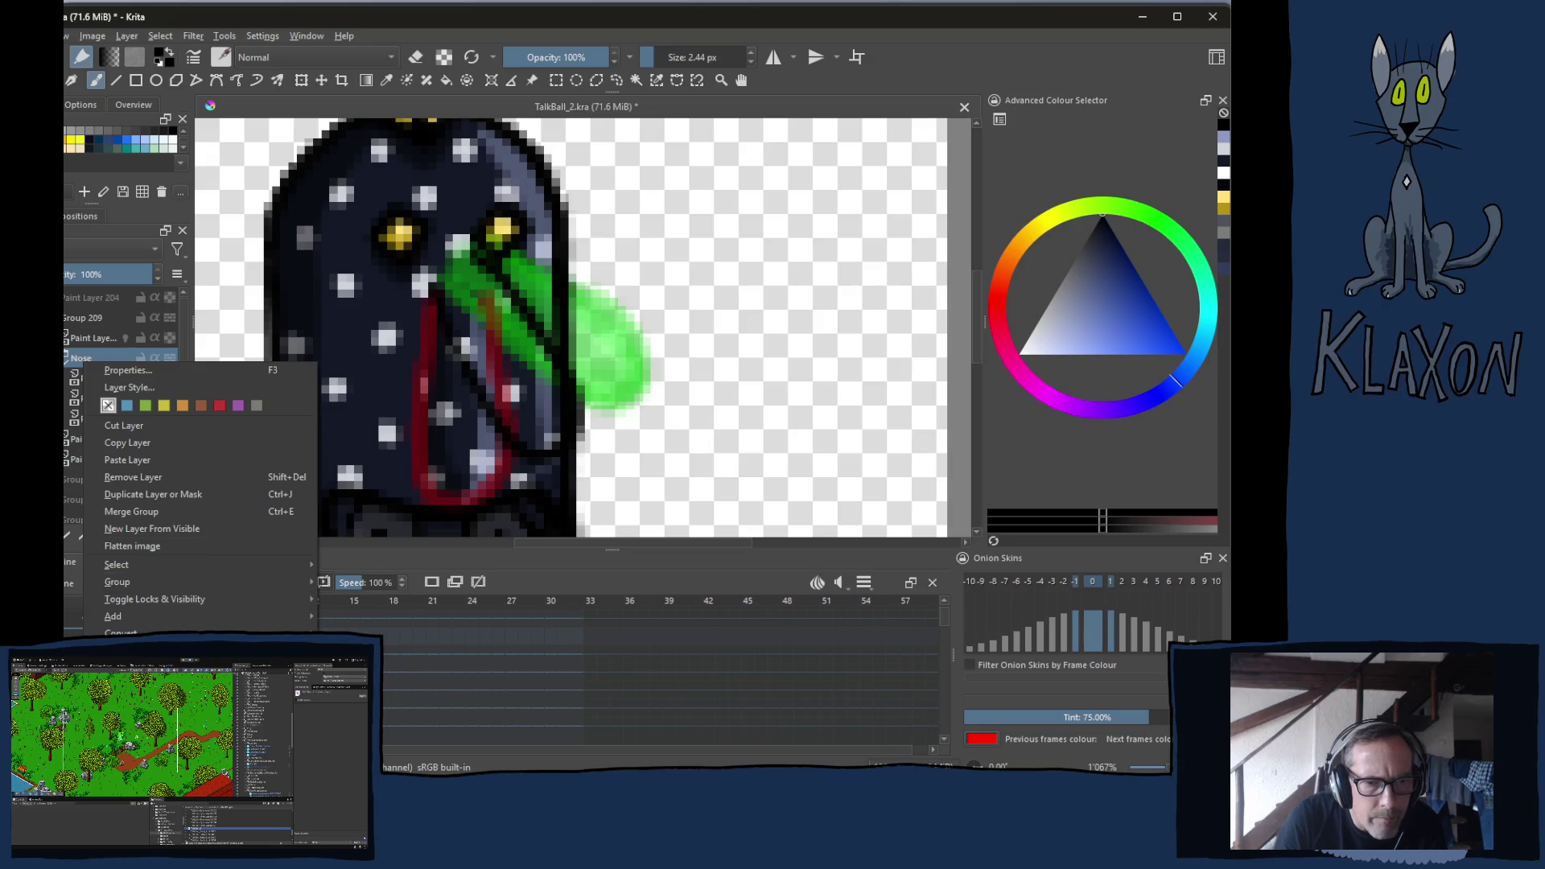
{"action": "left_click", "coordinate": [79, 360], "text": "alt"}
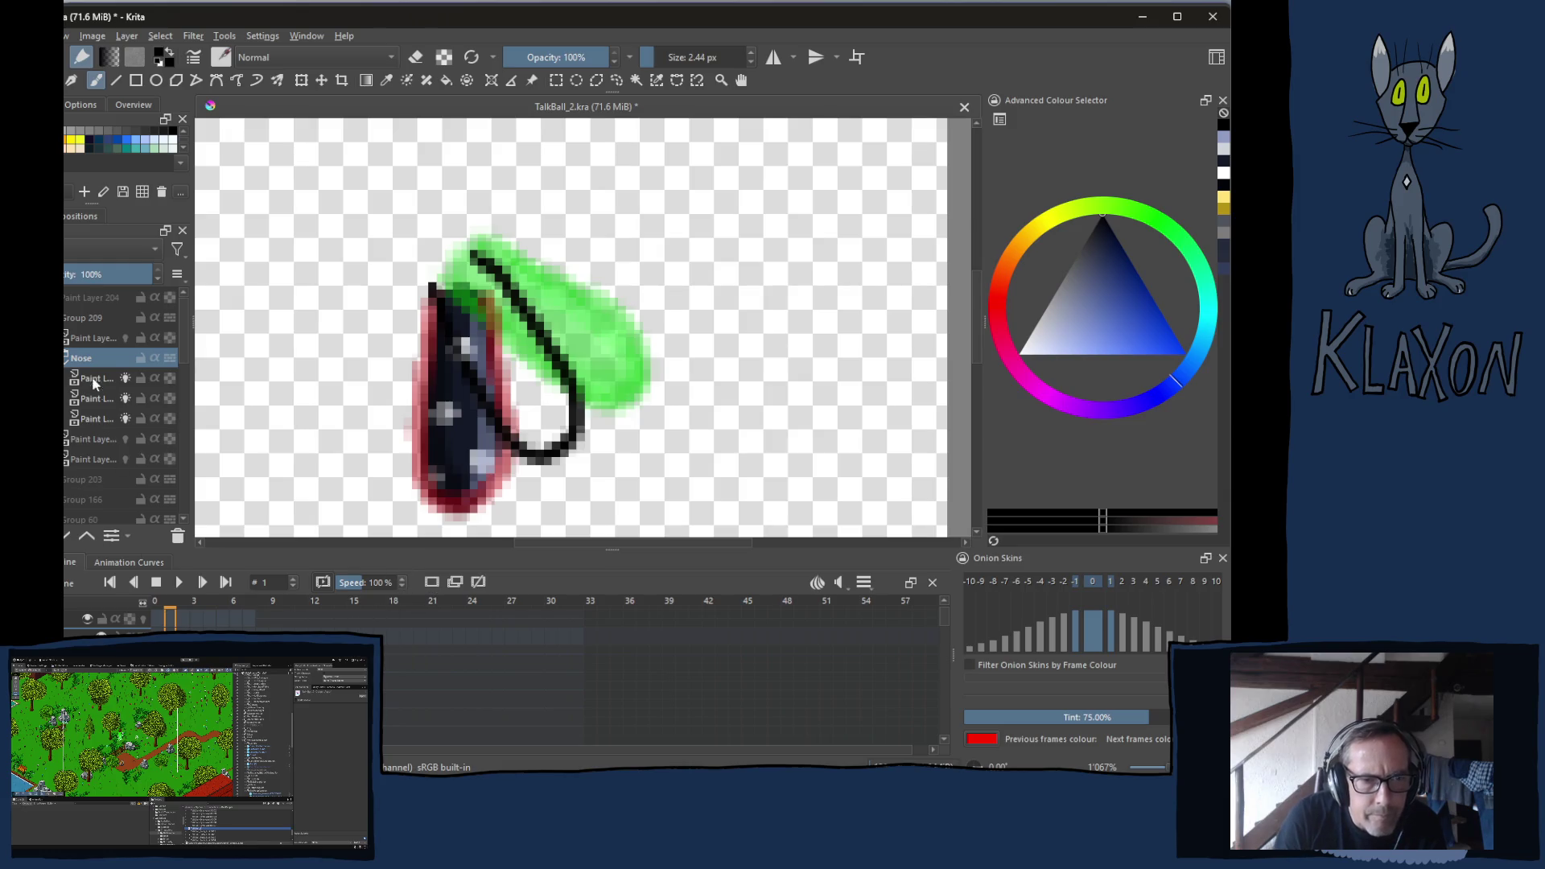
{"action": "left_click", "coordinate": [96, 399]}
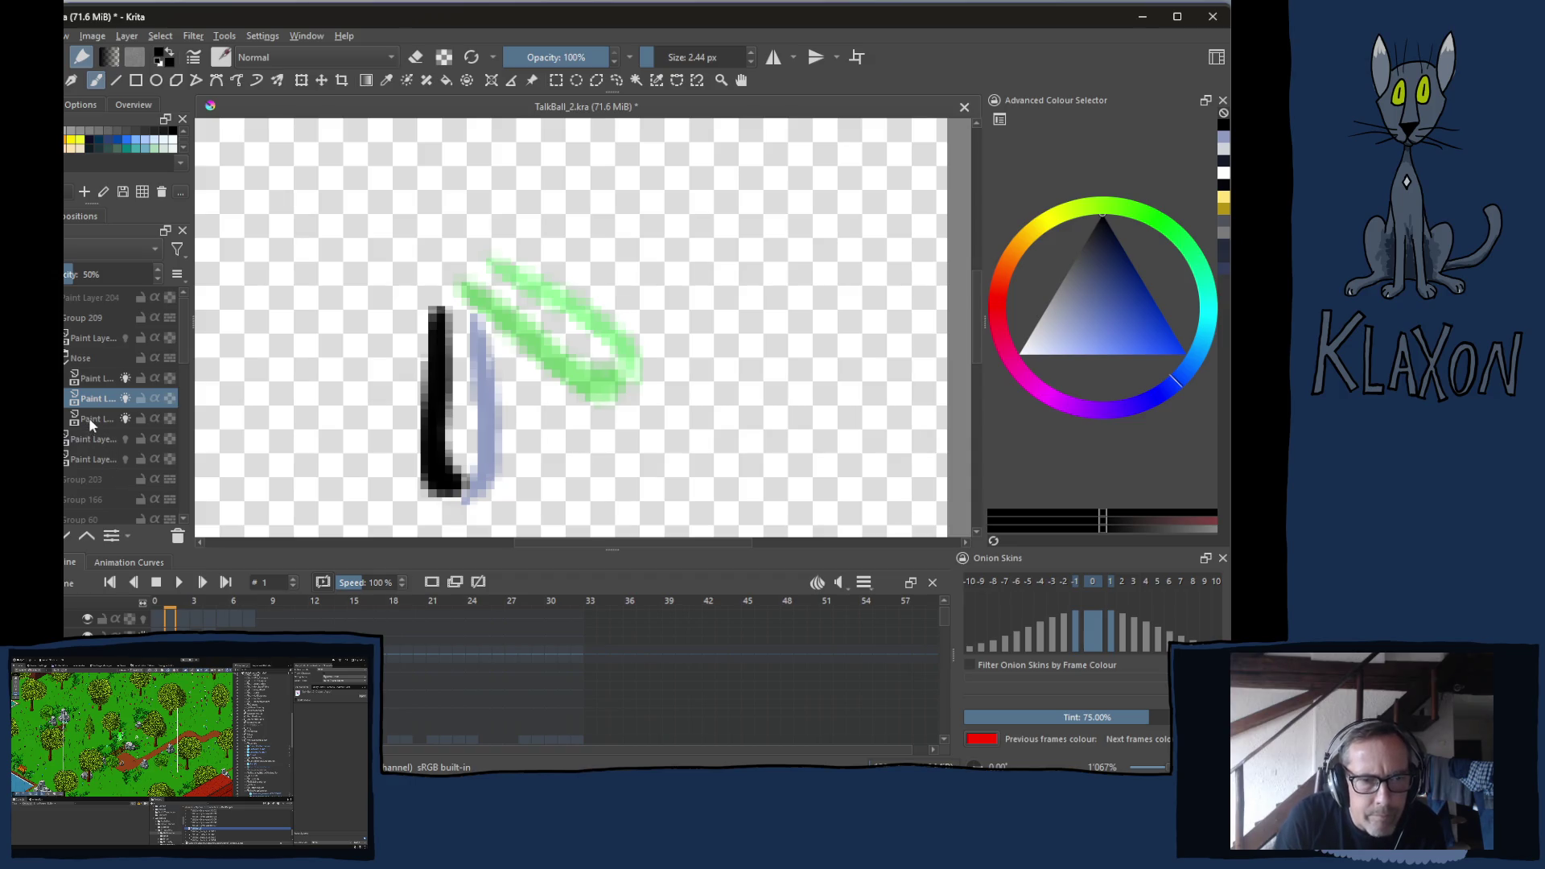
{"action": "left_click", "coordinate": [89, 417]}
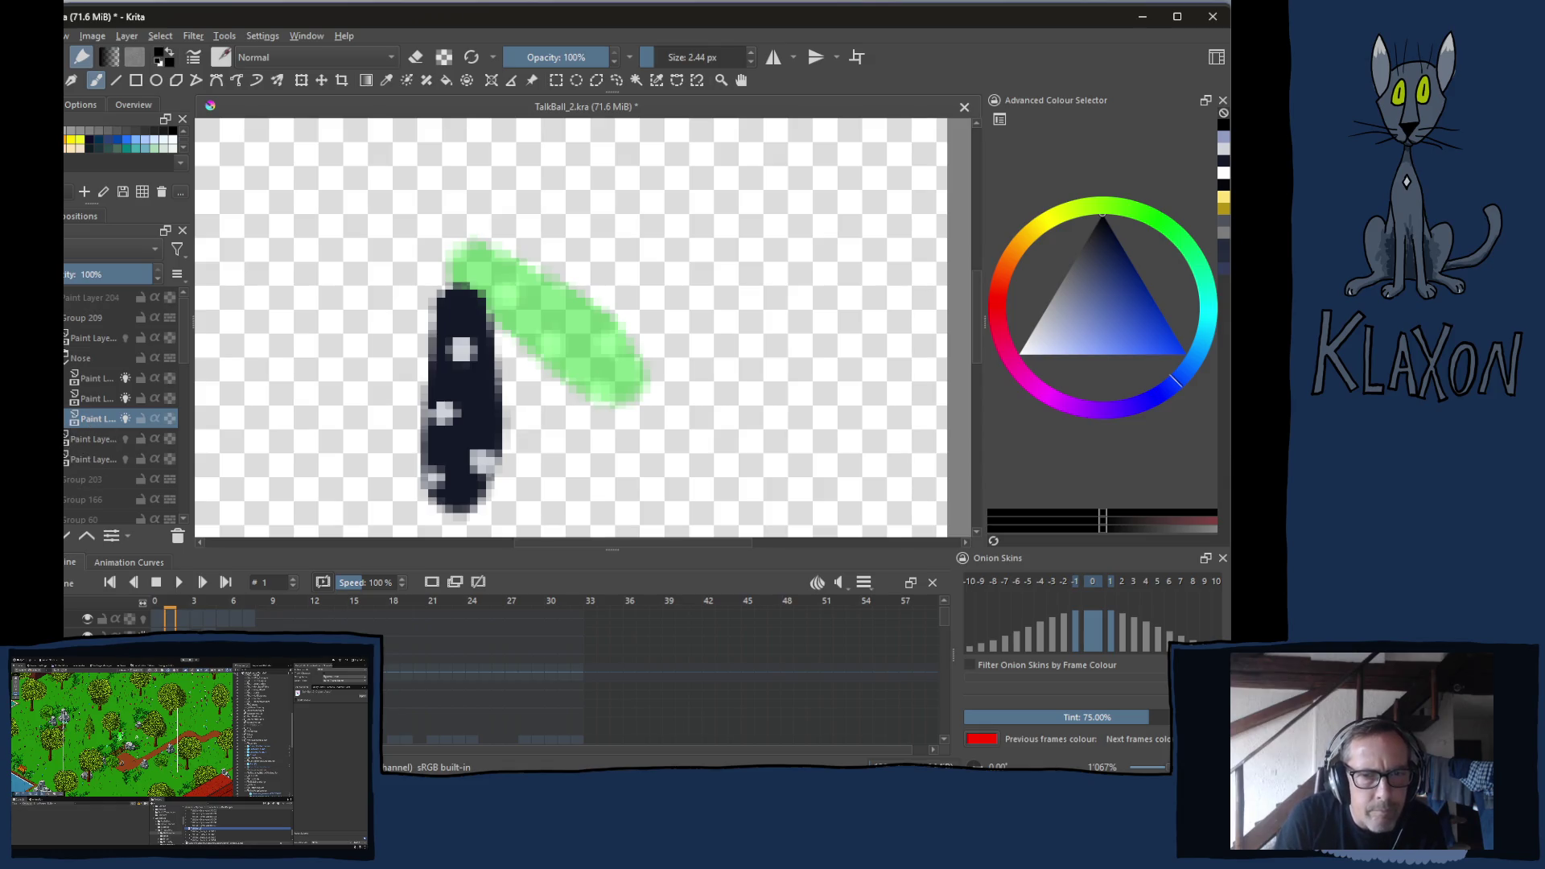
Sample the dark navy from the canvas and compare the black-outline and navy nose layers
{"action": "left_click", "coordinate": [487, 423], "text": "ctrl"}
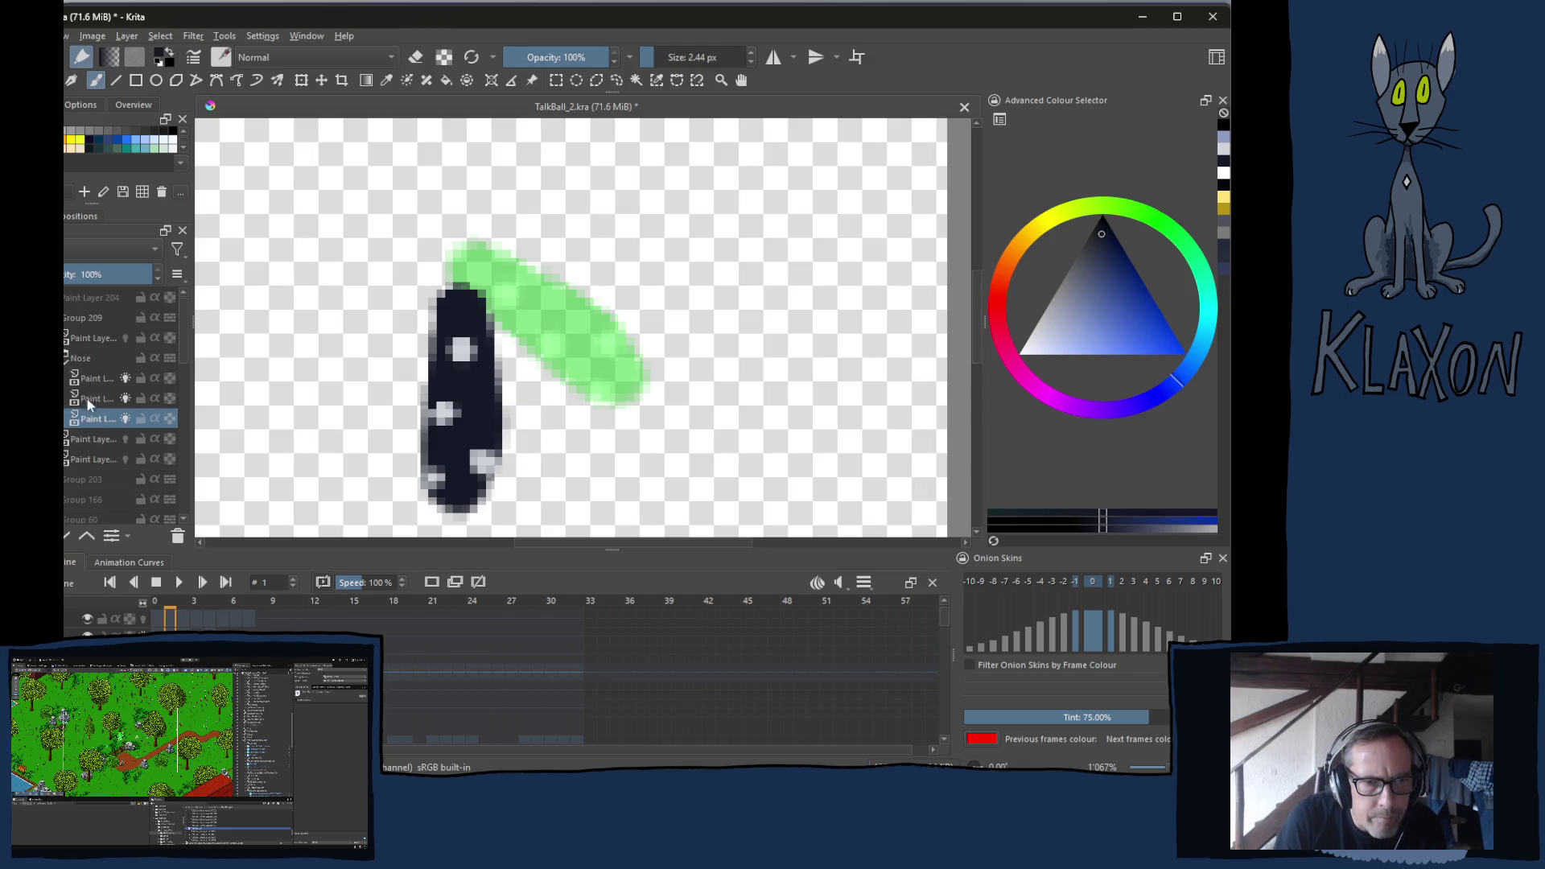
{"action": "left_click", "coordinate": [77, 372]}
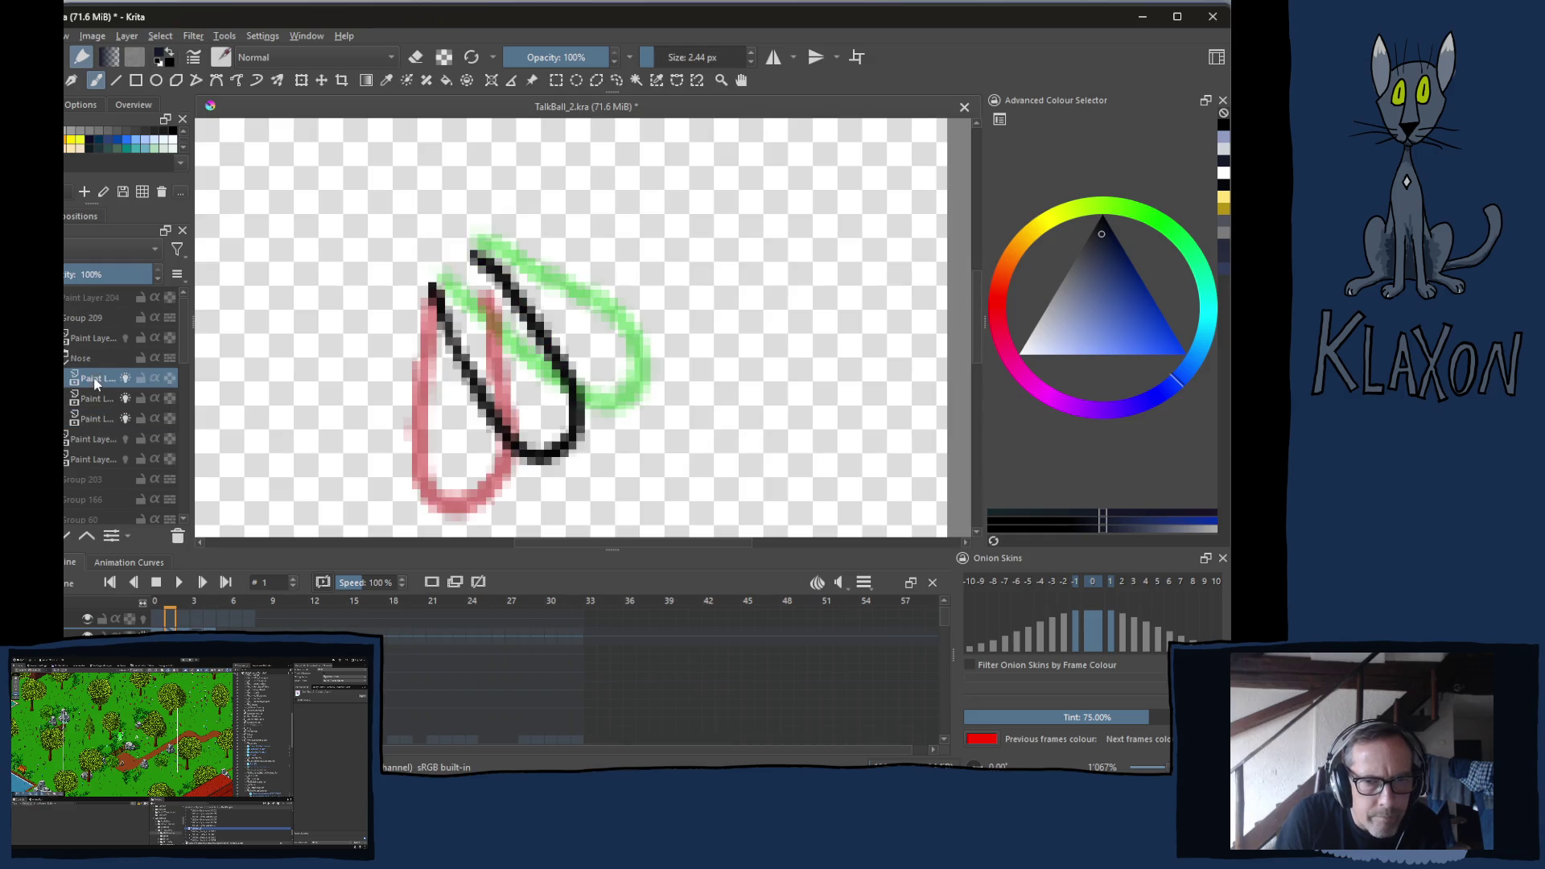
{"action": "left_click", "coordinate": [102, 421]}
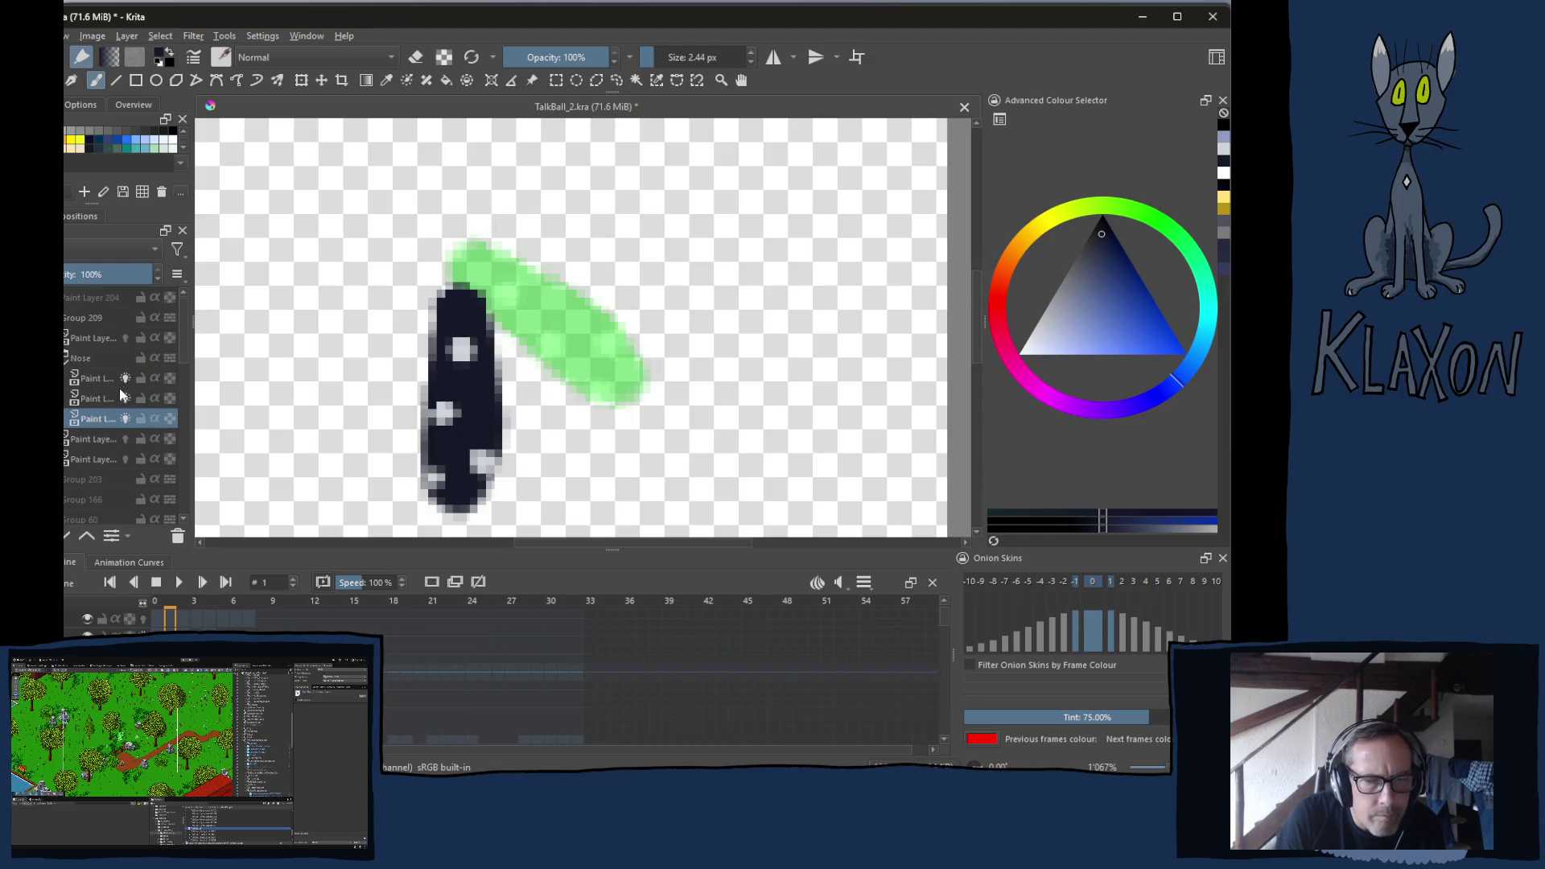
{"action": "right_click", "coordinate": [83, 362]}
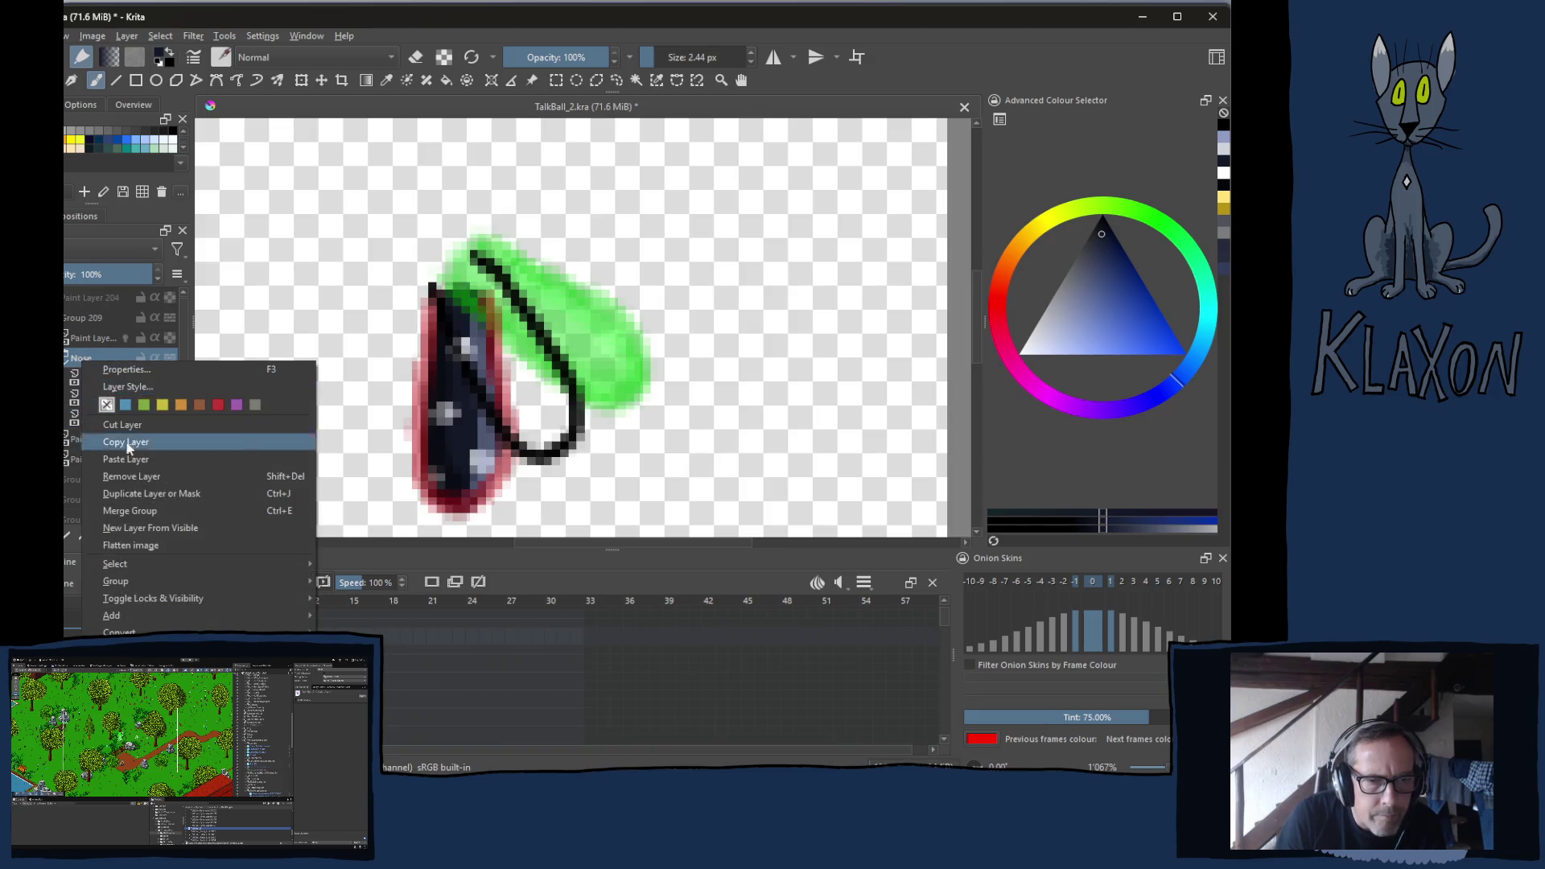
{"action": "mouse_move", "coordinate": [161, 650]}
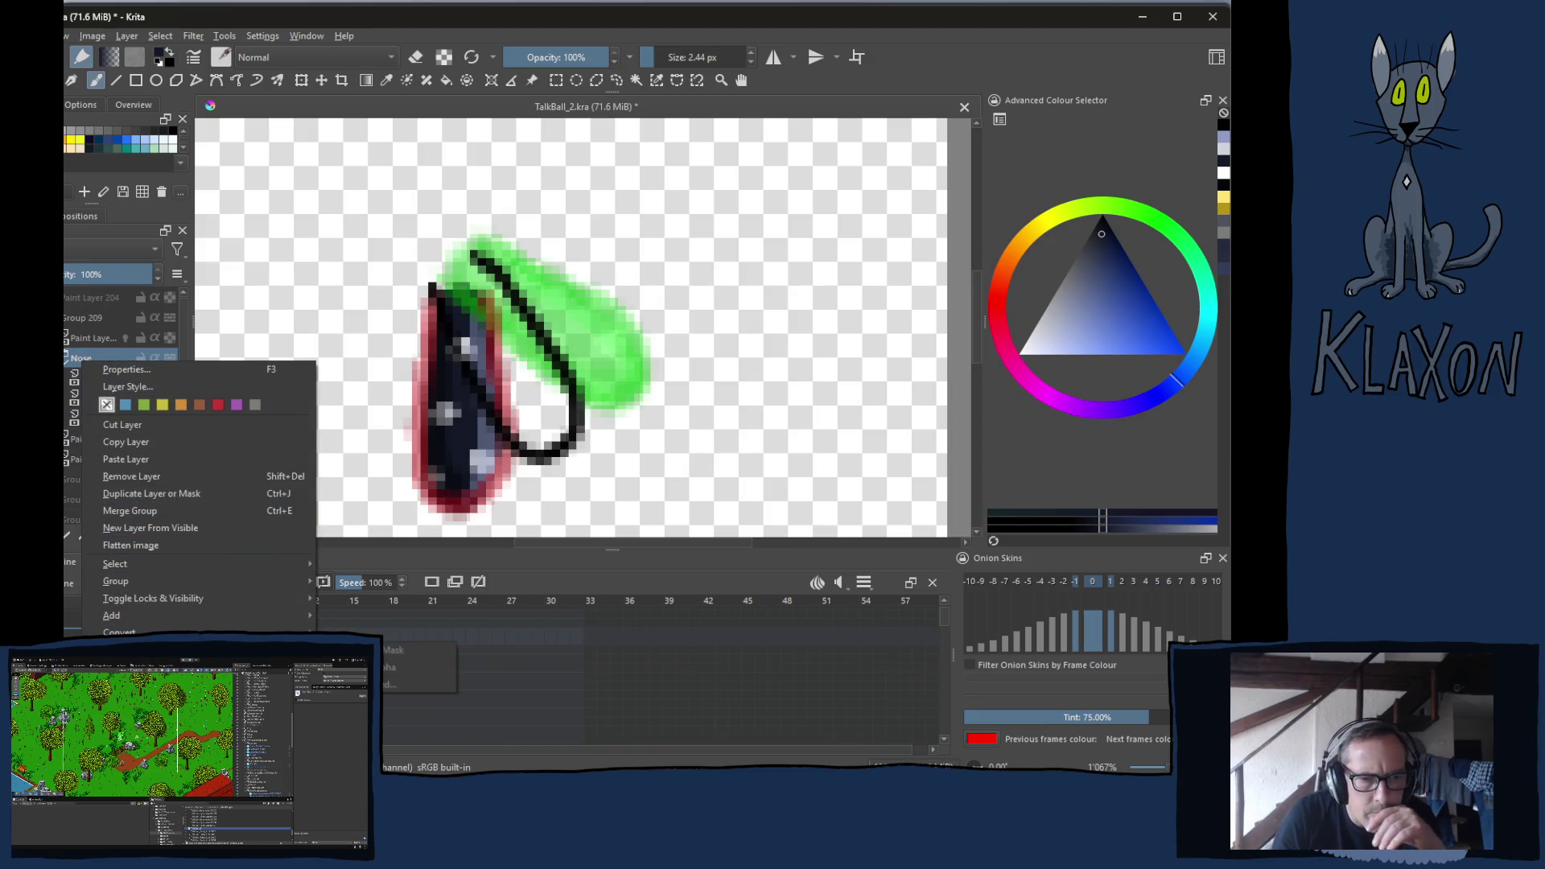
{"action": "key", "text": "Escape"}
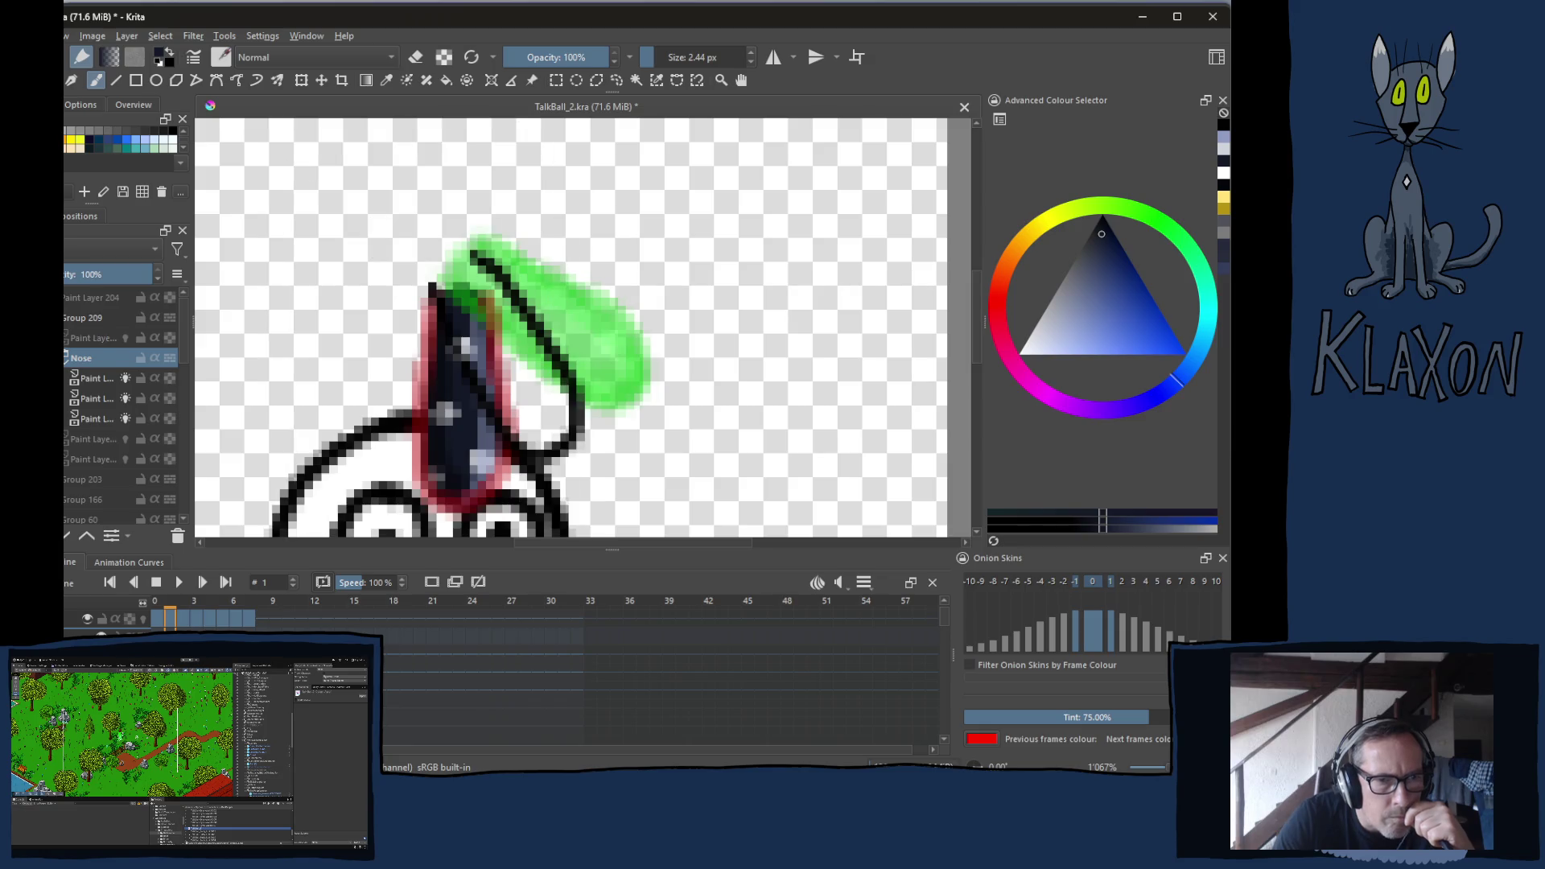
Collapse the Body group in the Layers docker and scroll back up to the nose paint layers
{"action": "scroll", "coordinate": [88, 439], "scroll_direction": "down", "scroll_amount": 5}
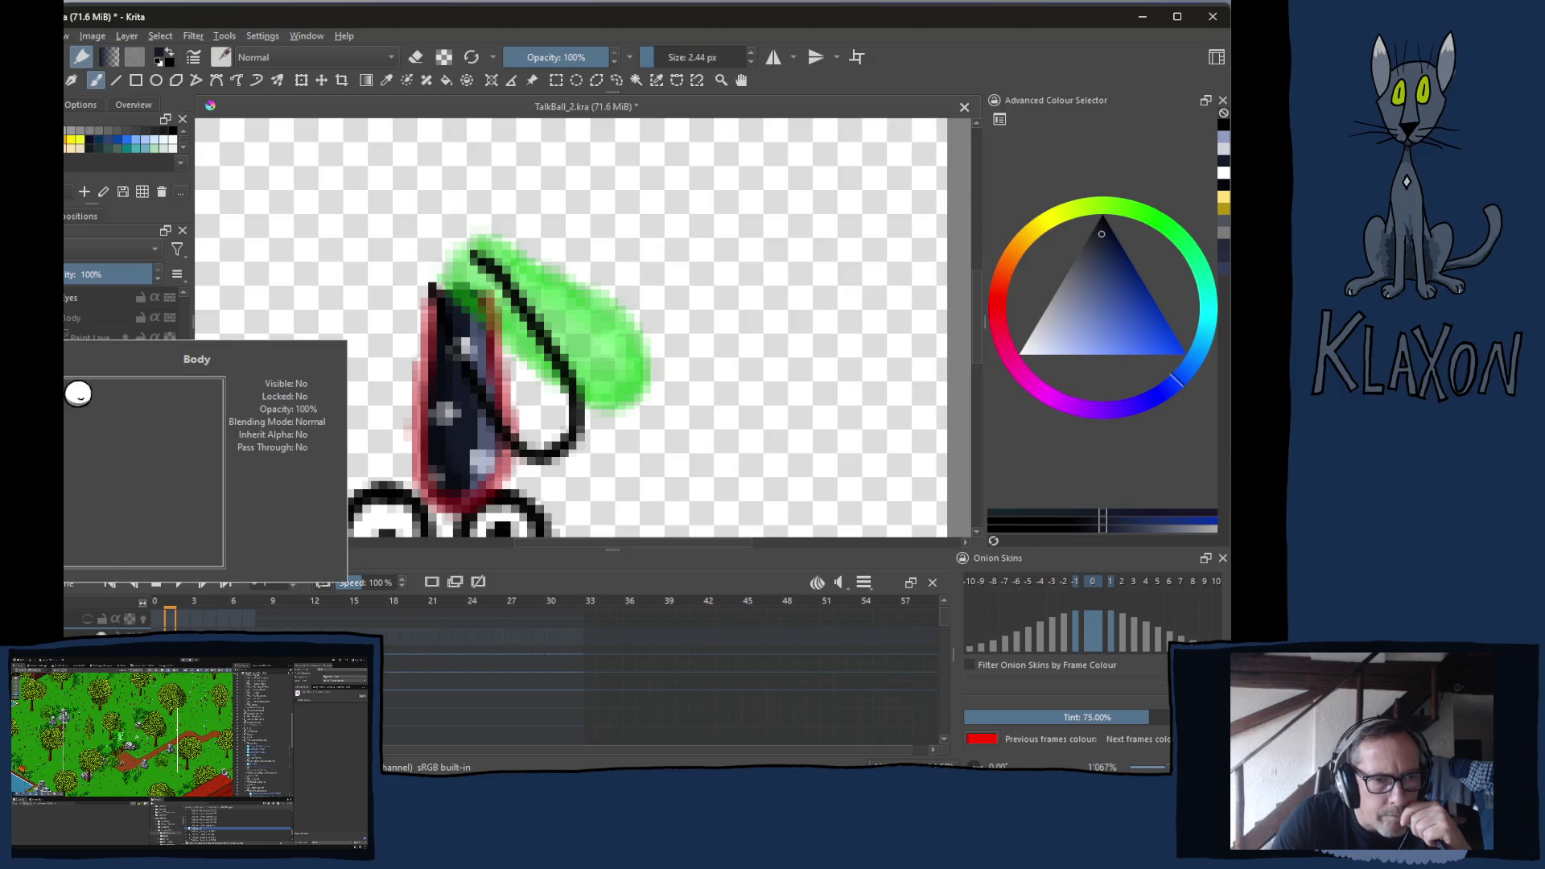
{"action": "left_click", "coordinate": [65, 318]}
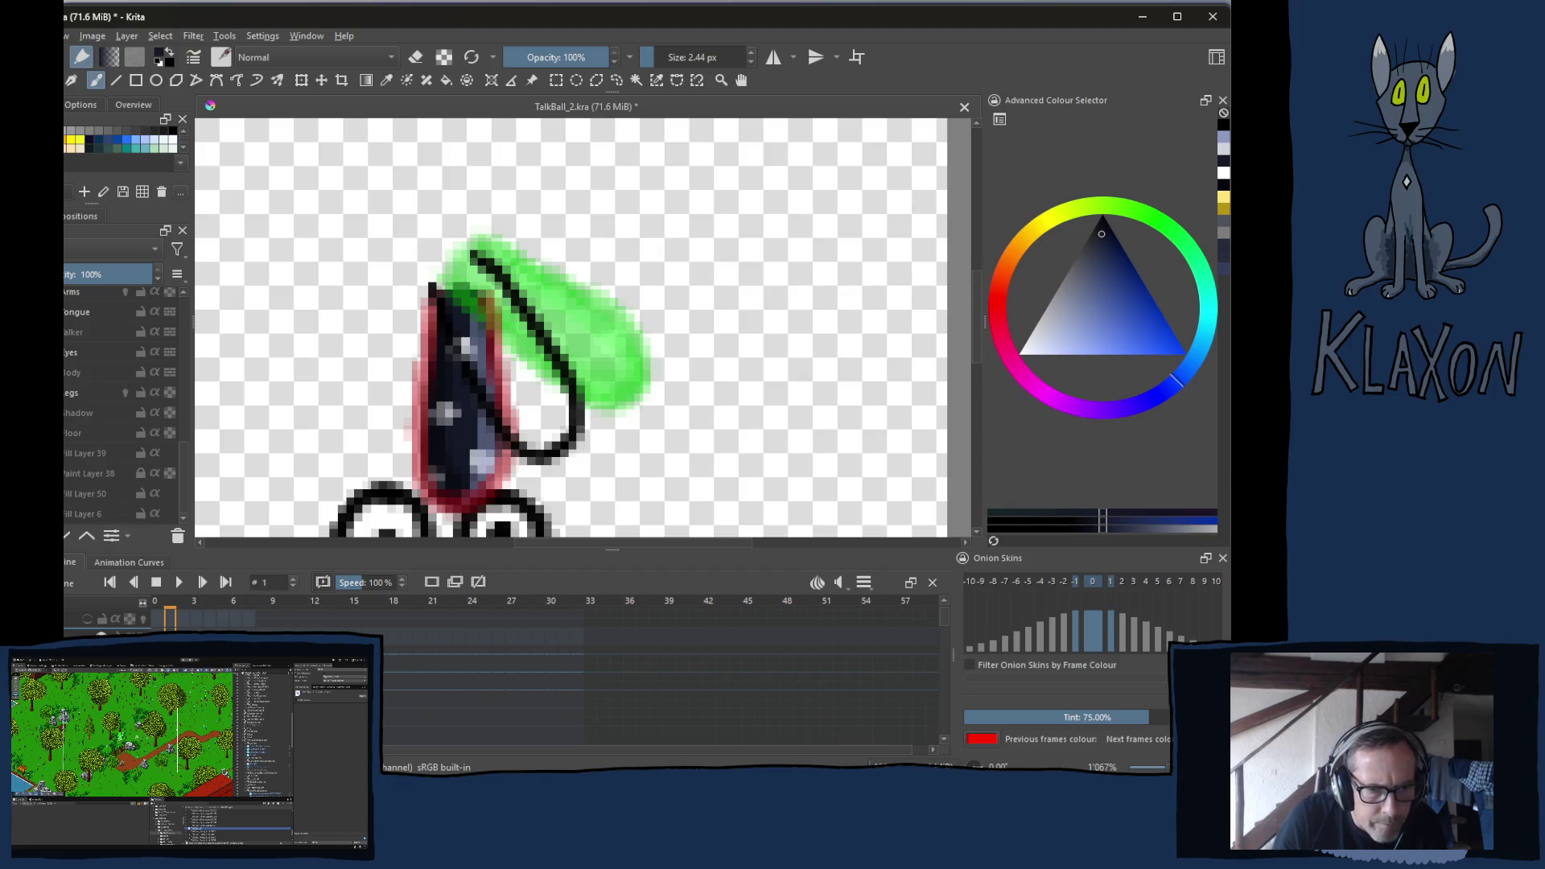
{"action": "scroll", "coordinate": [139, 290], "scroll_direction": "up", "scroll_amount": 5}
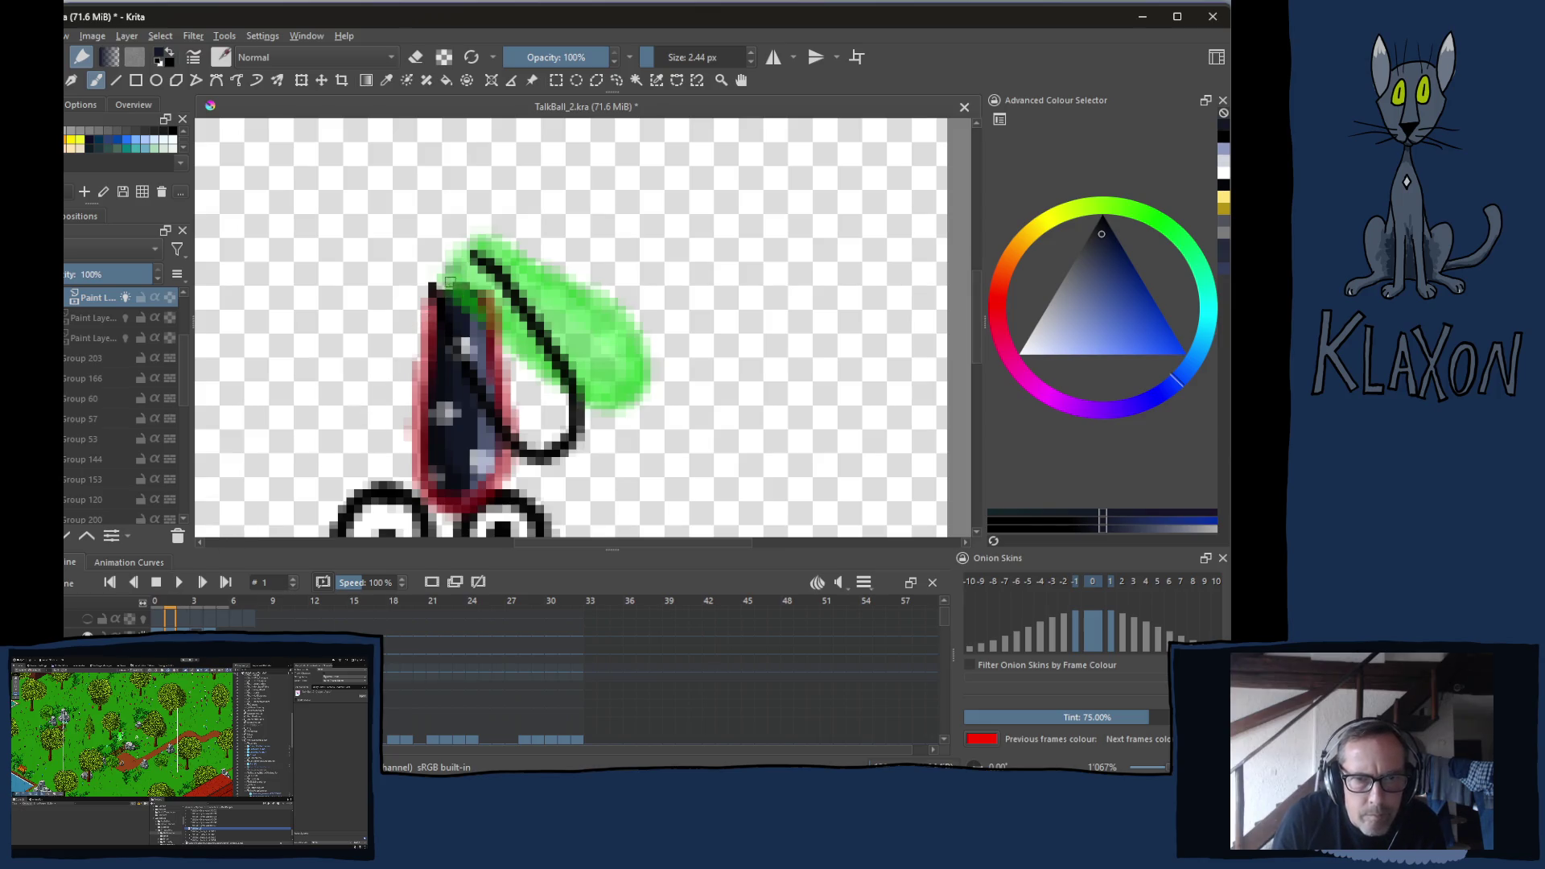
Paint a thicker nose outline with a 4 px brush and hide the green fill layer
{"action": "key", "text": "bracketright"}
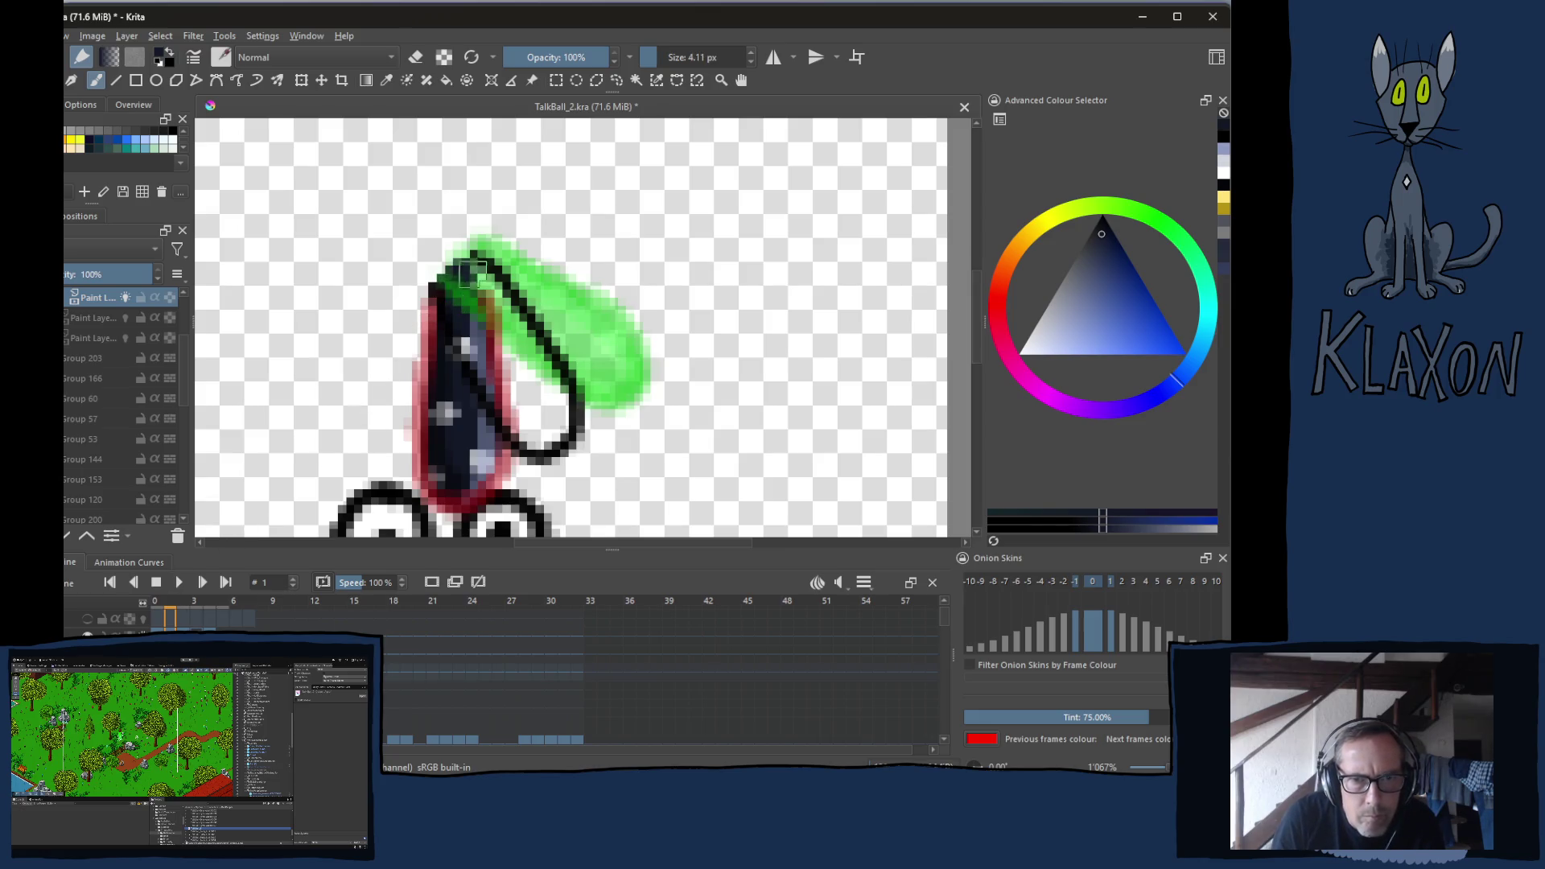
{"action": "mouse_move", "coordinate": [487, 316]}
{"action": "left_mouse_down"}
{"action": "mouse_move", "coordinate": [538, 427]}
{"action": "mouse_move", "coordinate": [498, 396]}
{"action": "mouse_move", "coordinate": [527, 431]}
{"action": "mouse_move", "coordinate": [555, 423]}
{"action": "mouse_move", "coordinate": [548, 370]}
{"action": "mouse_move", "coordinate": [491, 399]}
{"action": "left_mouse_up"}
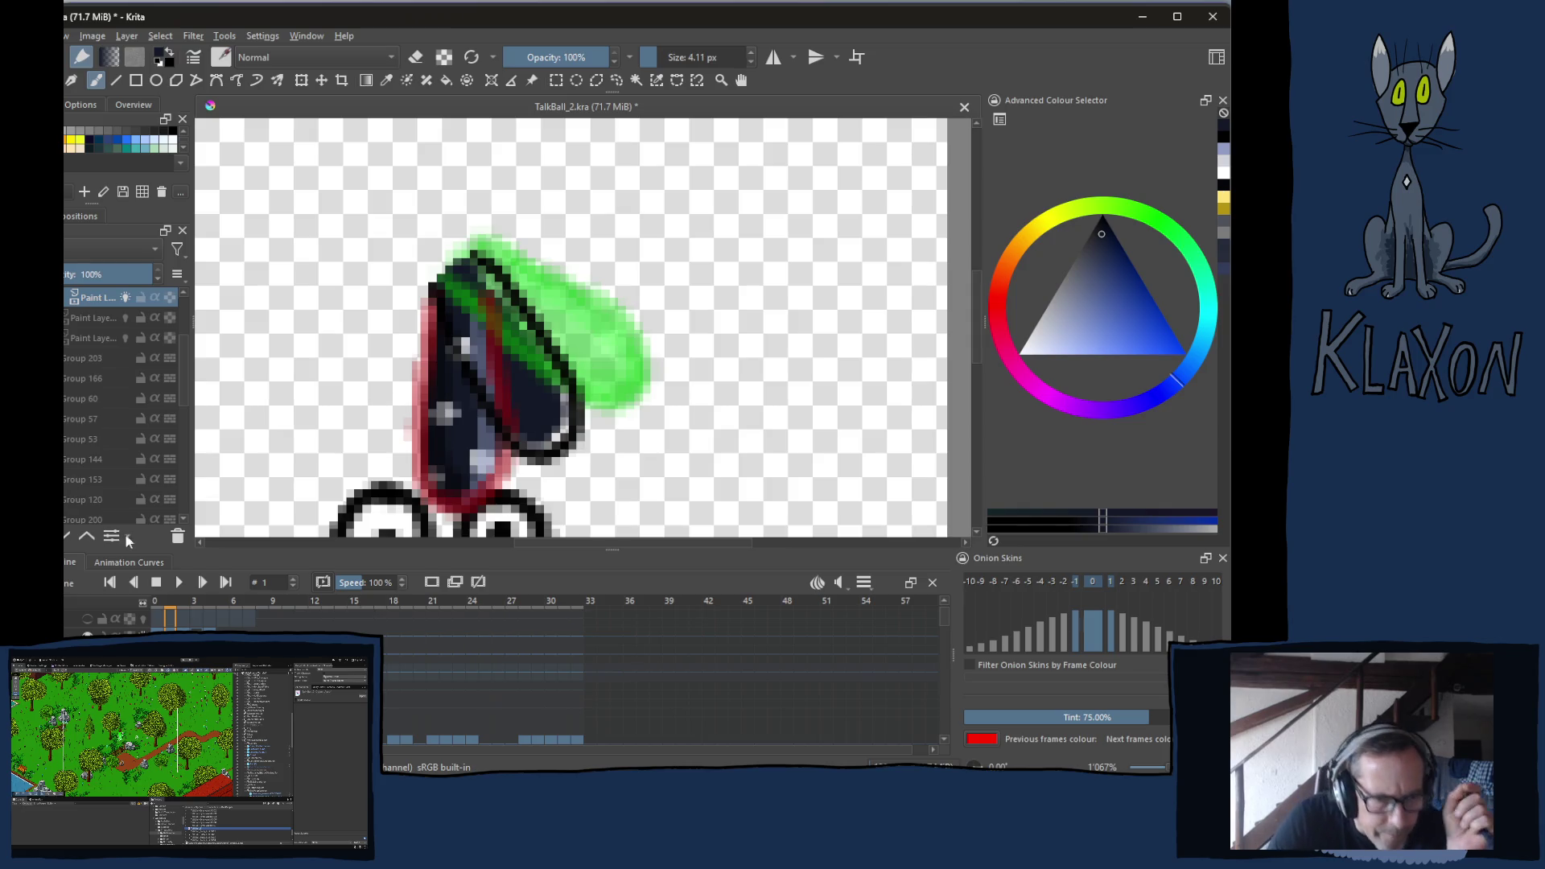
{"action": "left_click", "coordinate": [125, 297]}
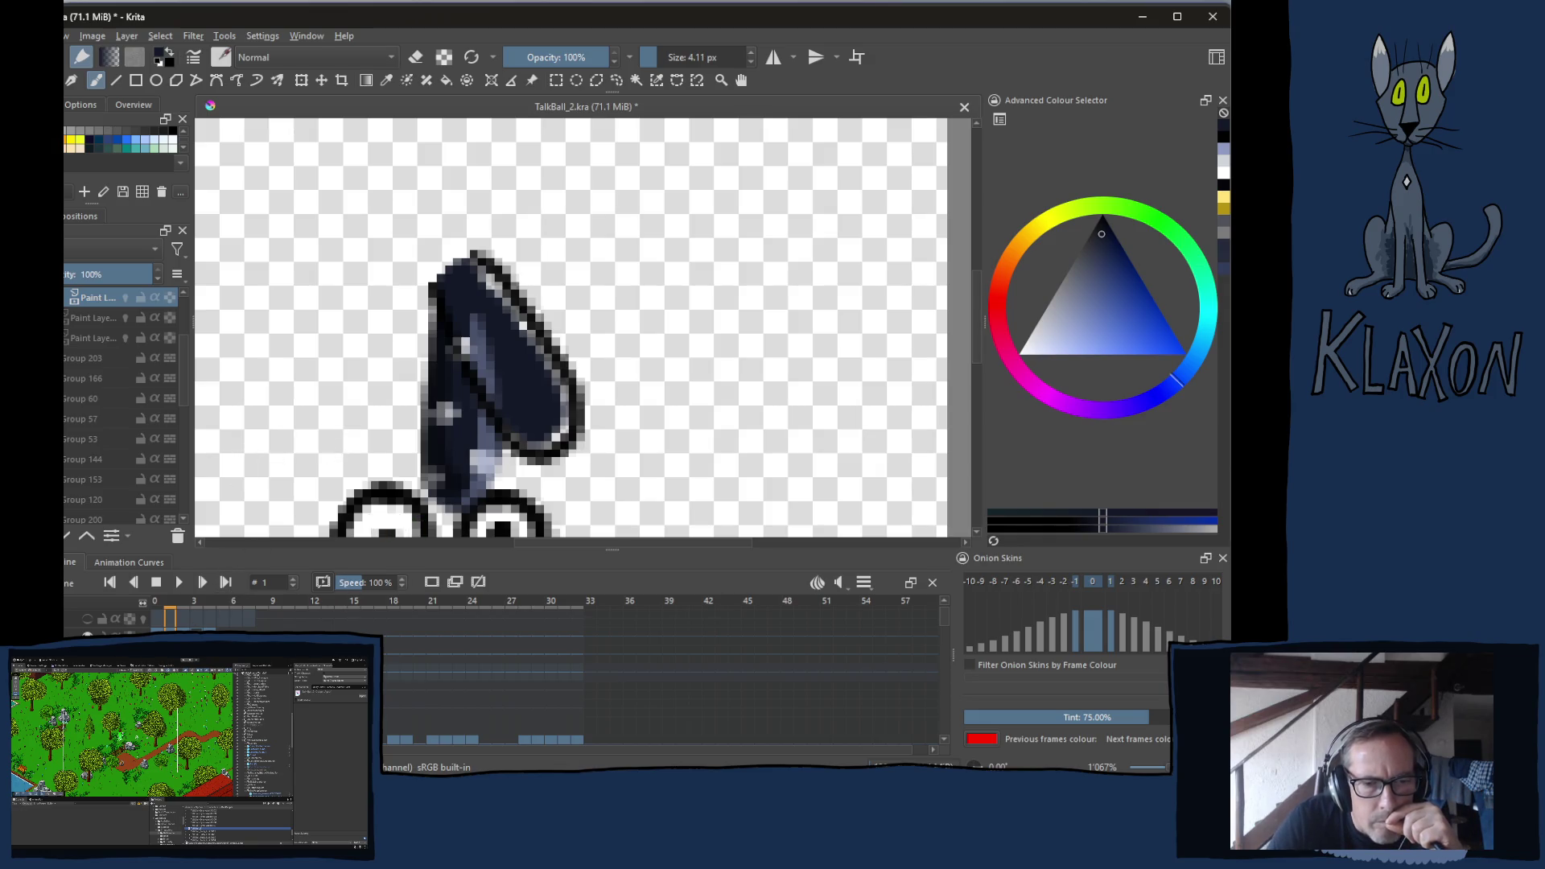
{"action": "key", "text": "space"}
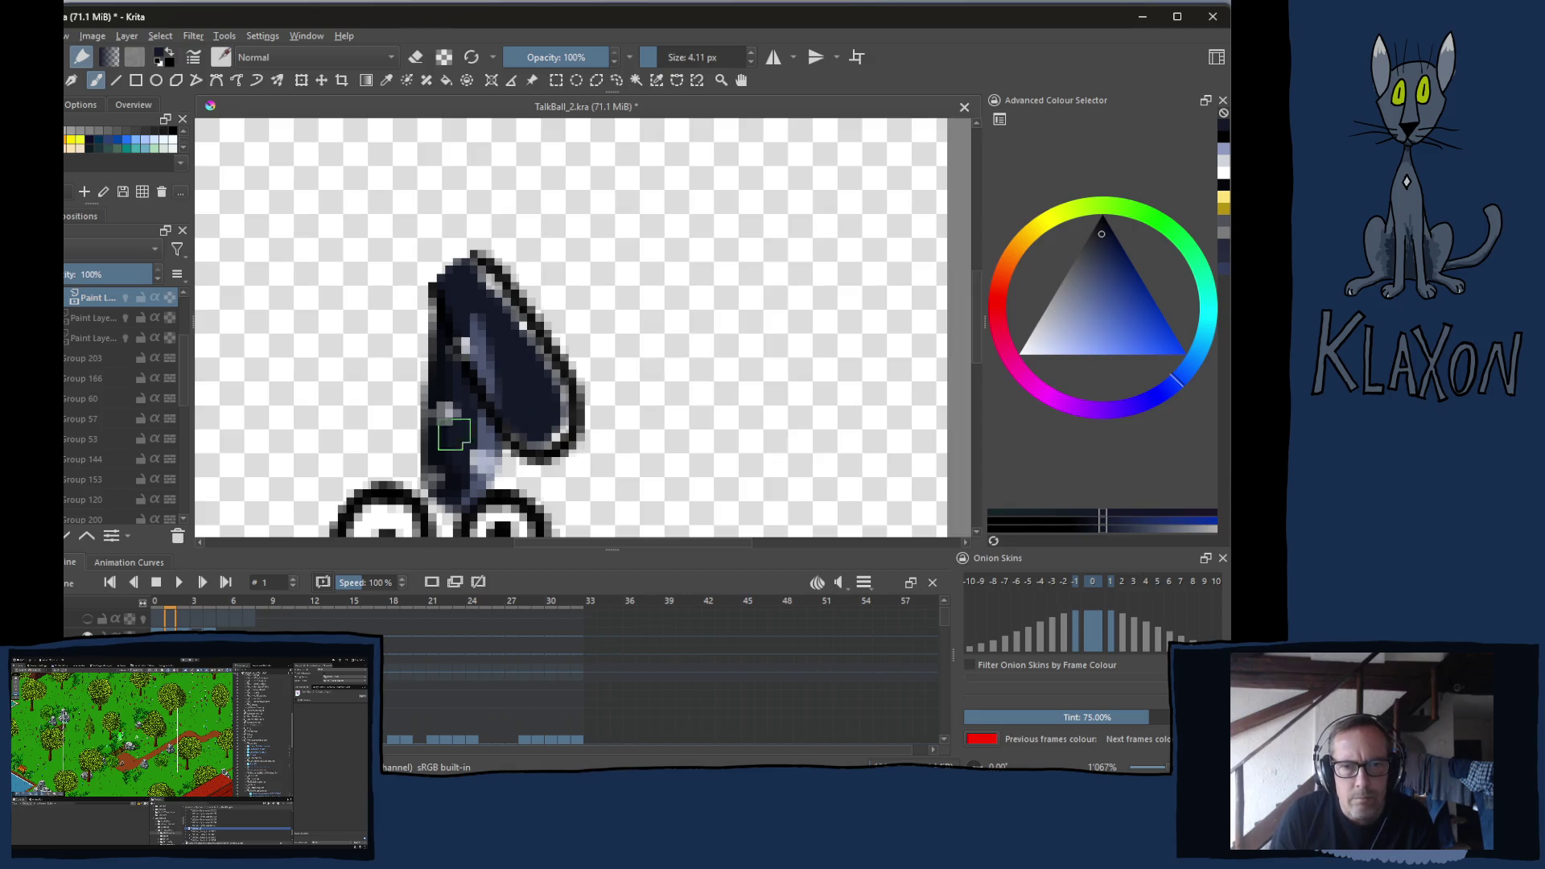
Erase the nose's white highlight, repaint it dark navy, and turn onion skins off
{"action": "right_click", "coordinate": [450, 431]}
{"action": "left_click", "coordinate": [355, 400]}
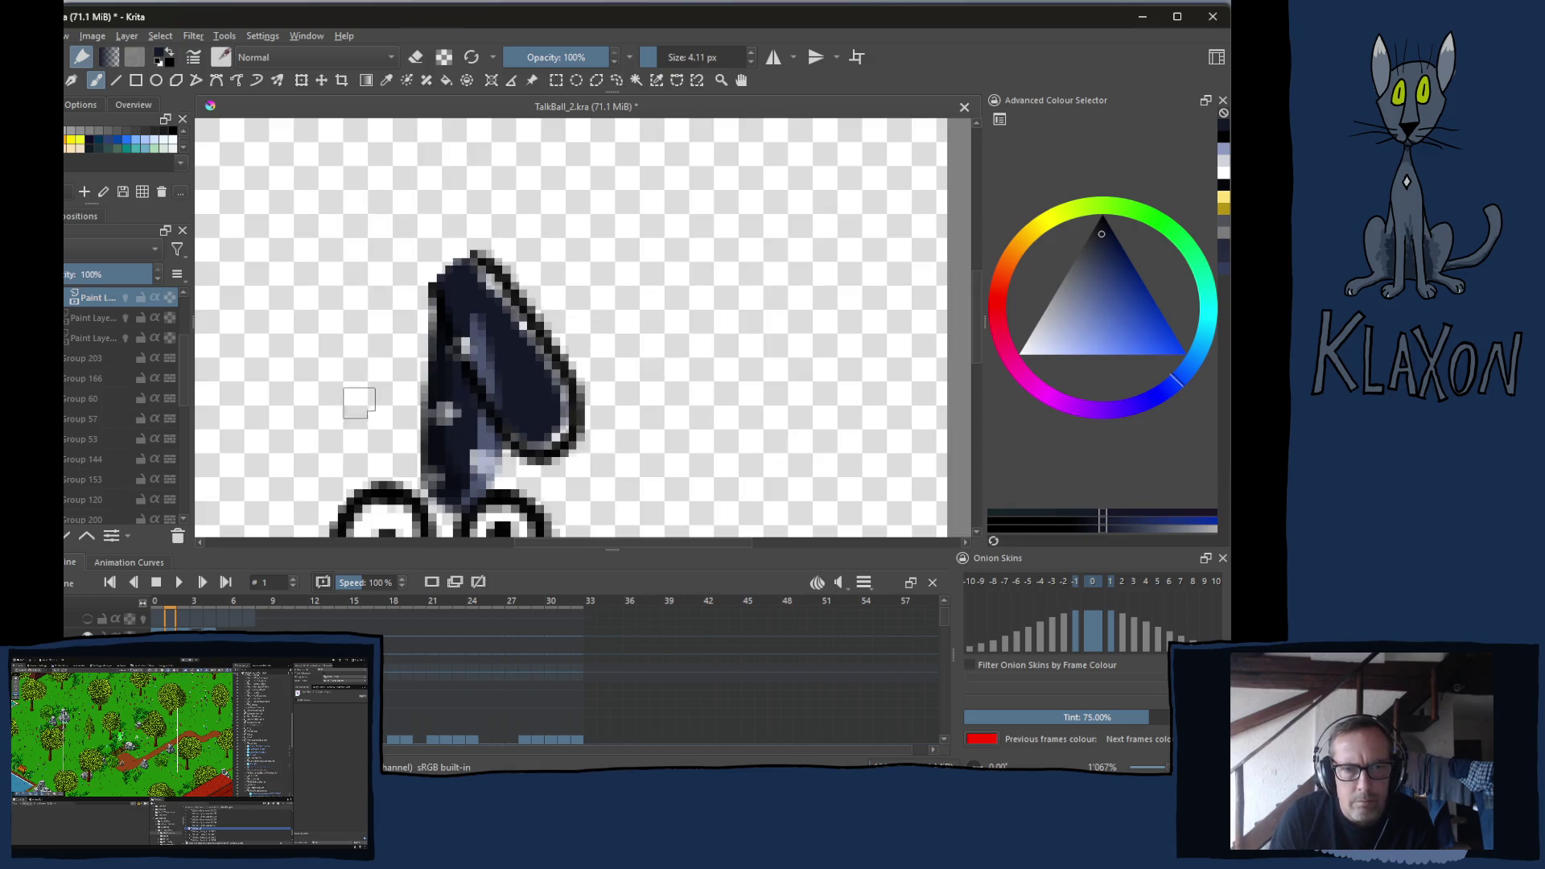
{"action": "key", "text": "e"}
{"action": "mouse_move", "coordinate": [451, 467]}
{"action": "left_mouse_down"}
{"action": "mouse_move", "coordinate": [427, 491]}
{"action": "mouse_move", "coordinate": [423, 309]}
{"action": "left_mouse_up"}
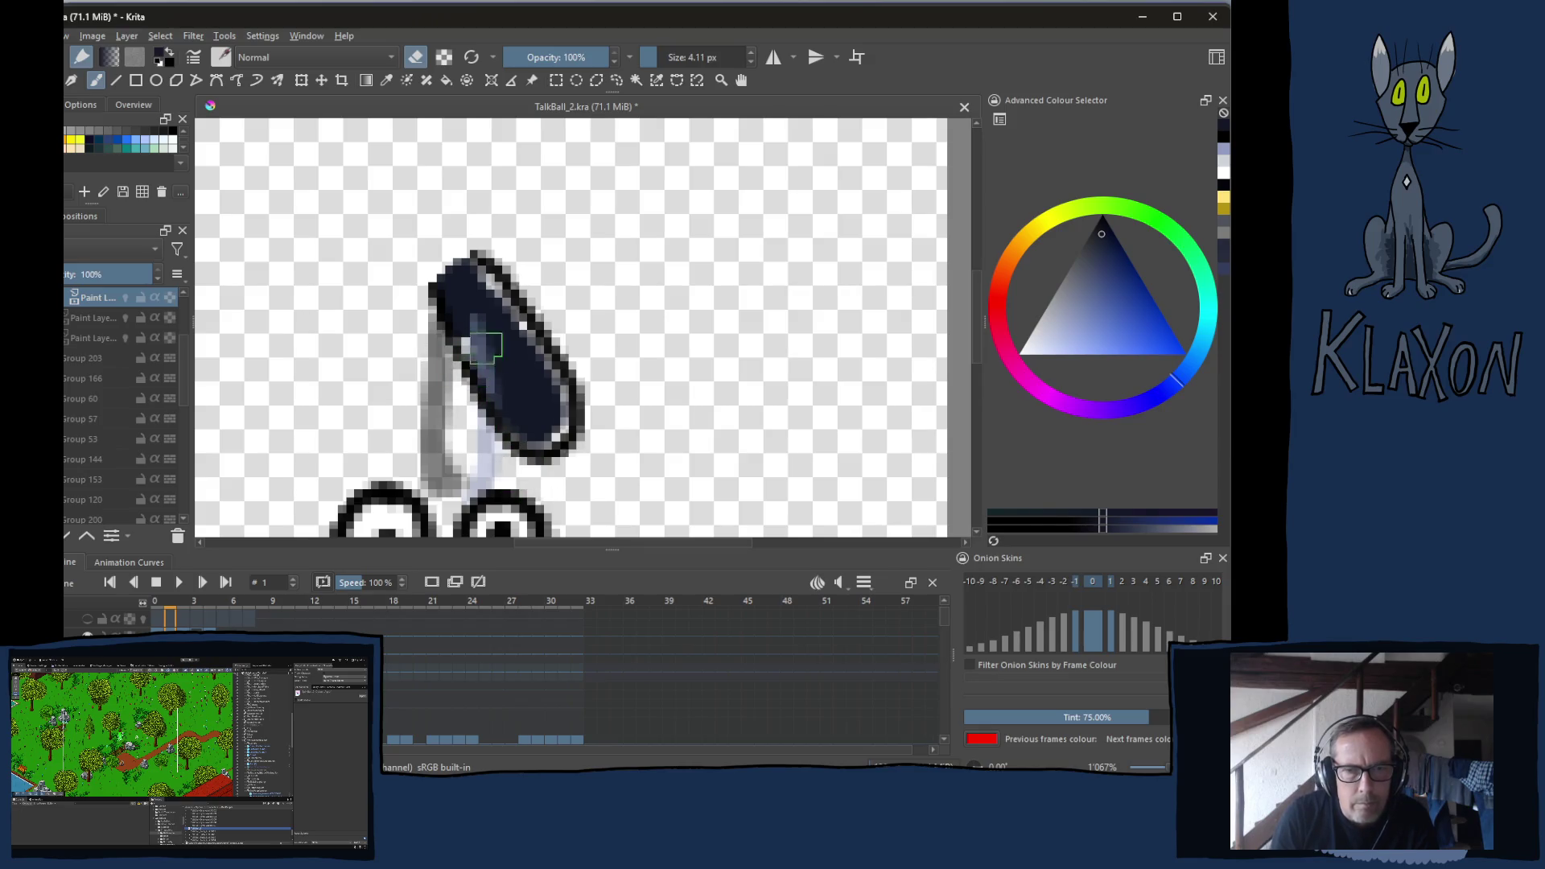
{"action": "right_click", "coordinate": [531, 399]}
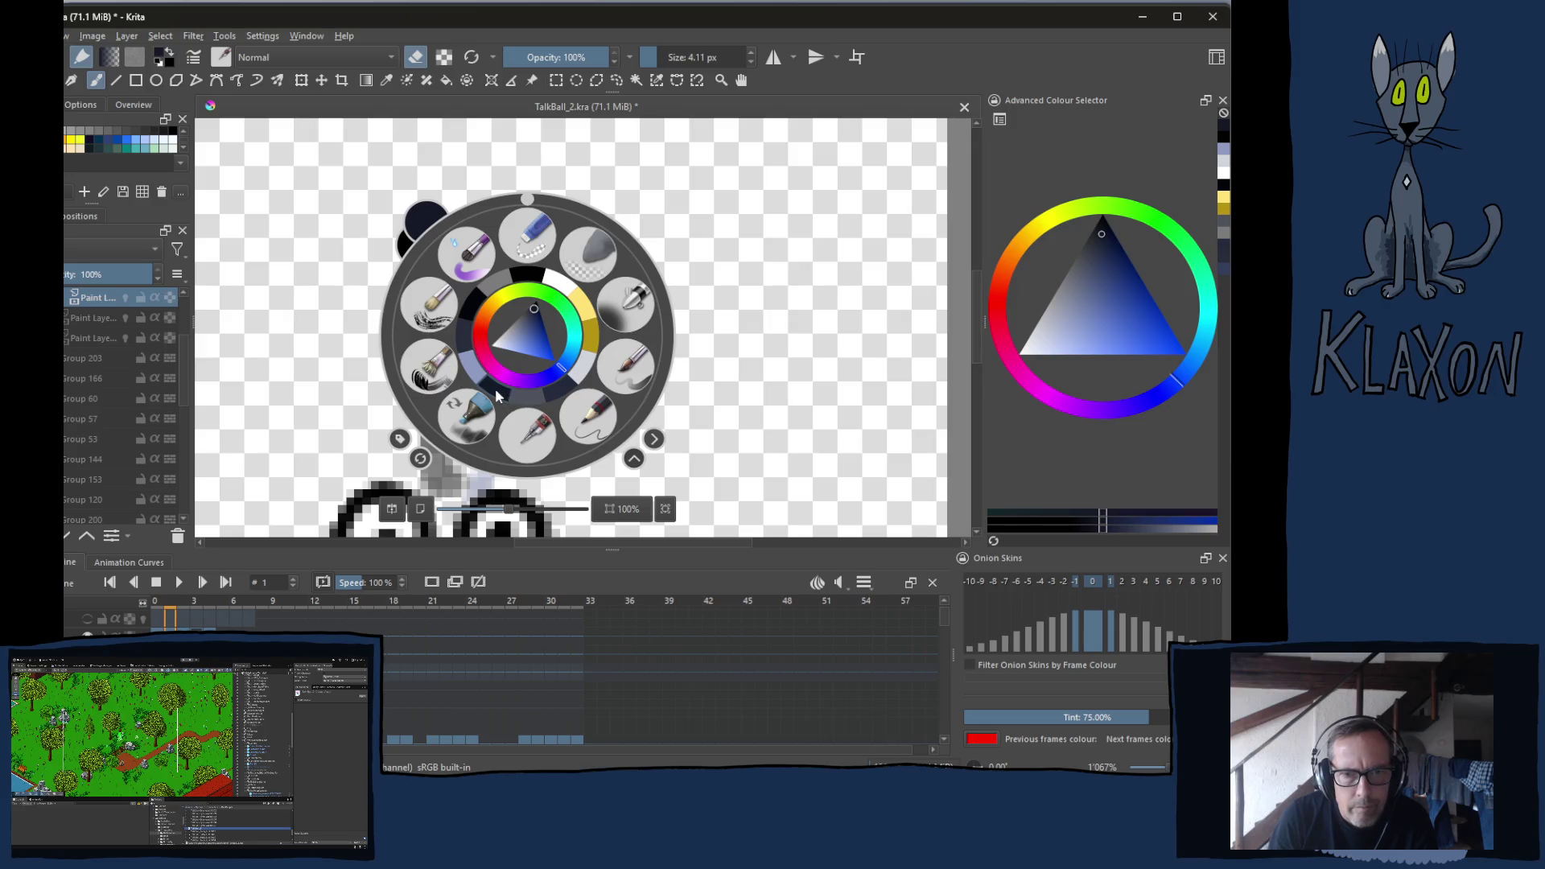
{"action": "left_click", "coordinate": [537, 415]}
{"action": "mouse_move", "coordinate": [473, 276]}
{"action": "left_mouse_down"}
{"action": "mouse_move", "coordinate": [561, 411]}
{"action": "mouse_move", "coordinate": [523, 442]}
{"action": "left_mouse_up"}
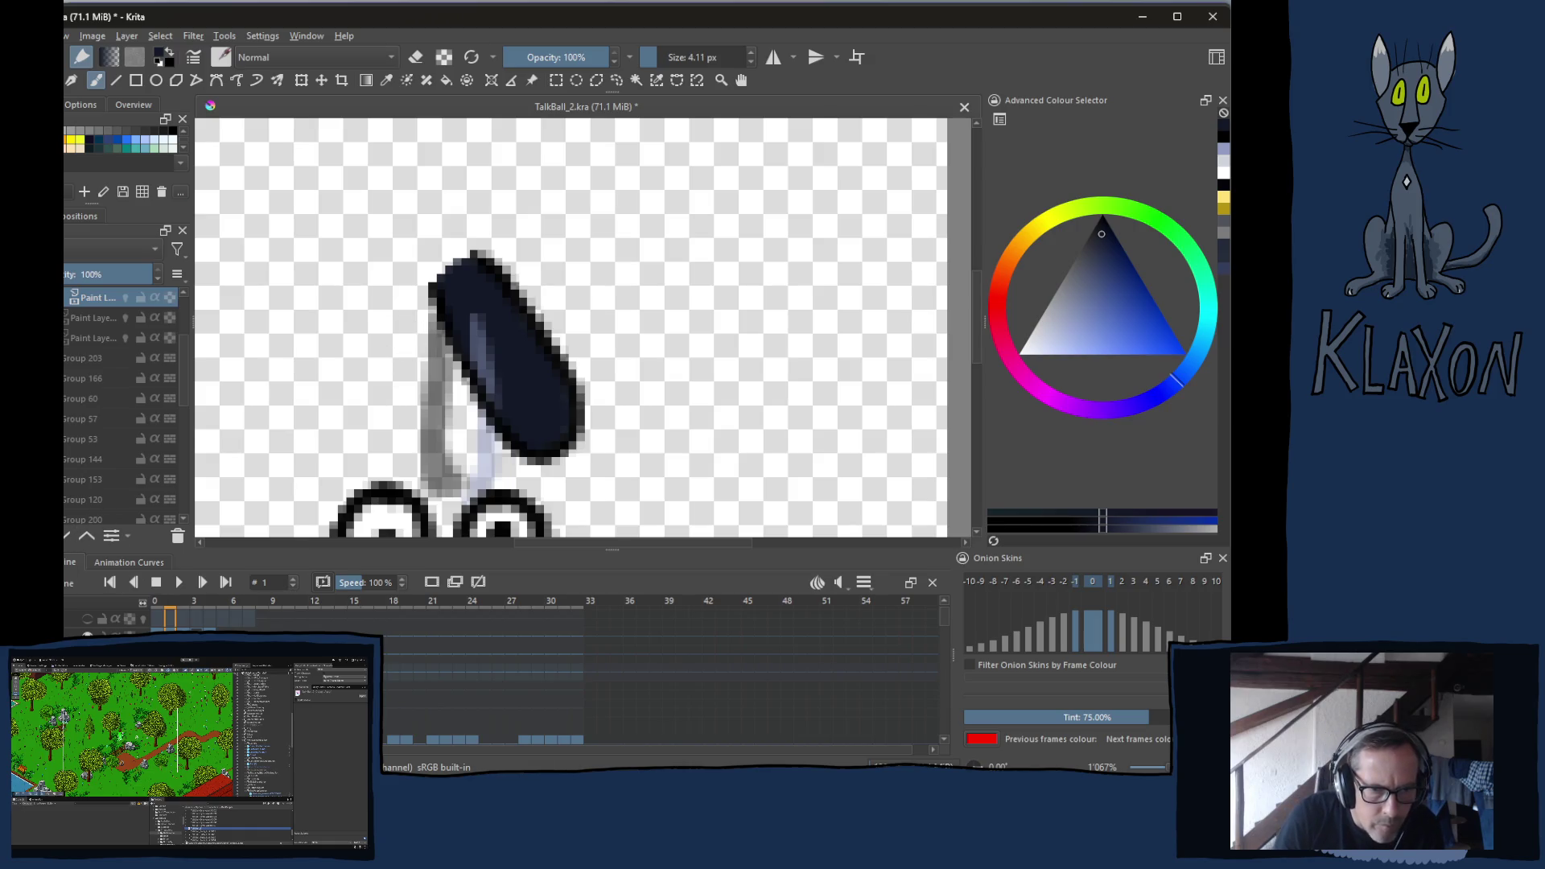
{"action": "left_click", "coordinate": [429, 585]}
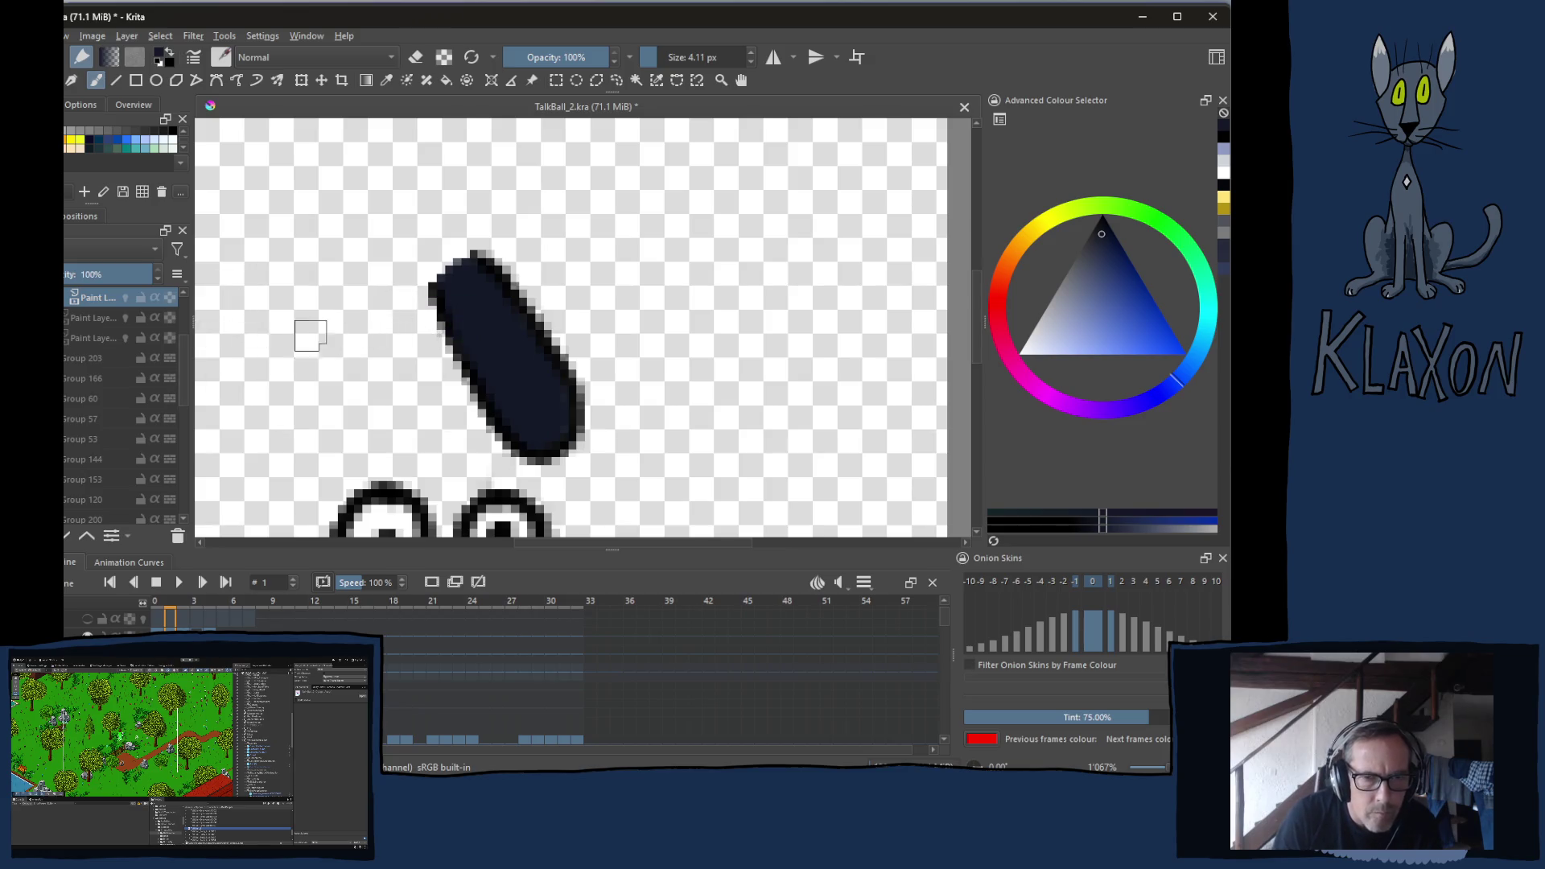
Discard the dark trial strokes, then paint a grey stroke on a new 50% layer
{"action": "right_click", "coordinate": [312, 335]}
{"action": "left_click", "coordinate": [359, 275]}
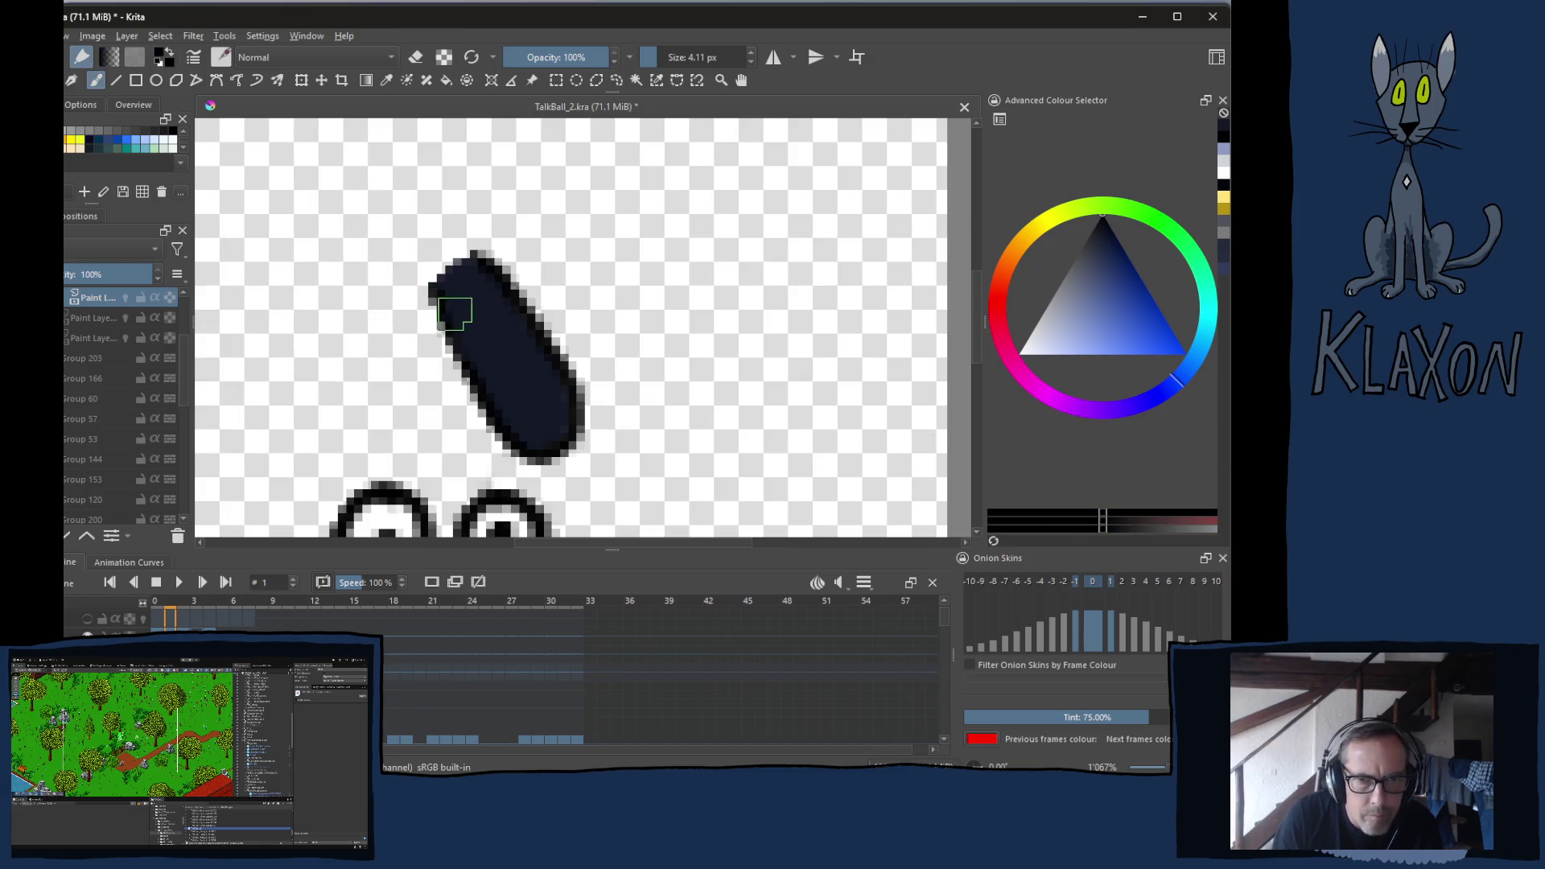
{"action": "mouse_move", "coordinate": [462, 343]}
{"action": "left_mouse_down"}
{"action": "mouse_move", "coordinate": [507, 426]}
{"action": "mouse_move", "coordinate": [555, 443]}
{"action": "mouse_move", "coordinate": [568, 422]}
{"action": "left_mouse_up"}
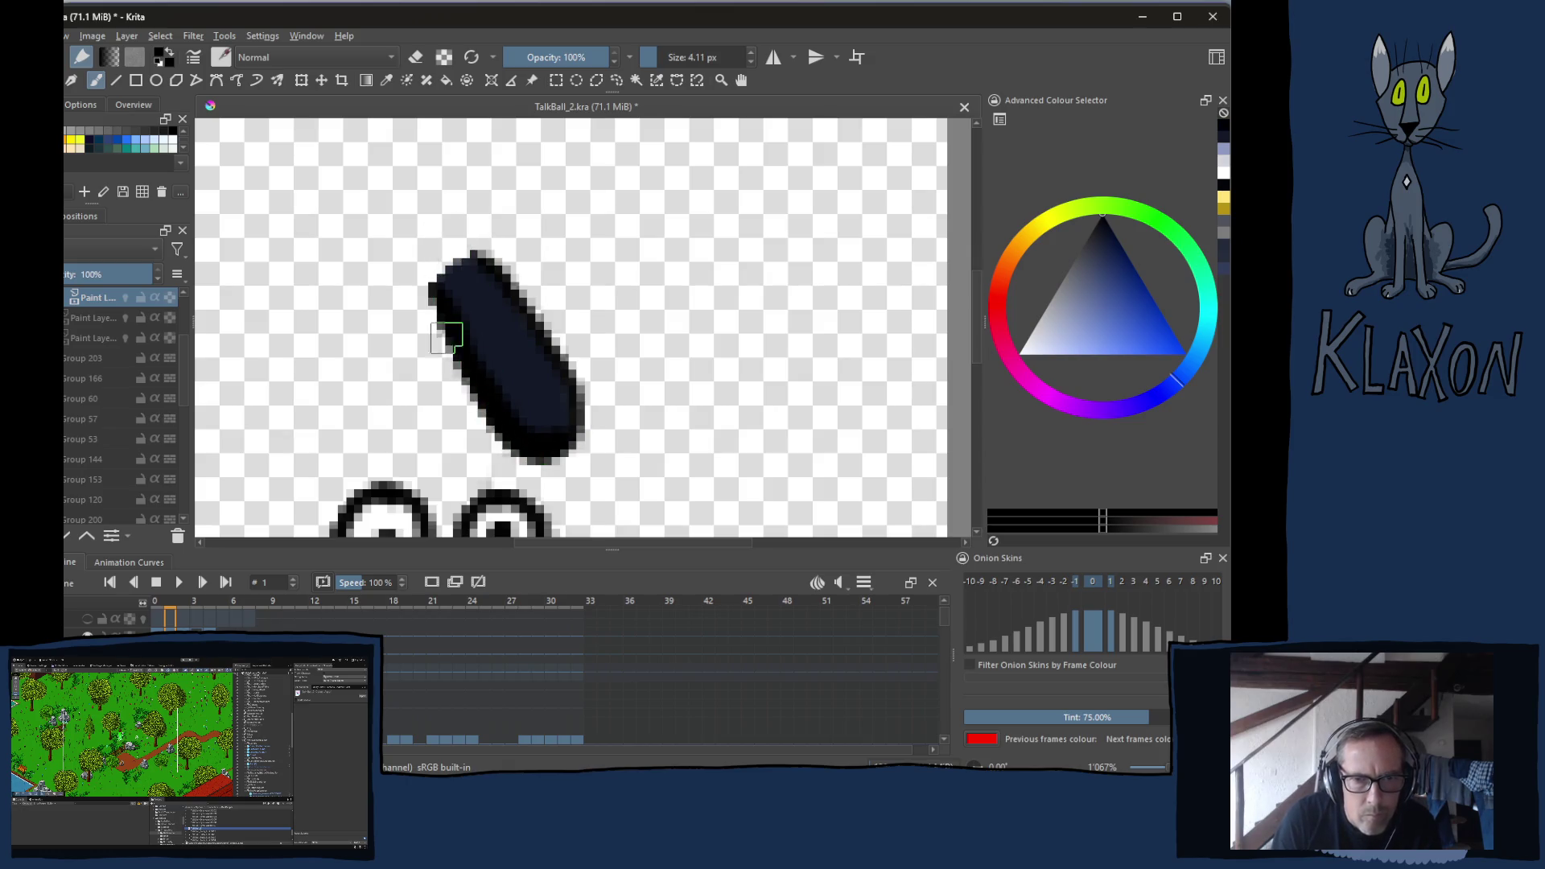
{"action": "mouse_move", "coordinate": [433, 308]}
{"action": "left_mouse_down"}
{"action": "mouse_move", "coordinate": [446, 412]}
{"action": "mouse_move", "coordinate": [481, 465]}
{"action": "mouse_move", "coordinate": [511, 442]}
{"action": "mouse_move", "coordinate": [483, 443]}
{"action": "mouse_move", "coordinate": [463, 378]}
{"action": "mouse_move", "coordinate": [460, 404]}
{"action": "left_mouse_up"}
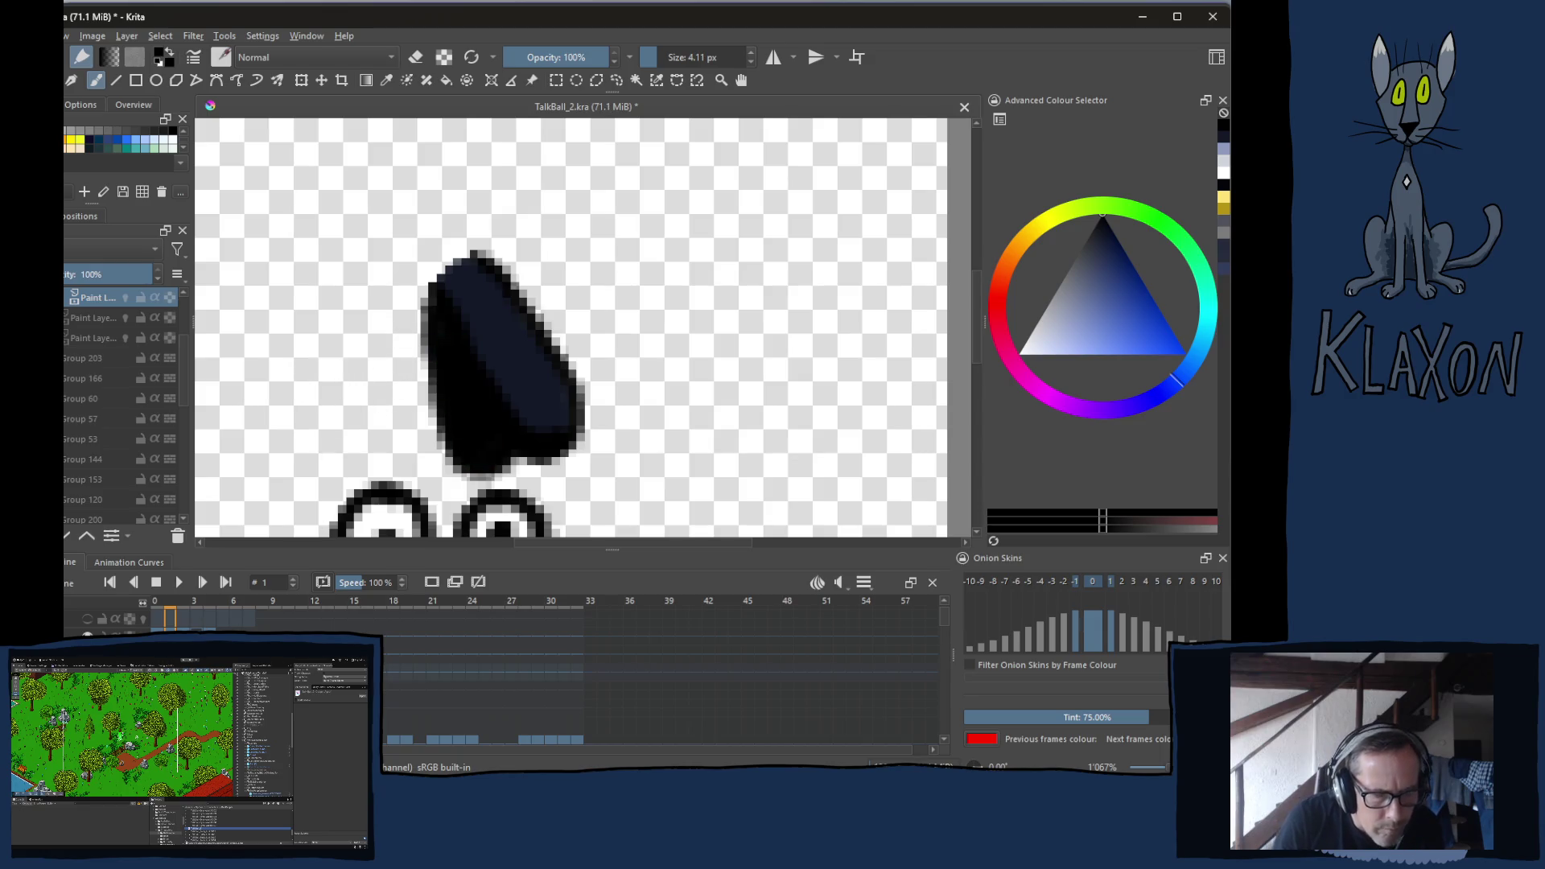
{"action": "key", "text": "ctrl+z"}
{"action": "key", "text": "ctrl+z"}
{"action": "key", "text": "ctrl+z"}
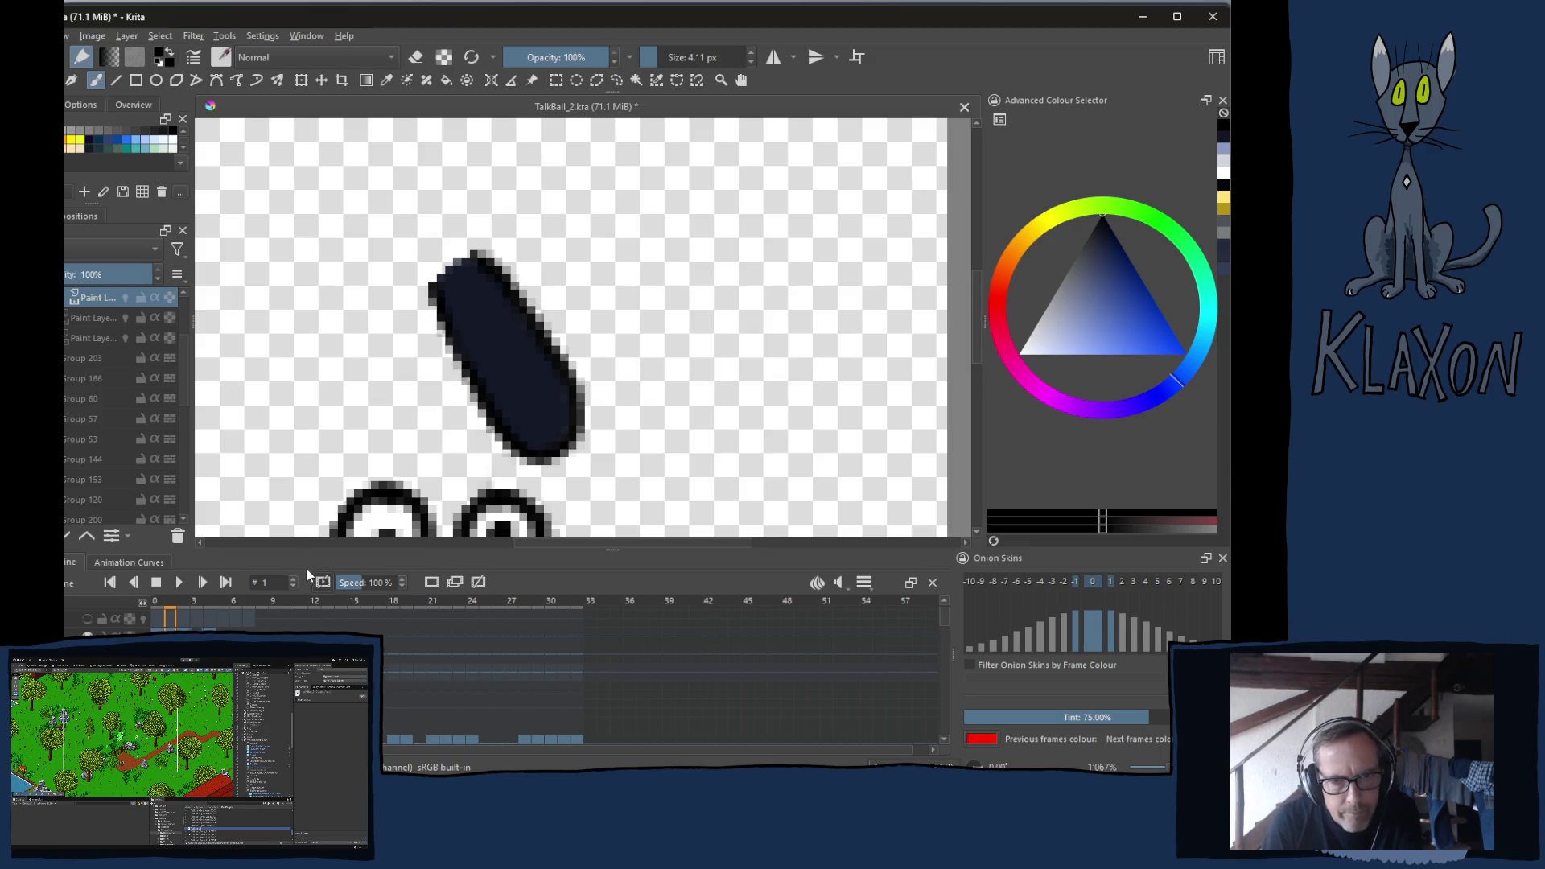
{"action": "key", "text": "ctrl+j"}
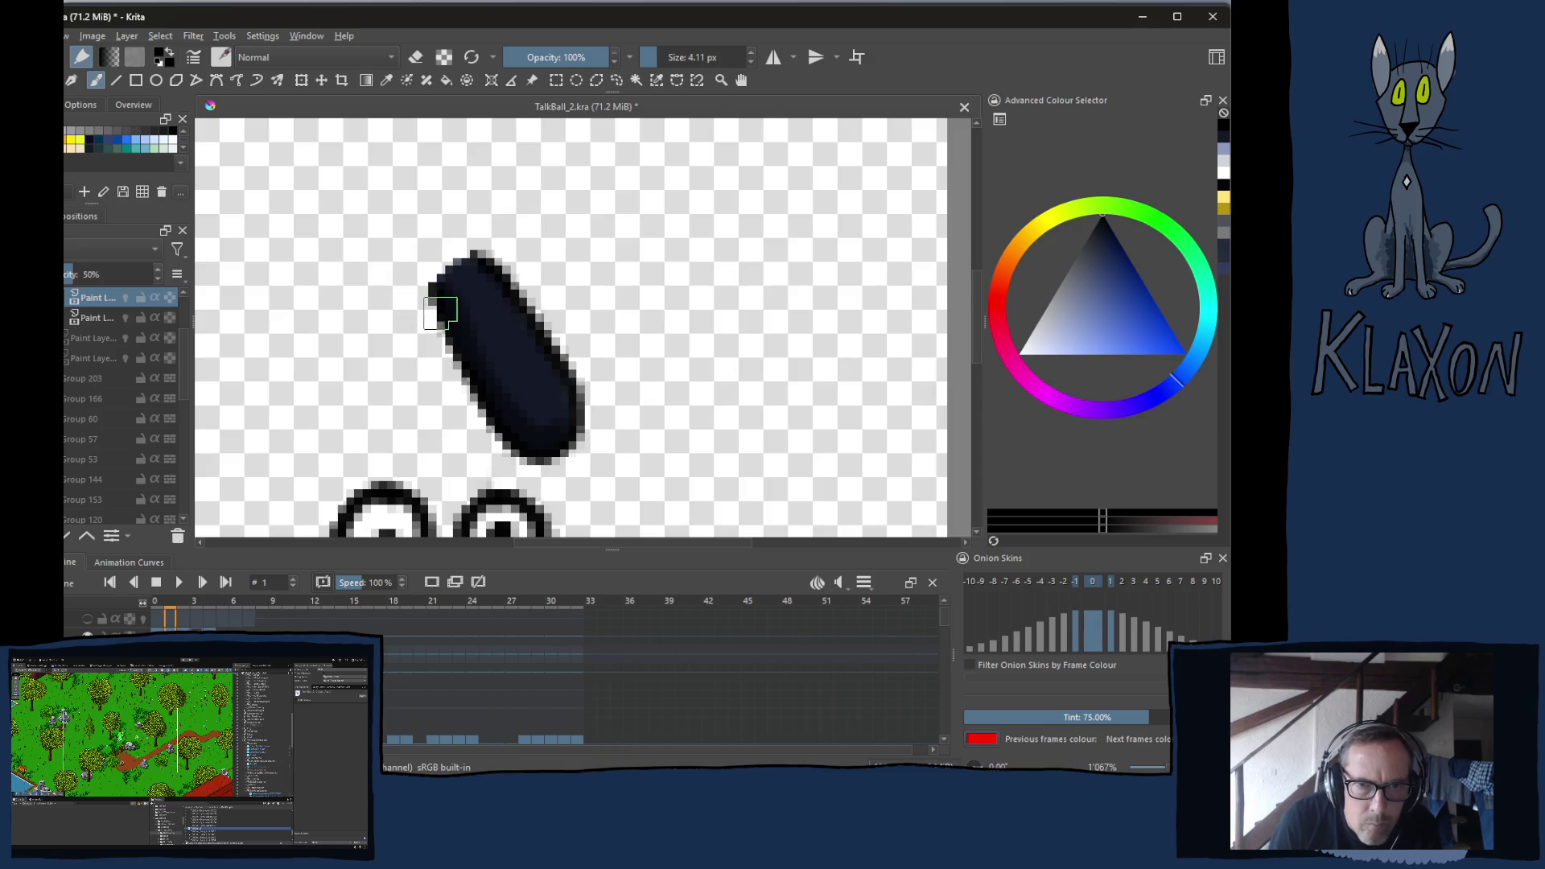
{"action": "mouse_move", "coordinate": [435, 310]}
{"action": "left_mouse_down"}
{"action": "mouse_move", "coordinate": [464, 452]}
{"action": "mouse_move", "coordinate": [507, 470]}
{"action": "mouse_move", "coordinate": [467, 367]}
{"action": "mouse_move", "coordinate": [496, 435]}
{"action": "left_mouse_up"}
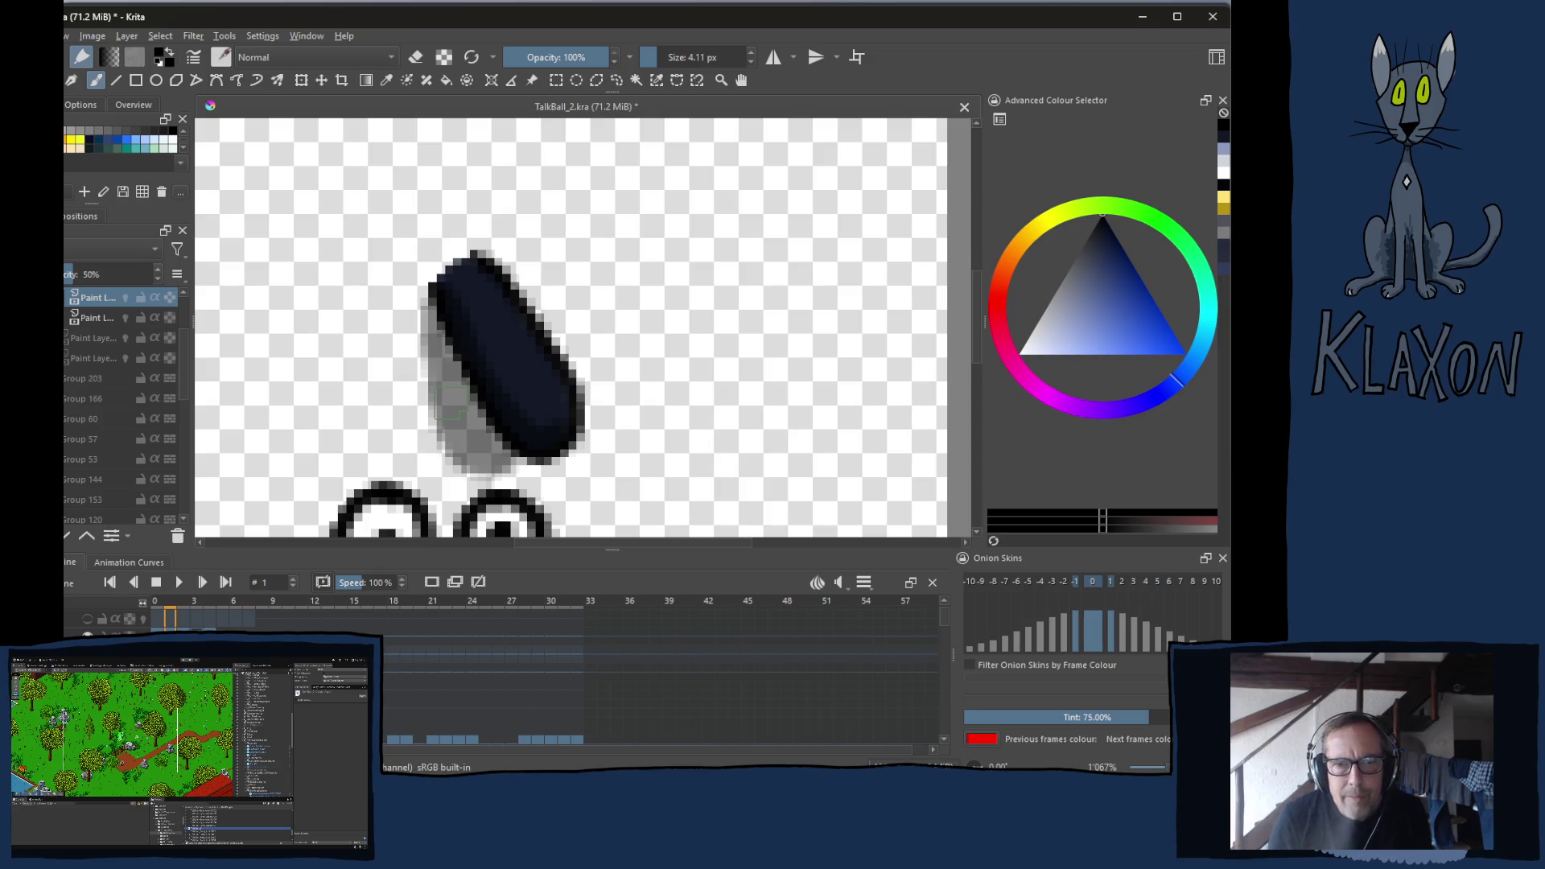
Select the lower paint layer, pick a pale light tint, and shrink the brush to 2.77 px
{"action": "left_click", "coordinate": [90, 319]}
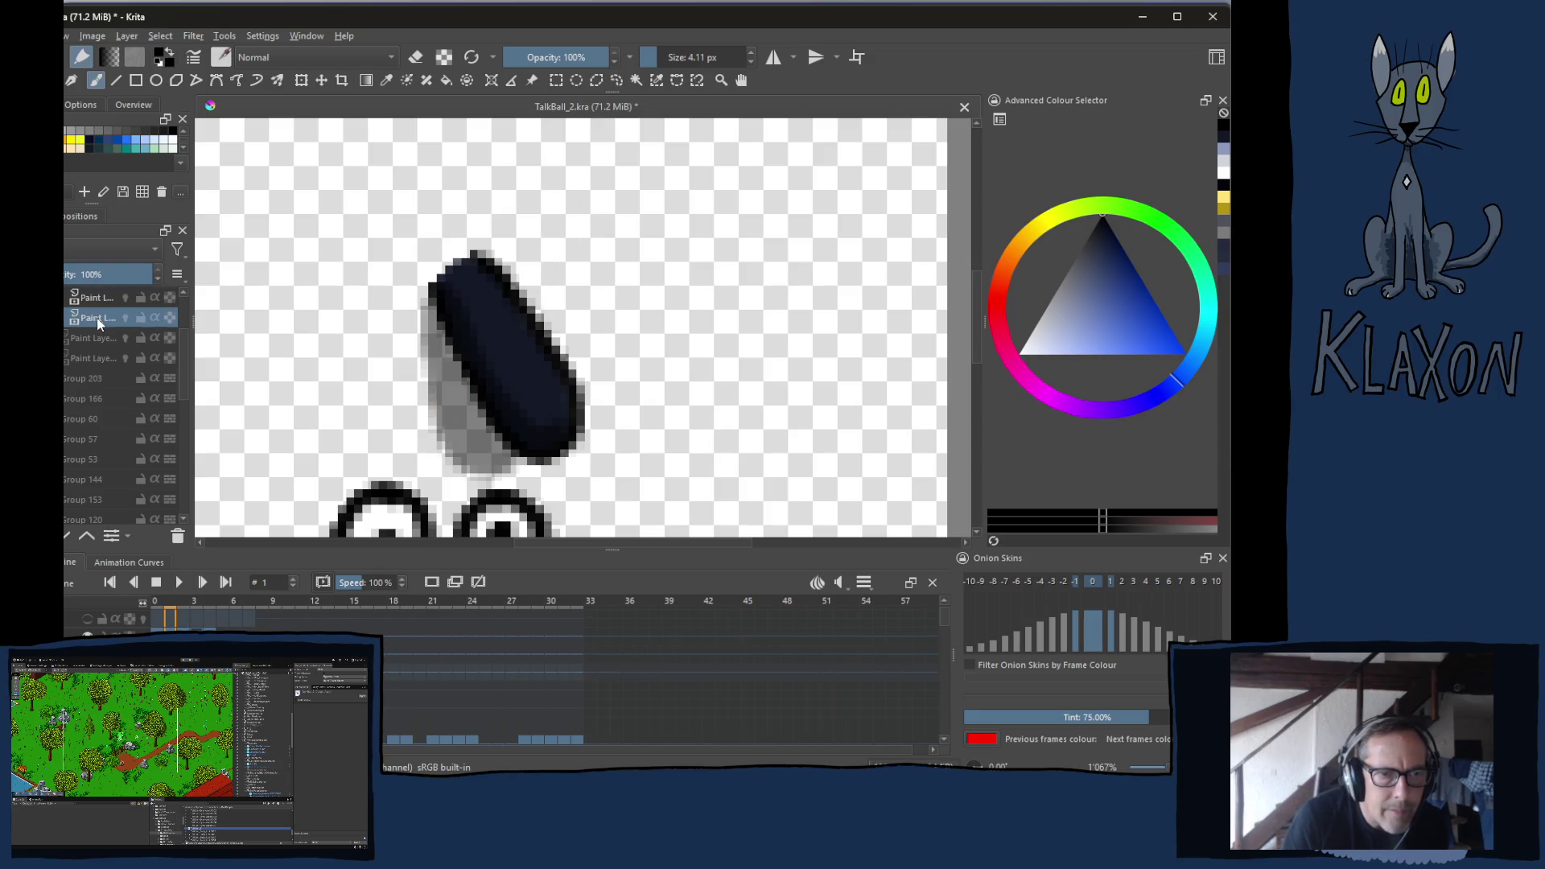
{"action": "right_click", "coordinate": [441, 319]}
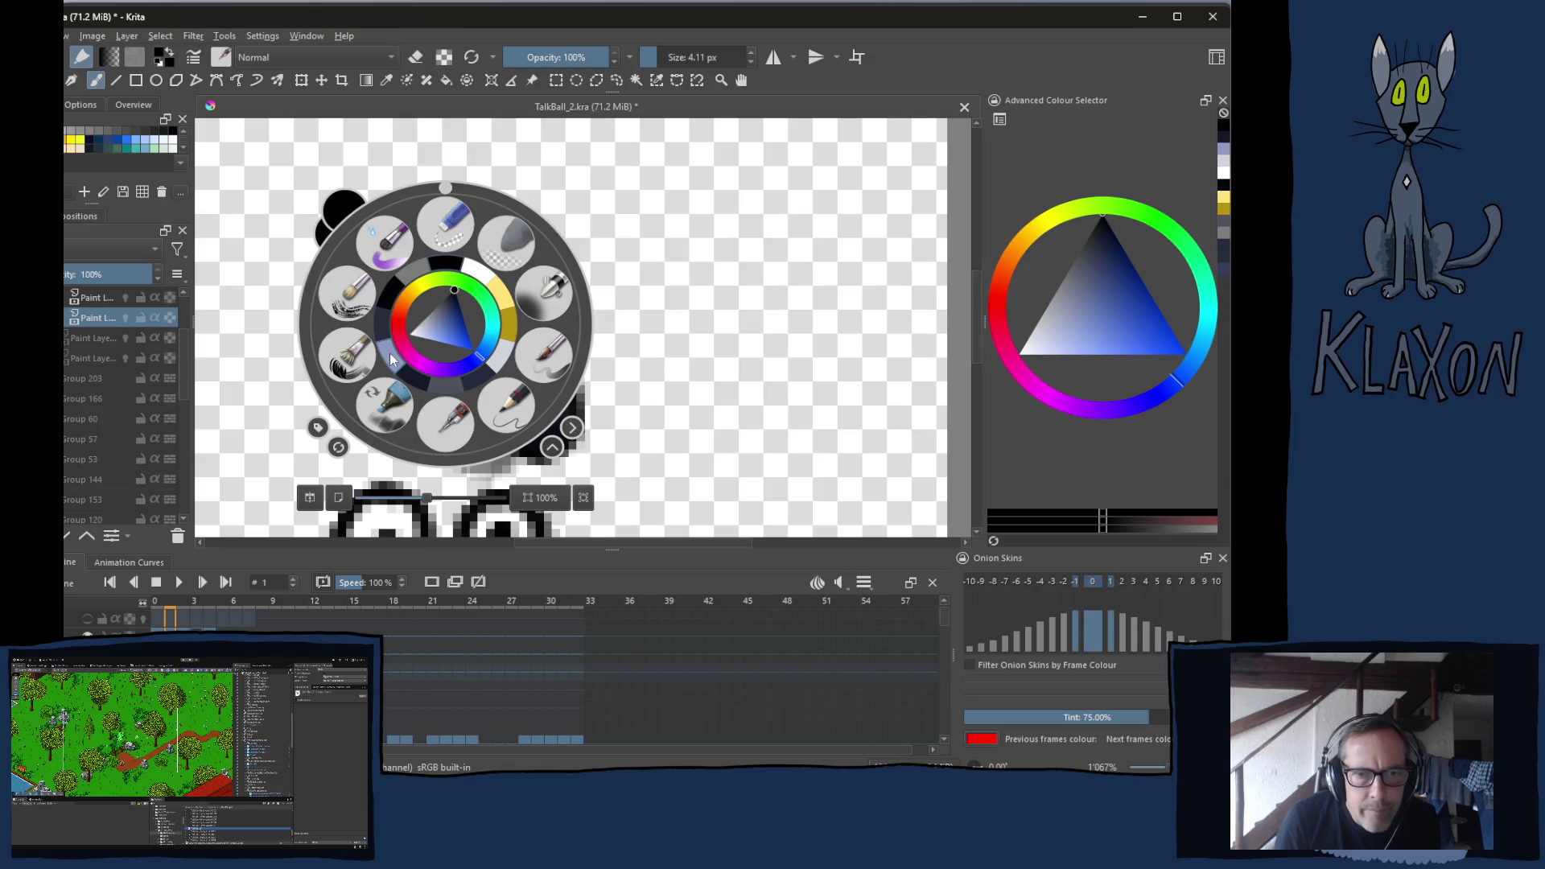
{"action": "left_click", "coordinate": [392, 362]}
{"action": "right_click", "coordinate": [403, 322]}
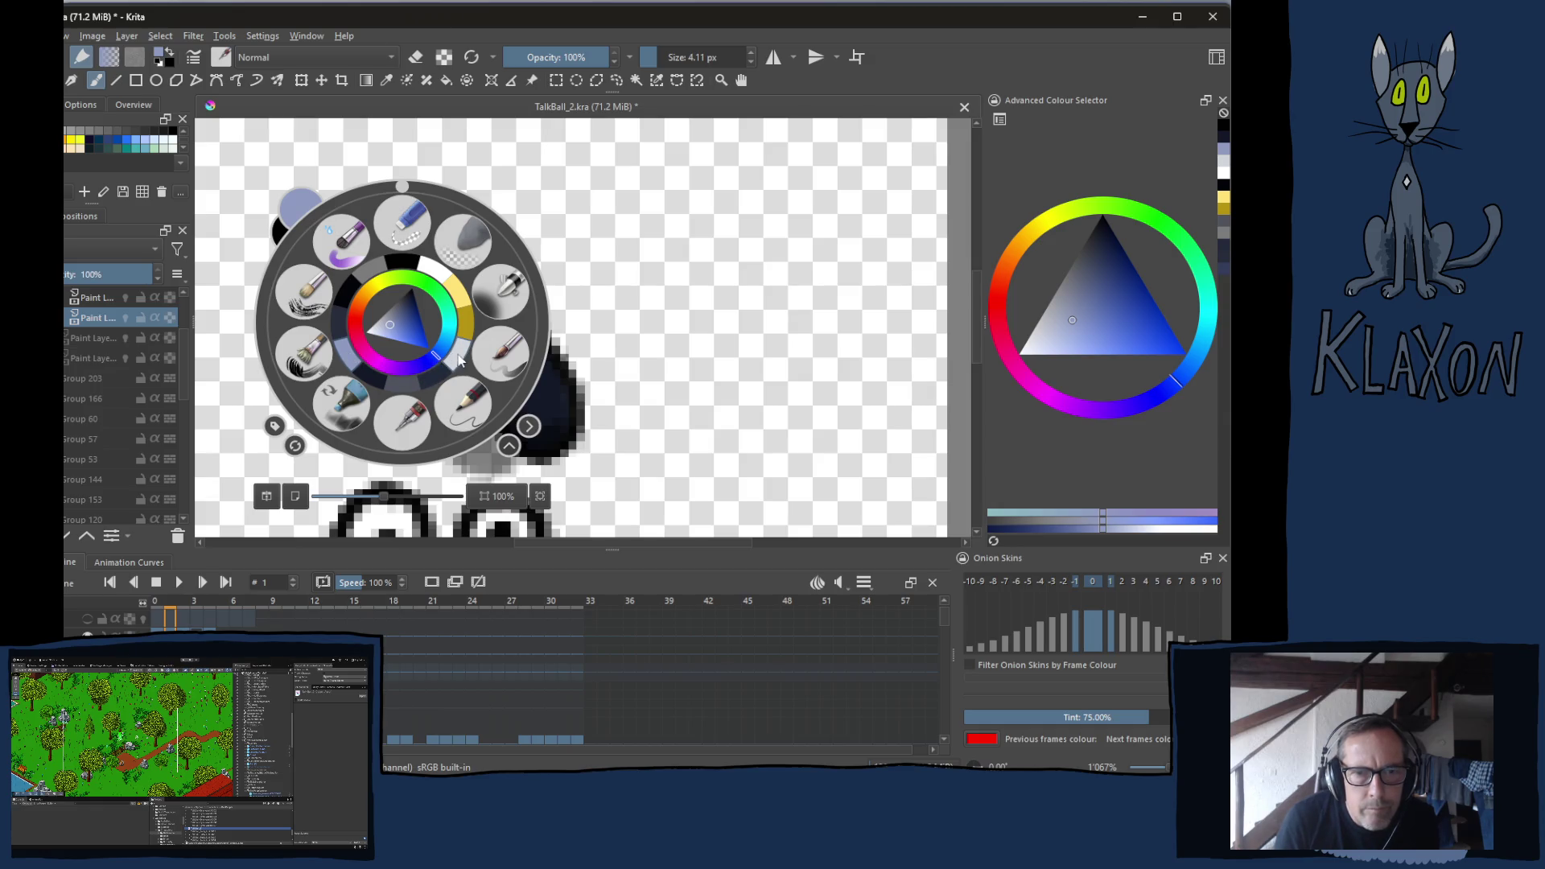
{"action": "left_click", "coordinate": [457, 359]}
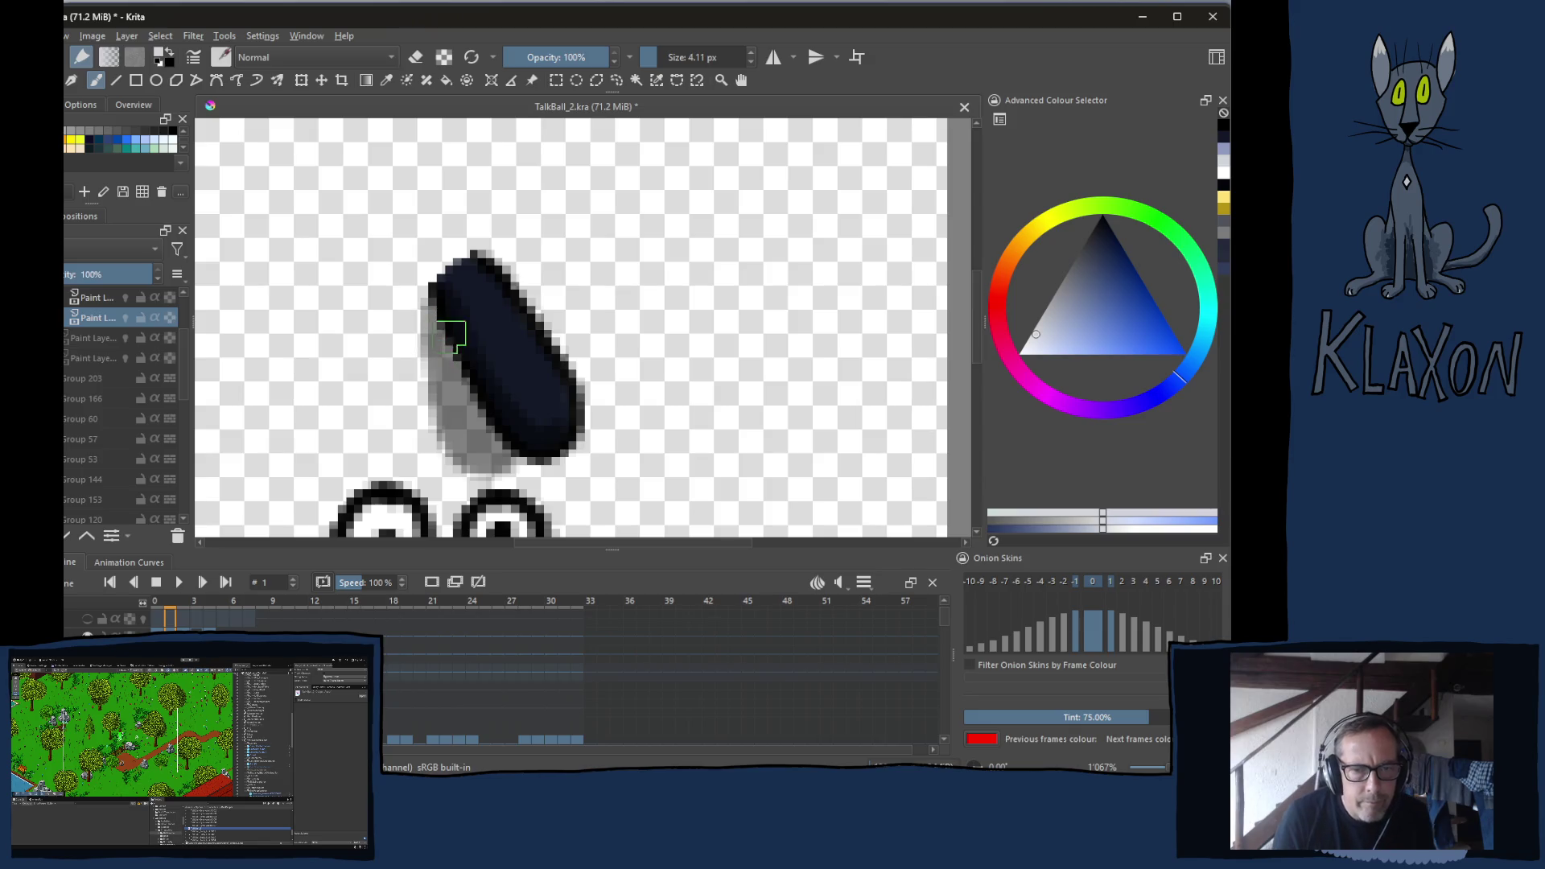
{"action": "key", "text": "bracketleft"}
{"action": "key", "text": "bracketleft"}
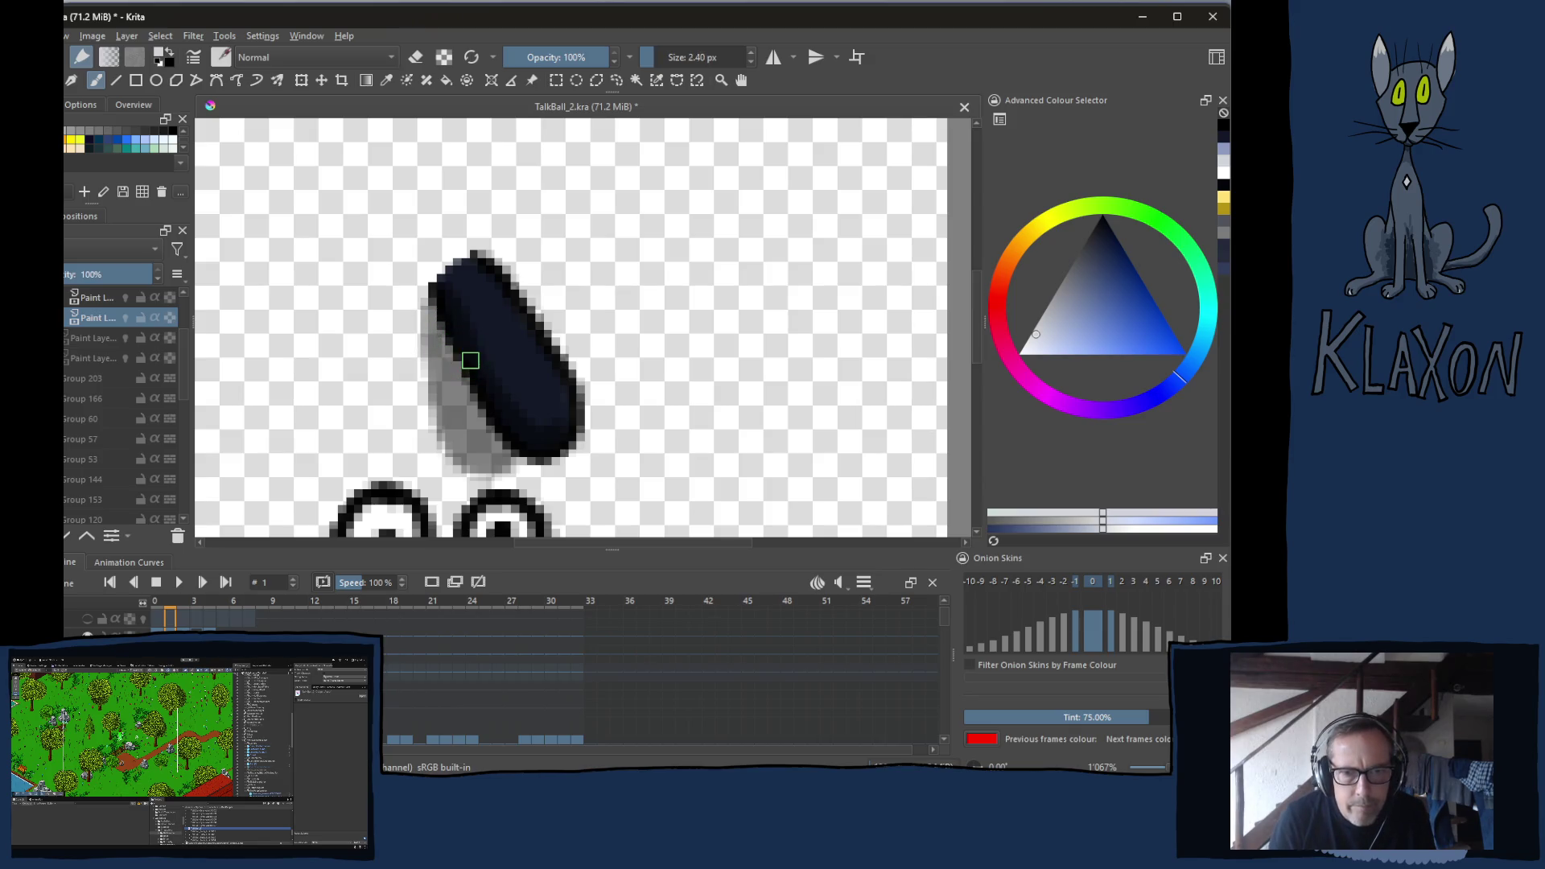
Dab three light speckles on frame 1's nose, comparing against frame 0's upright pose
{"action": "key", "text": "Right"}
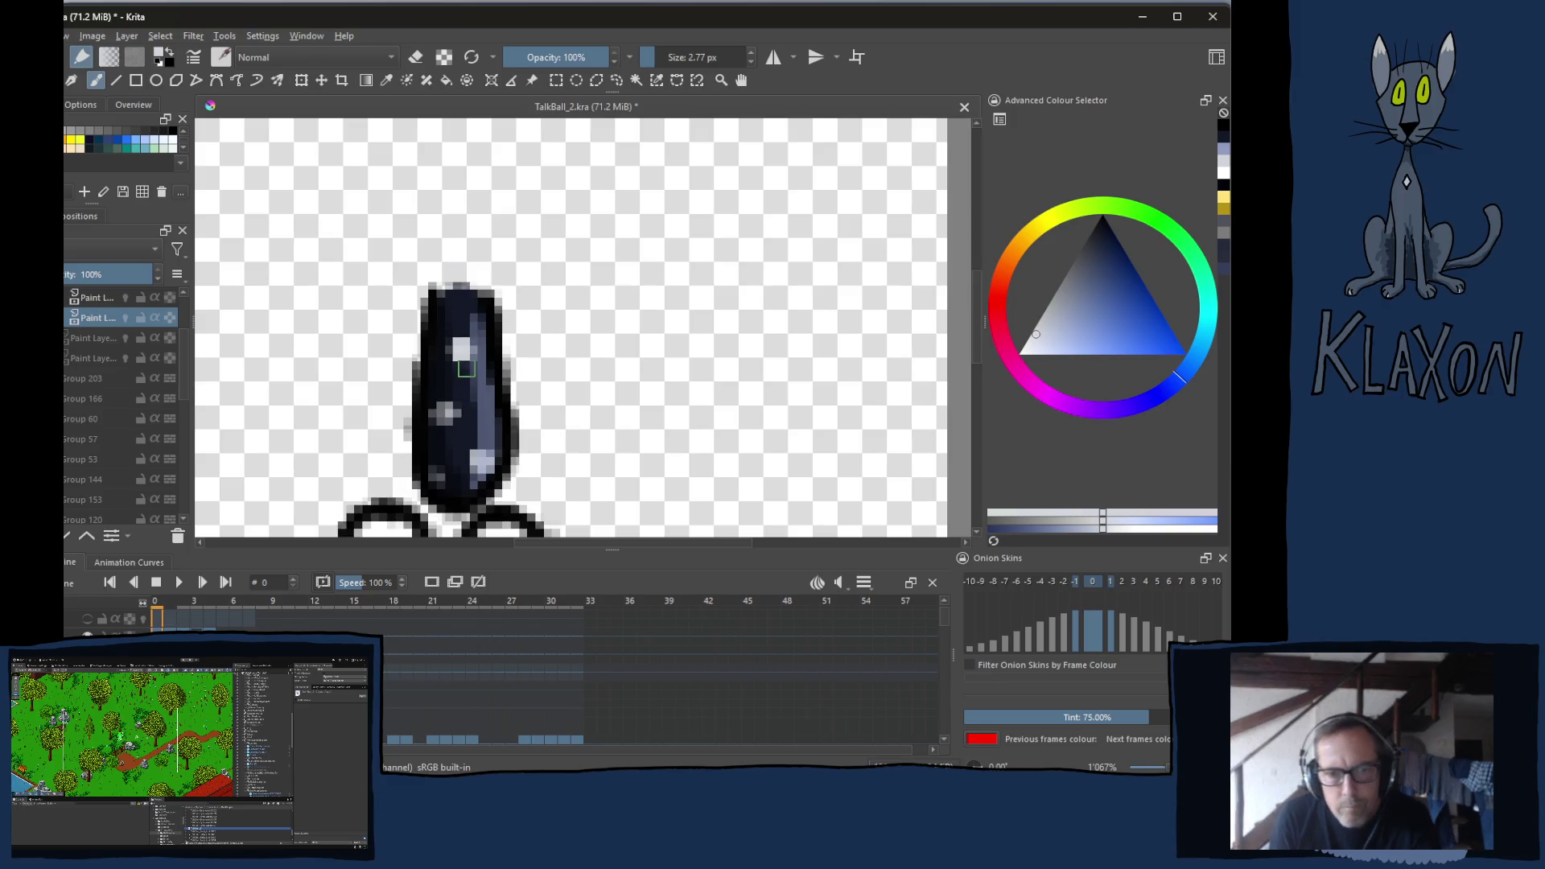
{"action": "key", "text": "Left"}
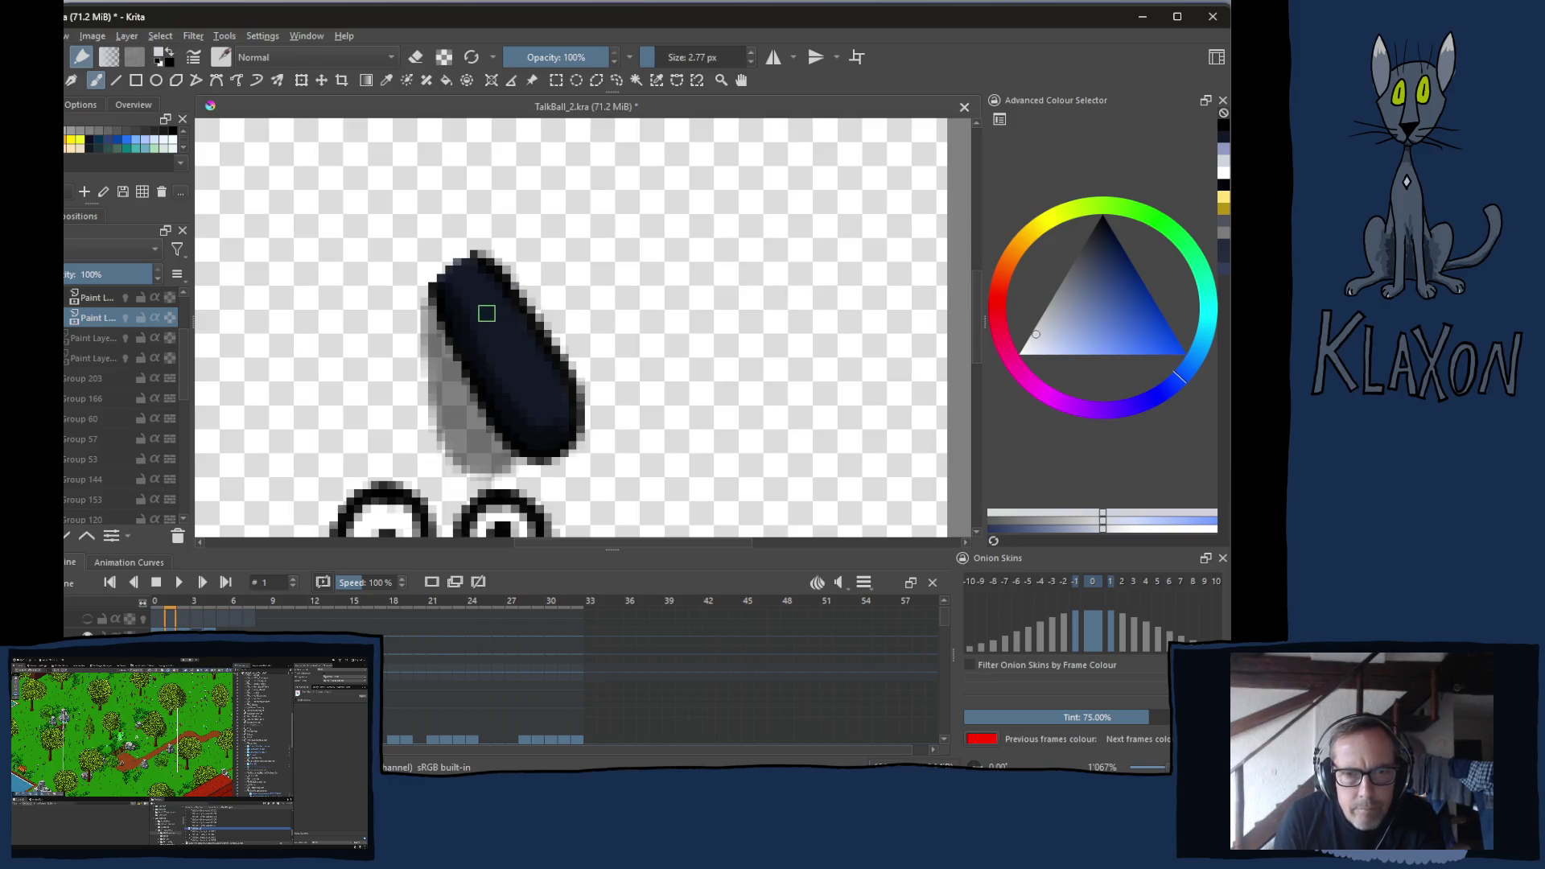
{"action": "left_click_drag", "start_coordinate": [486, 311], "coordinate": [490, 313]}
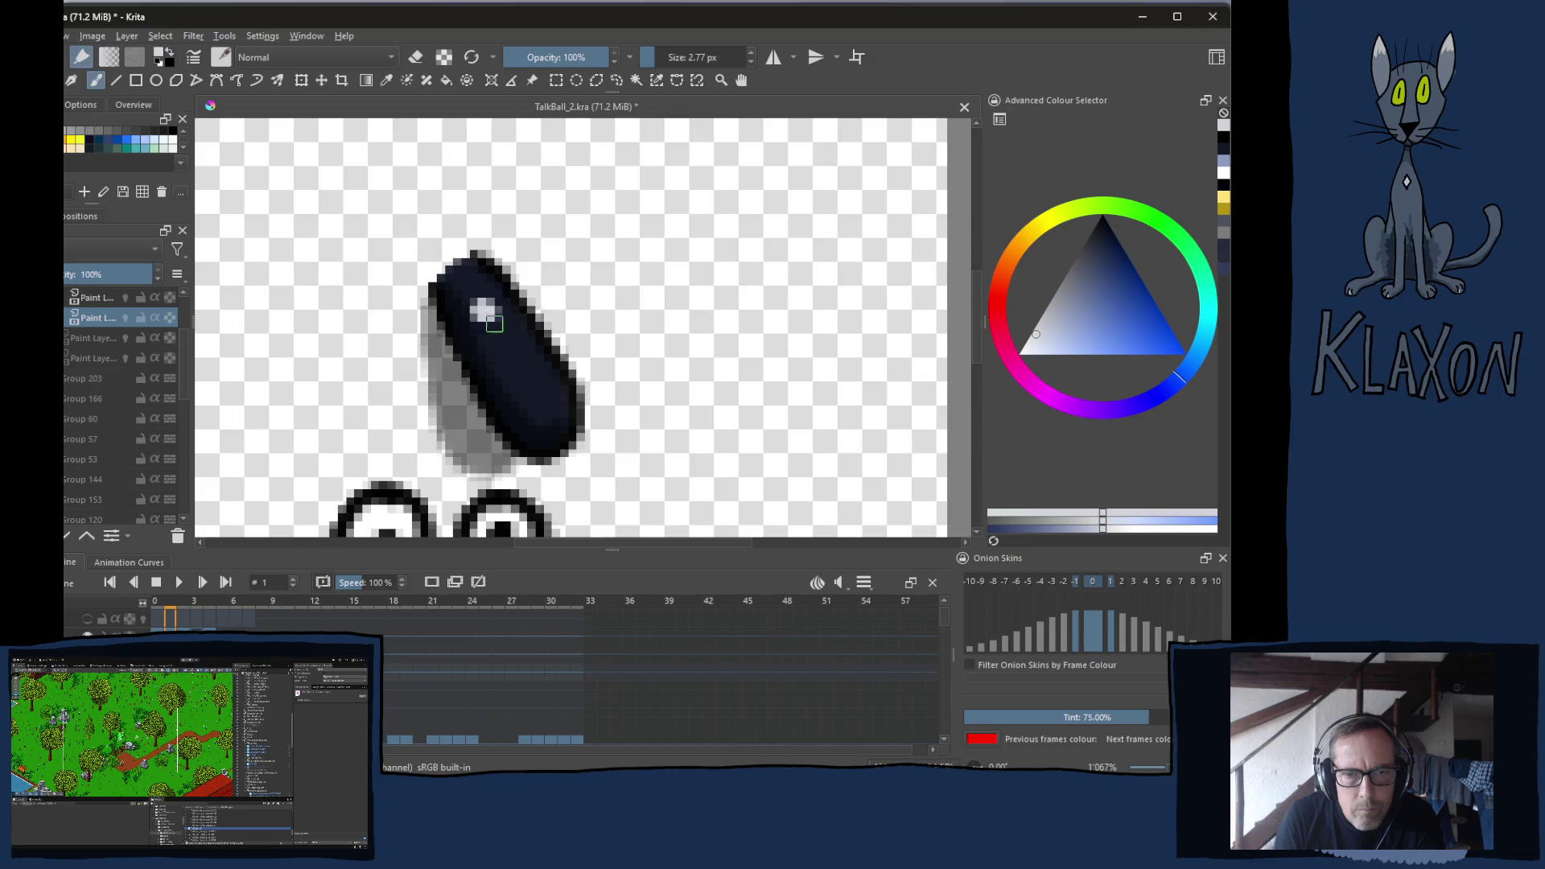
{"action": "key", "text": "Right"}
{"action": "key", "text": "Left"}
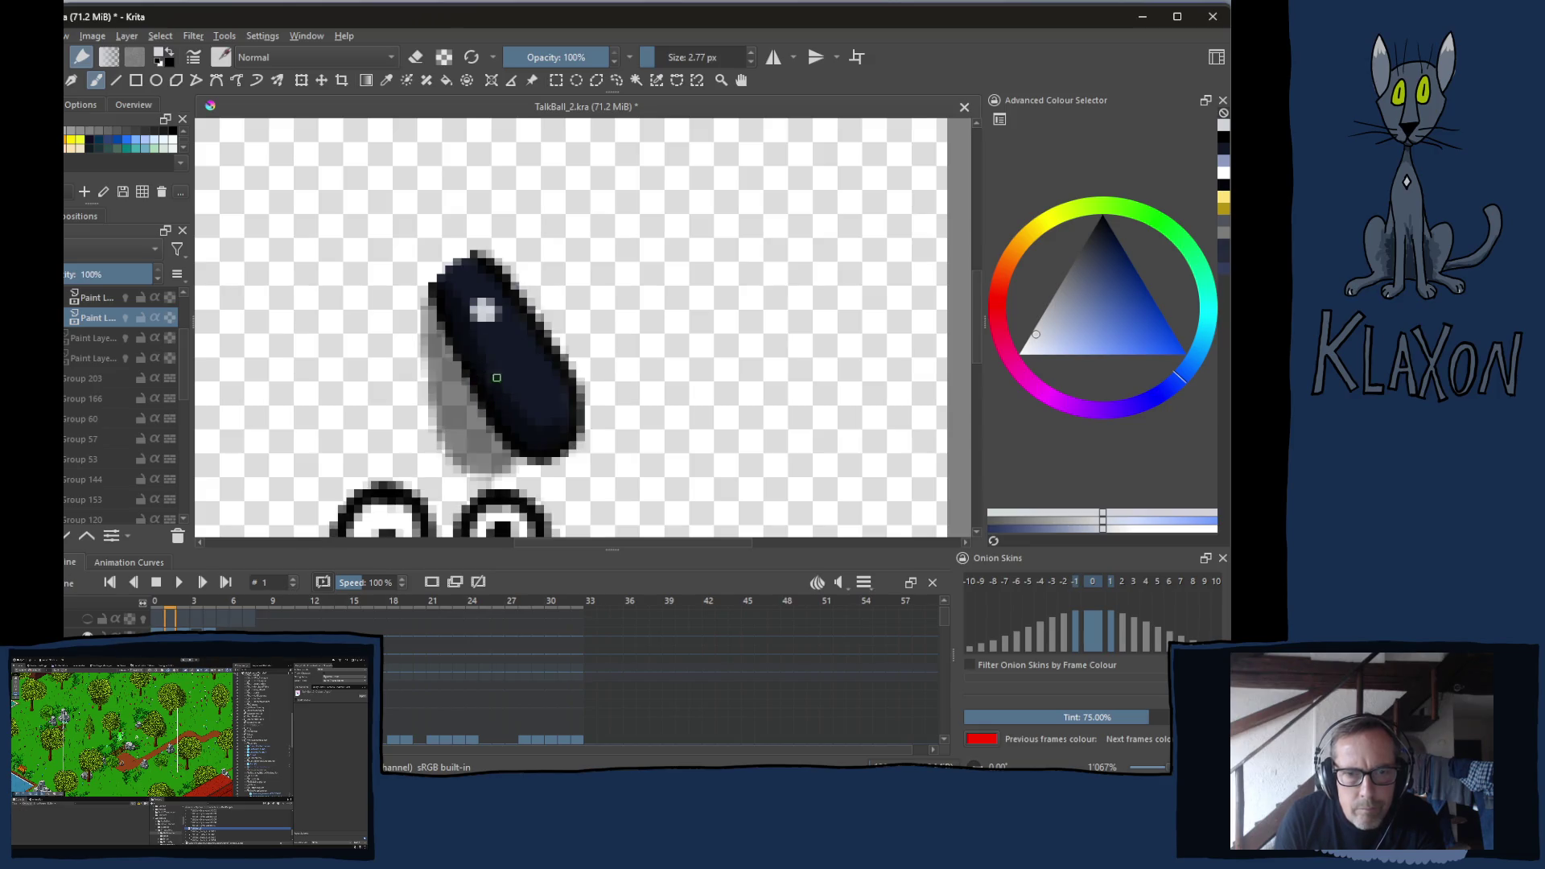
{"action": "left_click_drag", "start_coordinate": [494, 376], "coordinate": [499, 374]}
{"action": "key", "text": "Right"}
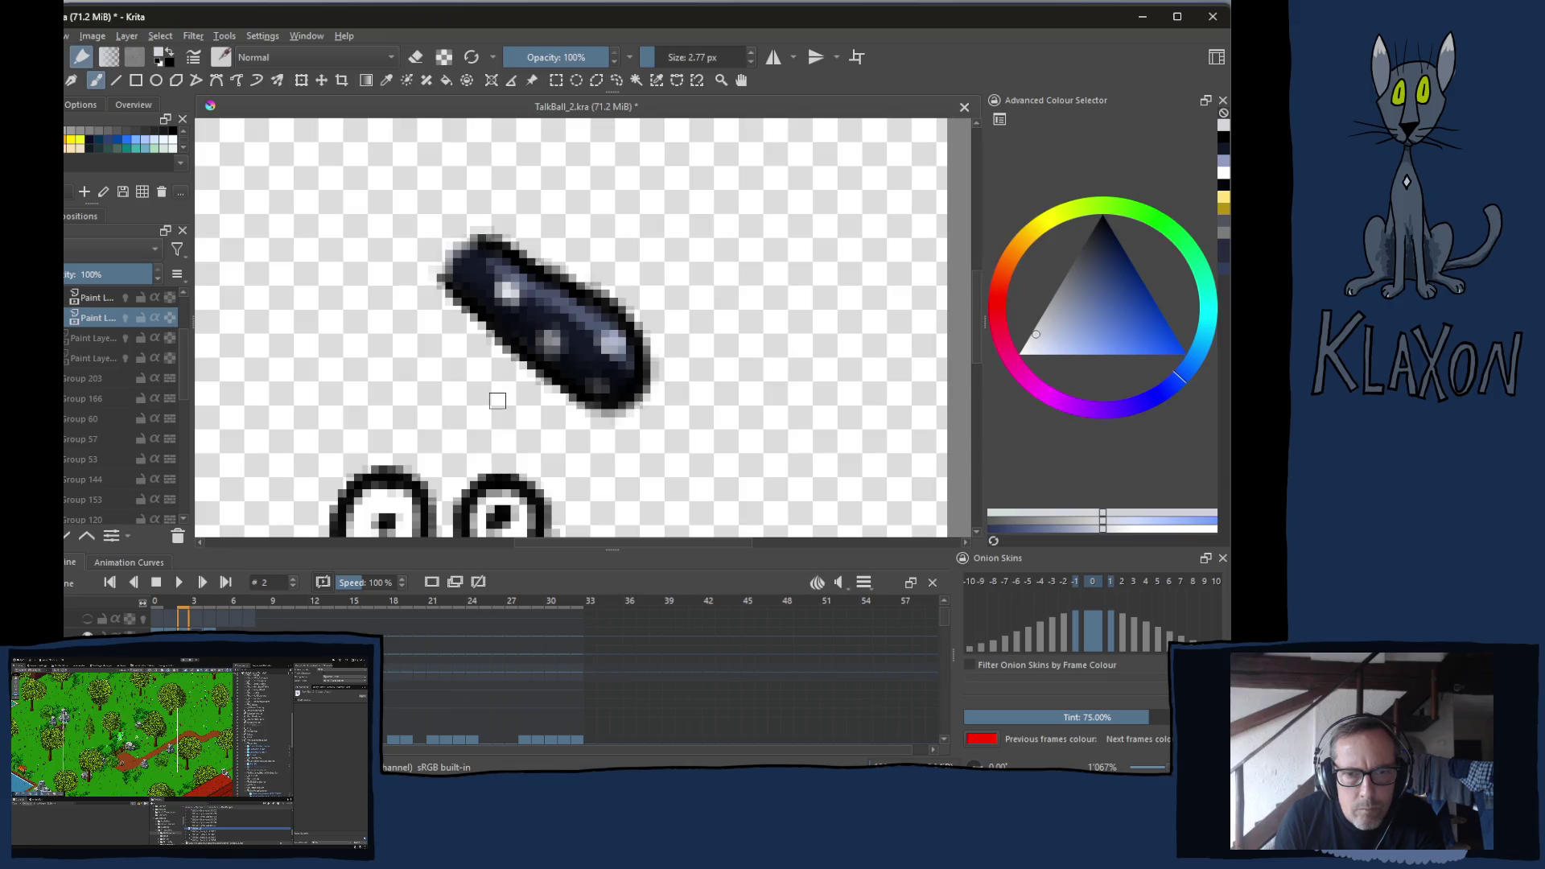
{"action": "key", "text": "Left"}
{"action": "key", "text": "Left"}
{"action": "key", "text": "Right"}
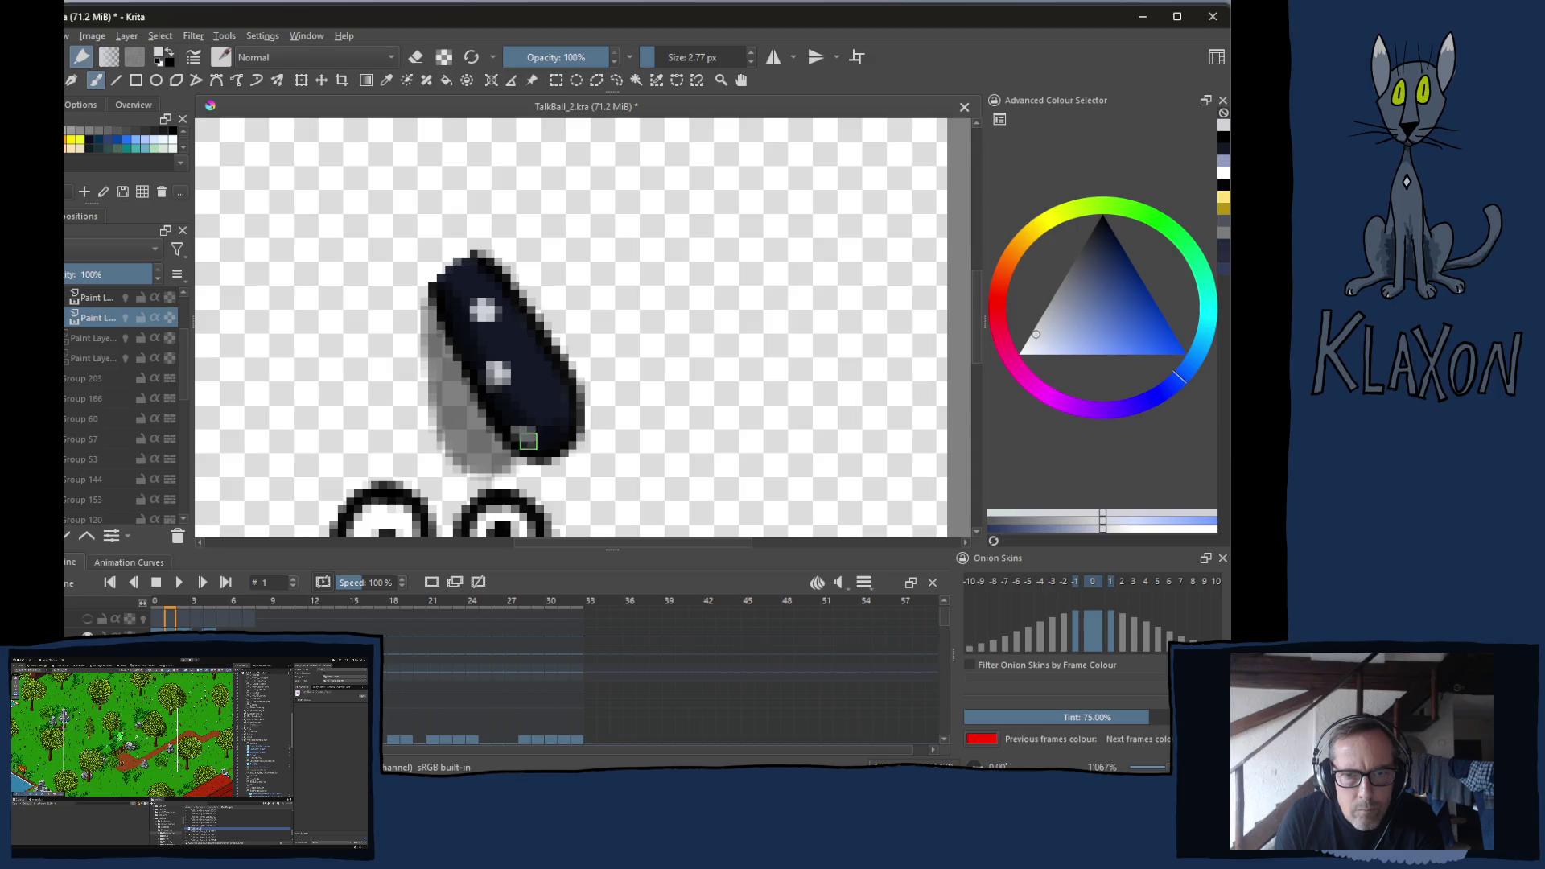
{"action": "key", "text": "Left"}
{"action": "key", "text": "Right"}
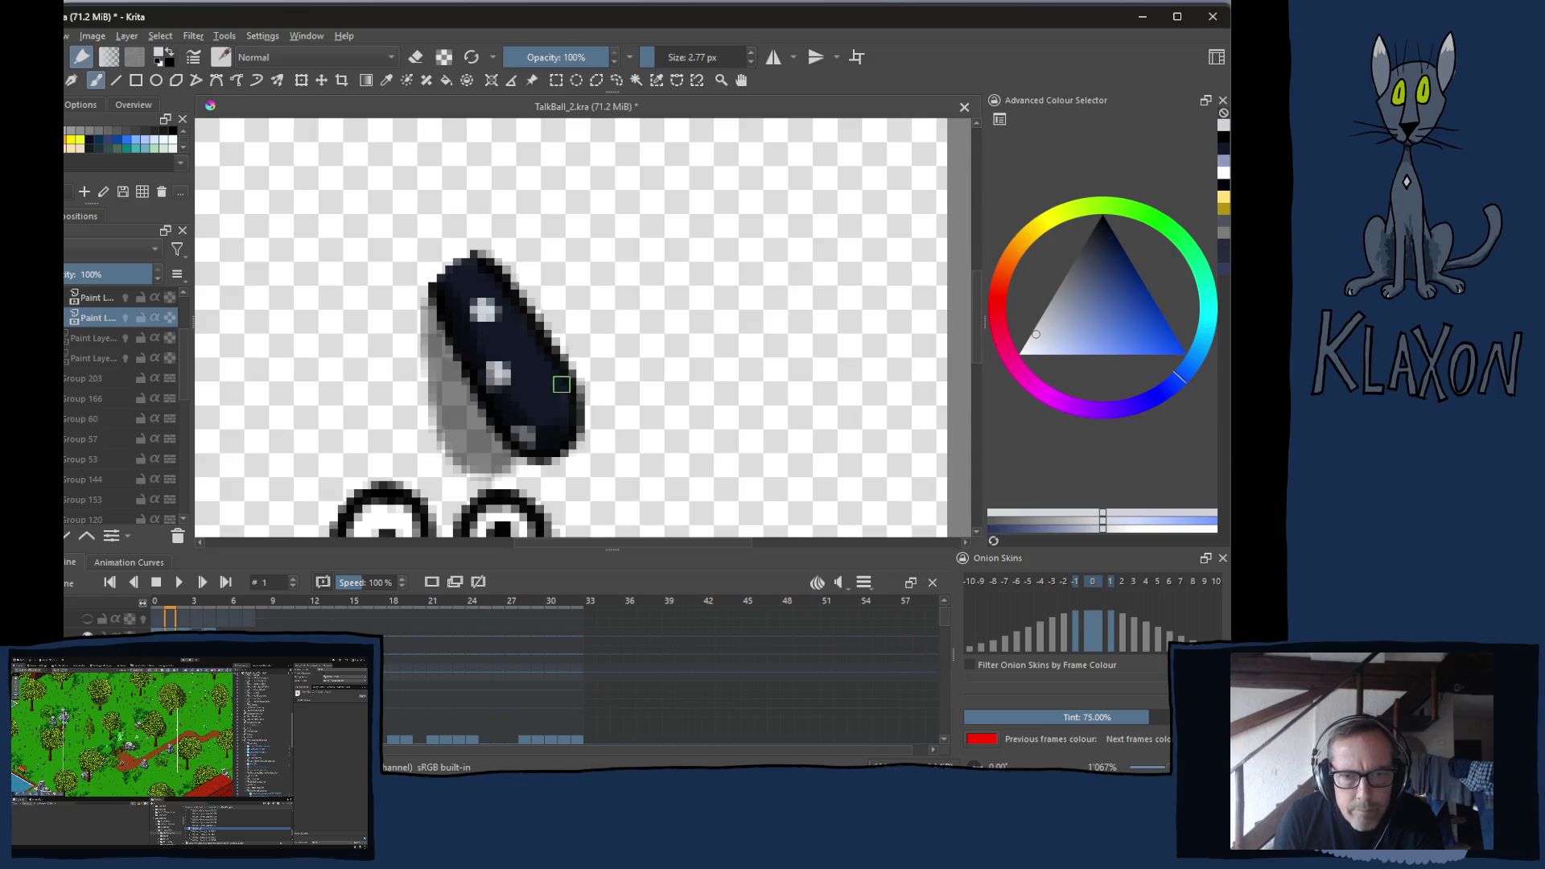
{"action": "left_click", "coordinate": [553, 381]}
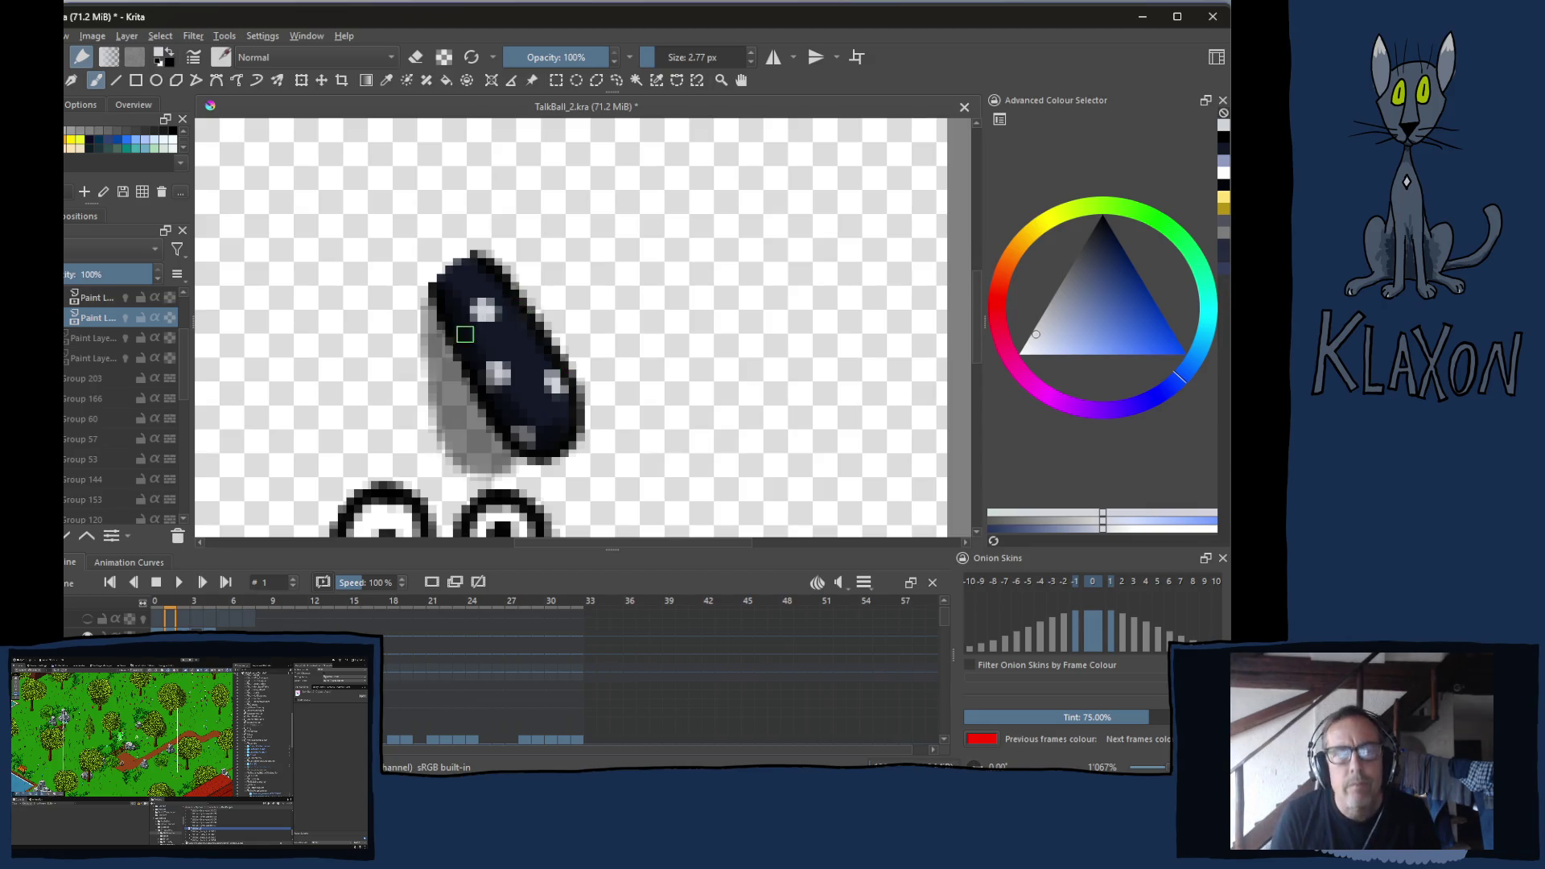
On the top 50% layer, paint a lighter highlight along the nose's upper-right edge
{"action": "right_click", "coordinate": [416, 360]}
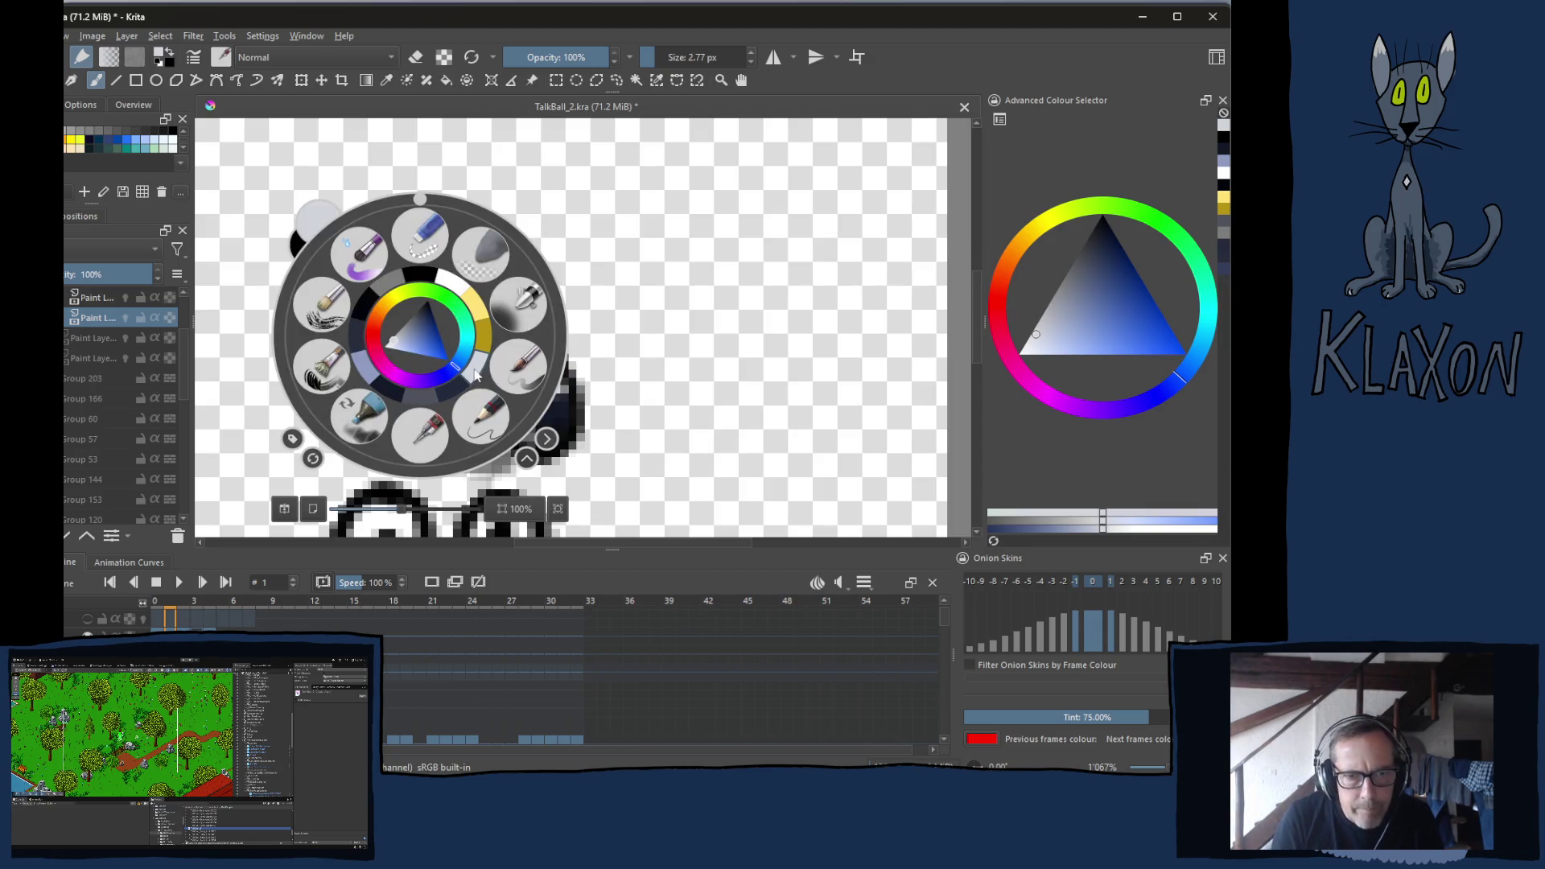
{"action": "left_click", "coordinate": [372, 372]}
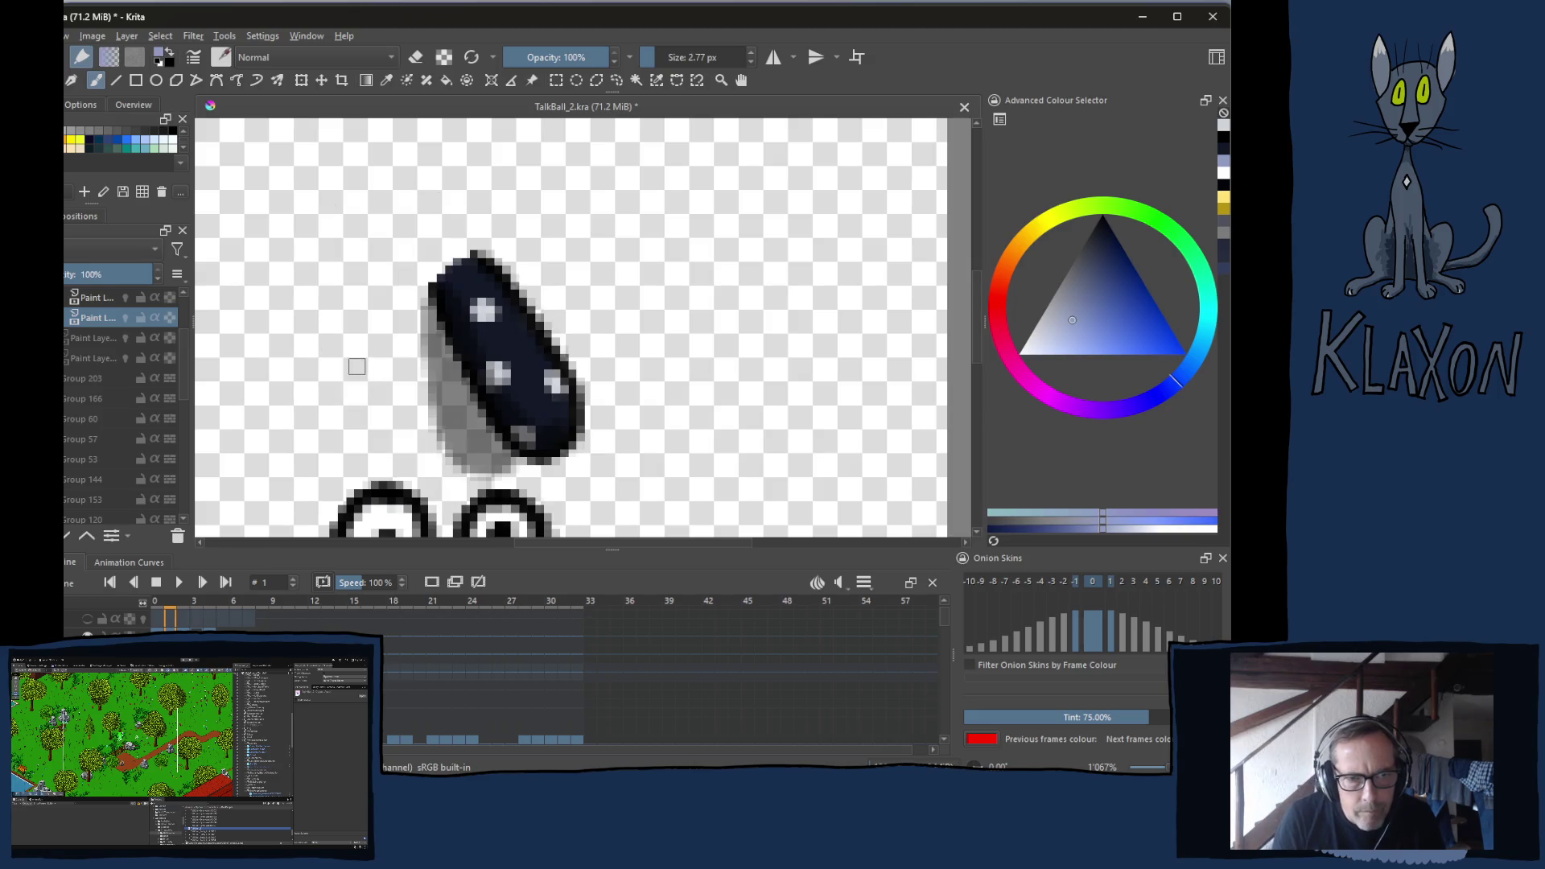
{"action": "left_click", "coordinate": [96, 299]}
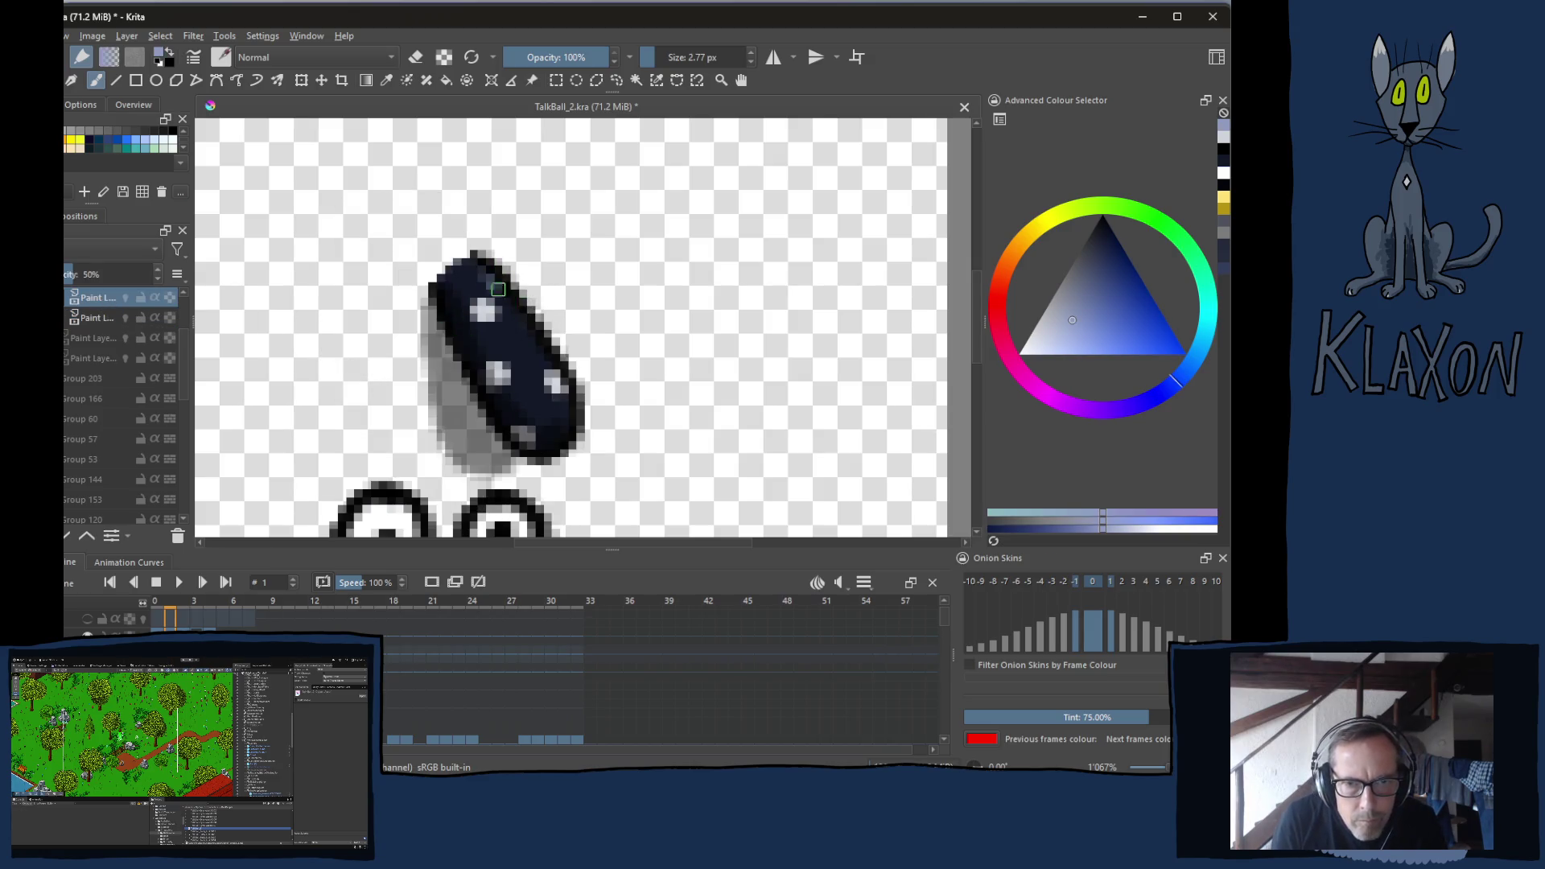
{"action": "mouse_move", "coordinate": [498, 289]}
{"action": "left_mouse_down"}
{"action": "mouse_move", "coordinate": [559, 395]}
{"action": "mouse_move", "coordinate": [548, 466]}
{"action": "left_mouse_up"}
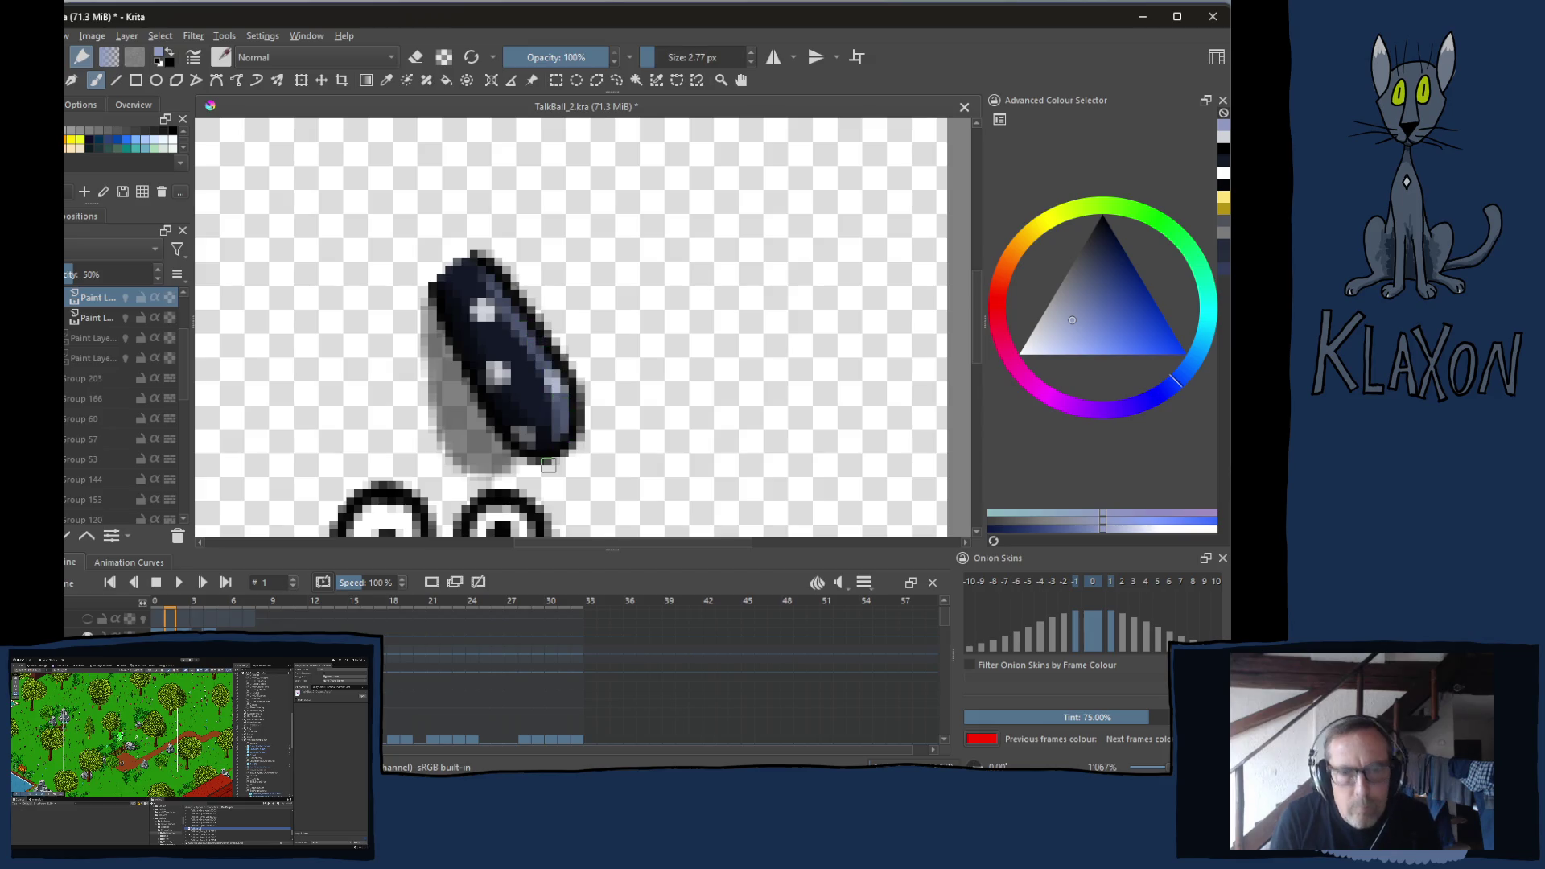
{"action": "left_click", "coordinate": [531, 339], "text": "ctrl"}
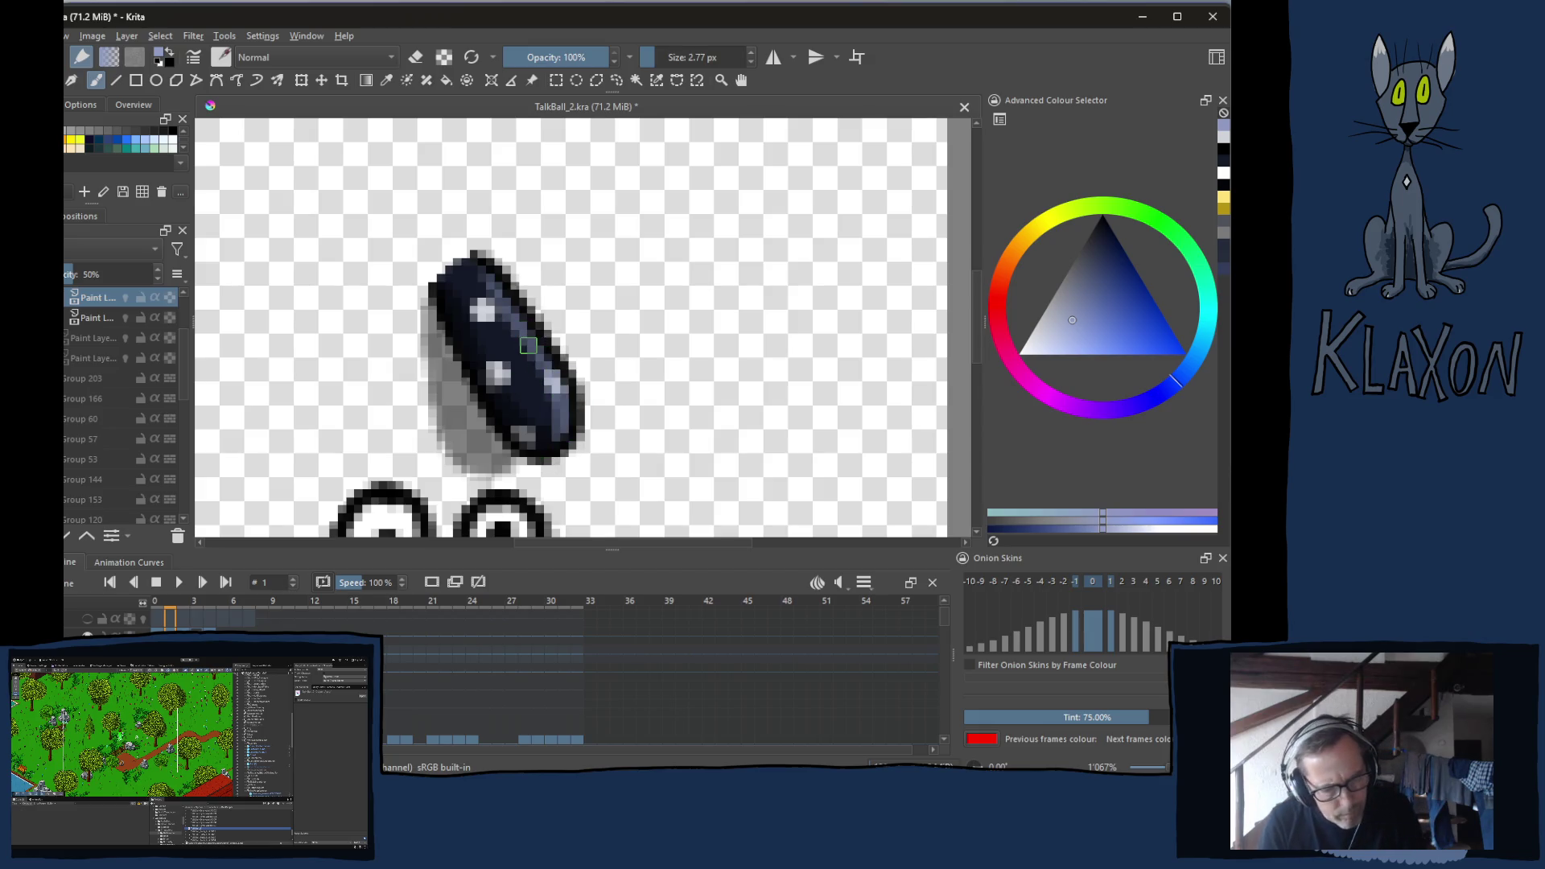
{"action": "left_click", "coordinate": [531, 338], "text": "ctrl"}
{"action": "key", "text": "ctrl+z"}
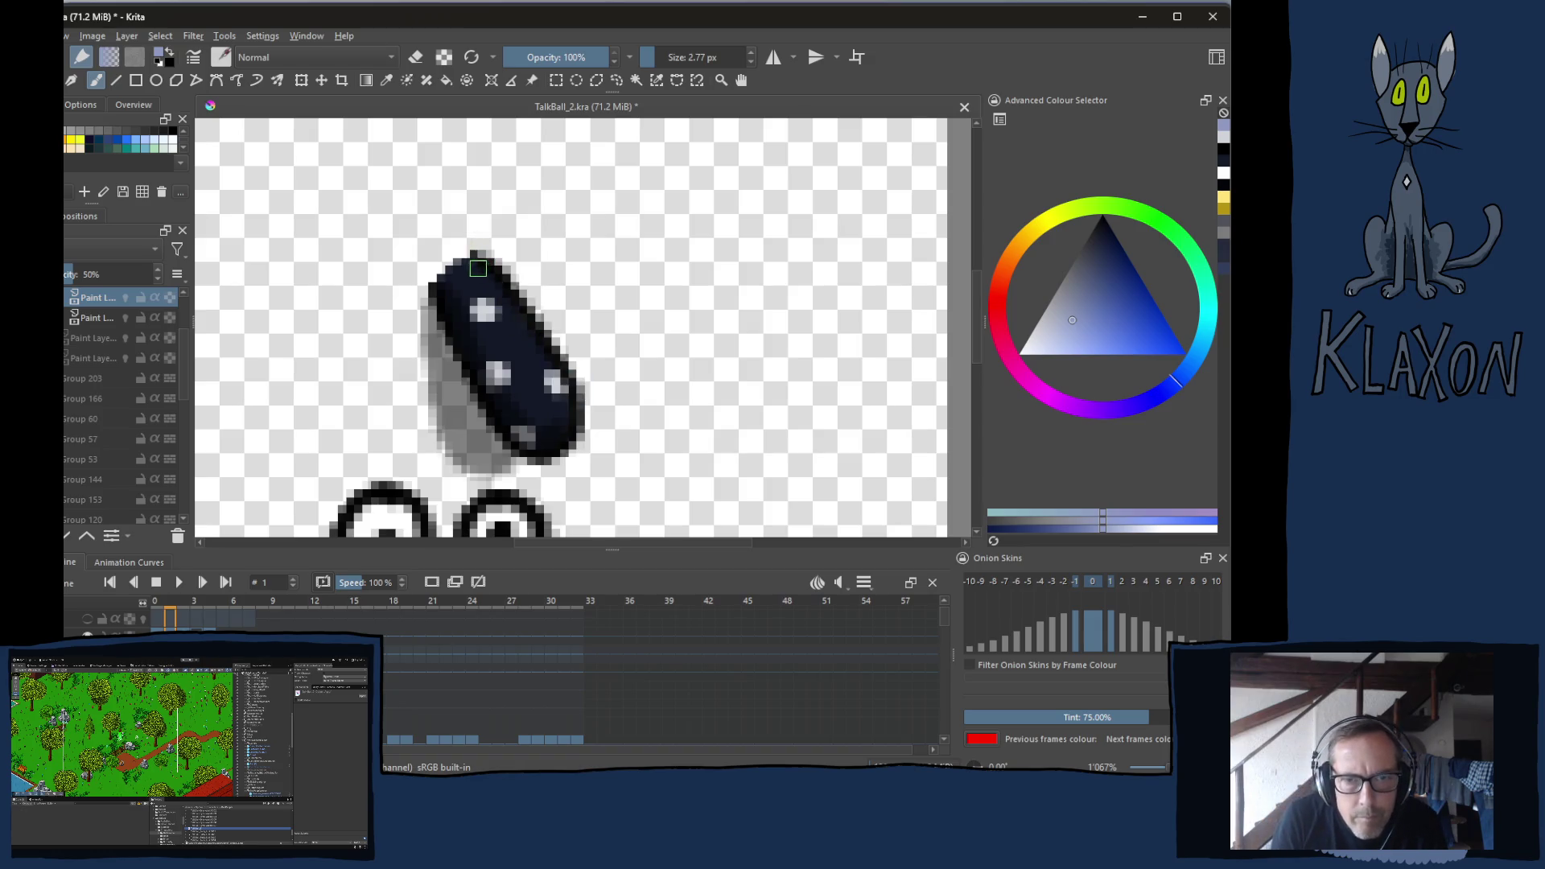
{"action": "mouse_move", "coordinate": [474, 259]}
{"action": "left_mouse_down"}
{"action": "mouse_move", "coordinate": [544, 355]}
{"action": "mouse_move", "coordinate": [566, 430]}
{"action": "left_mouse_up"}
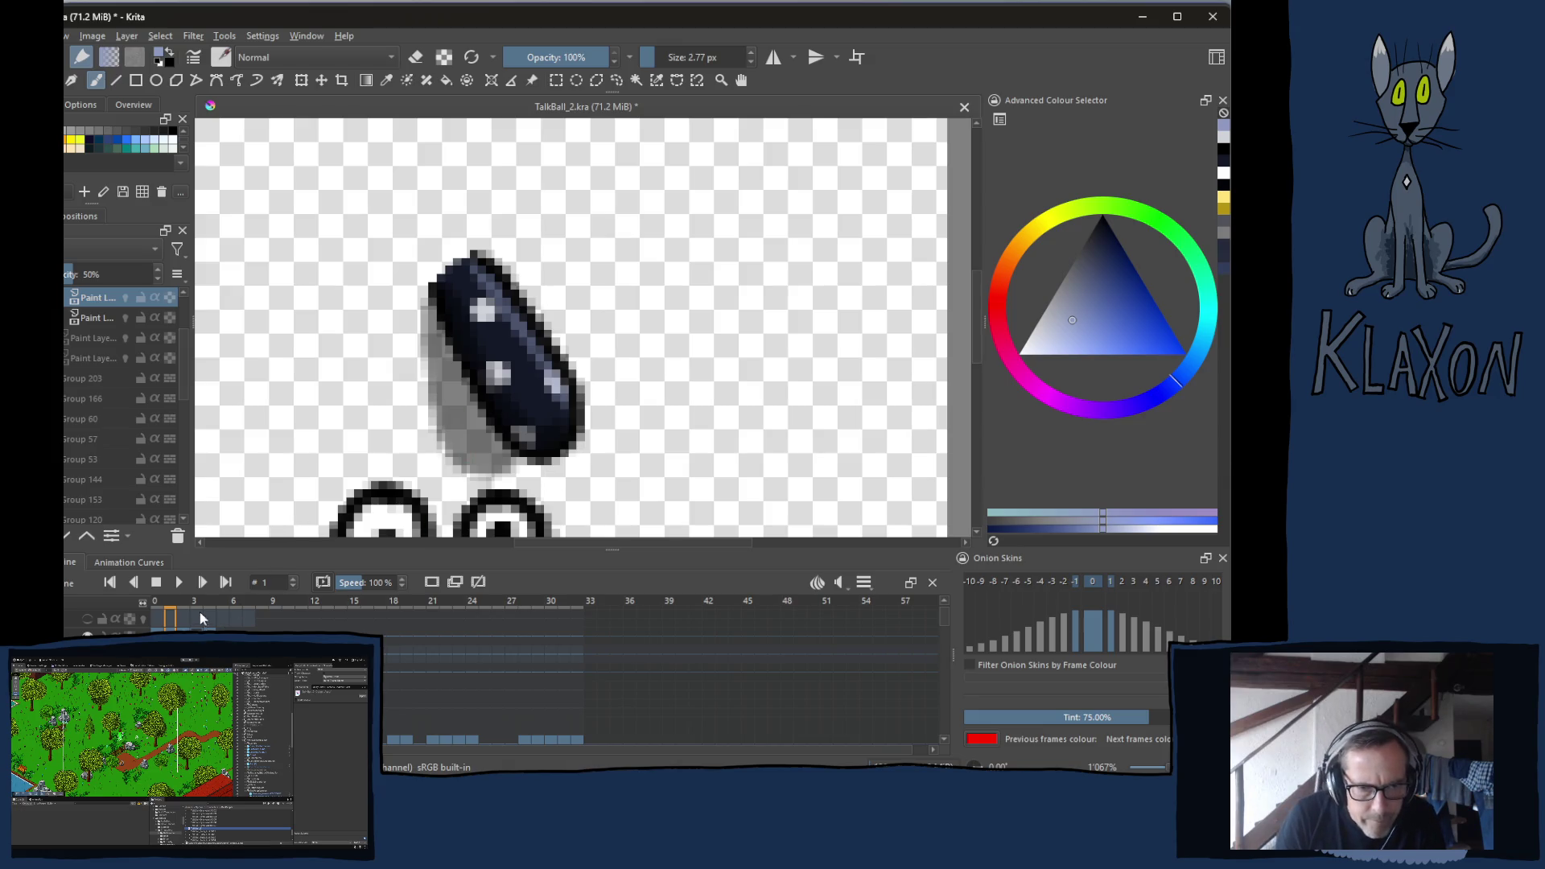
Copy frame 1's nose keyframe, paste it into frame 3, and step back to frame 2
{"action": "left_click", "coordinate": [199, 605]}
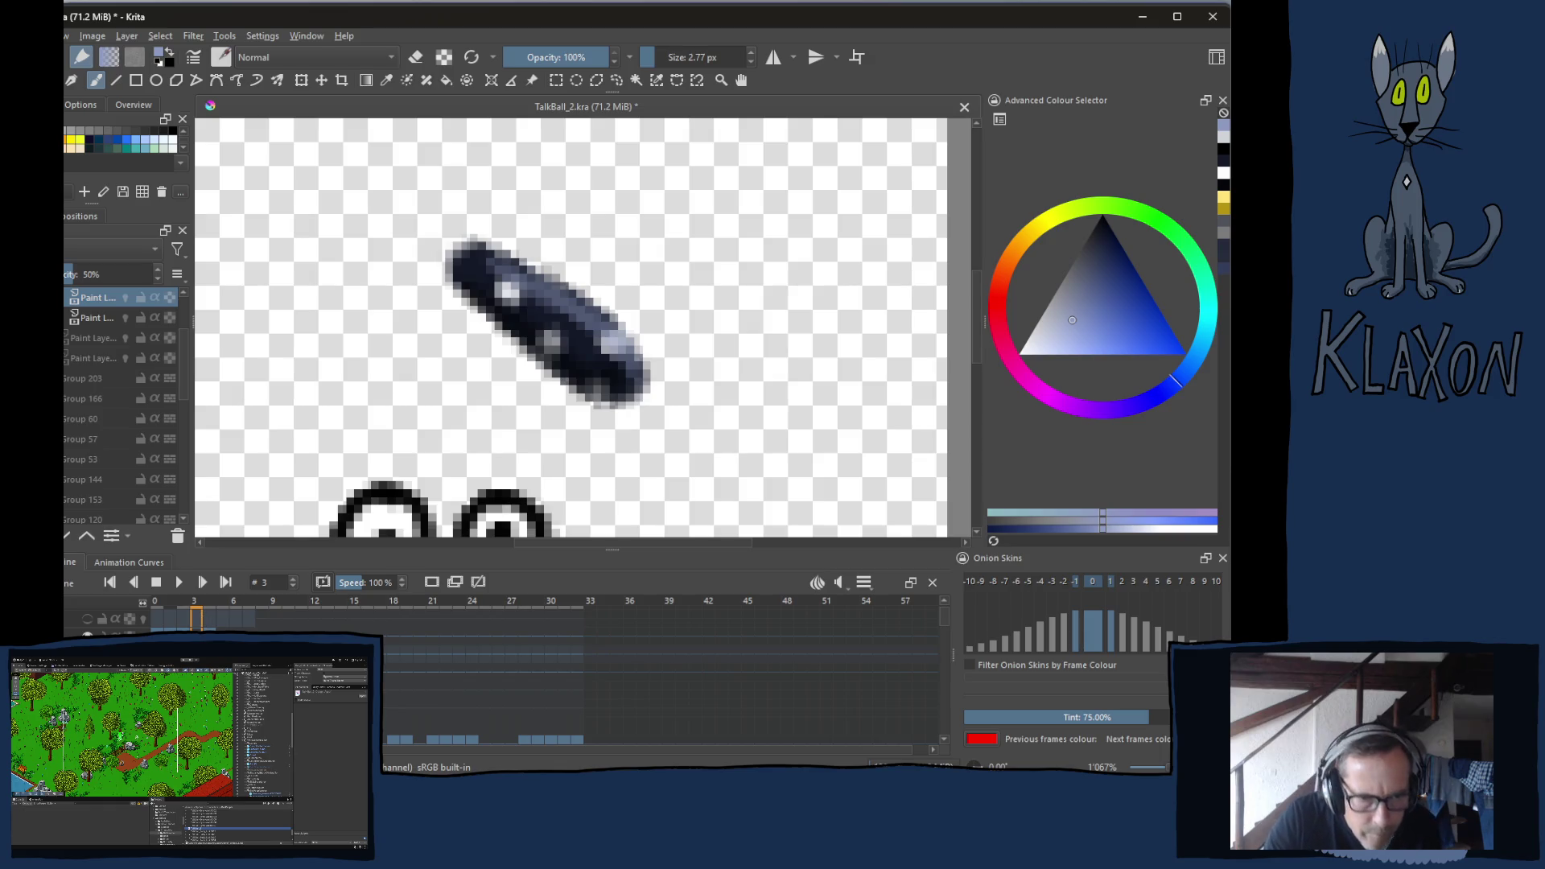
{"action": "left_click", "coordinate": [170, 618]}
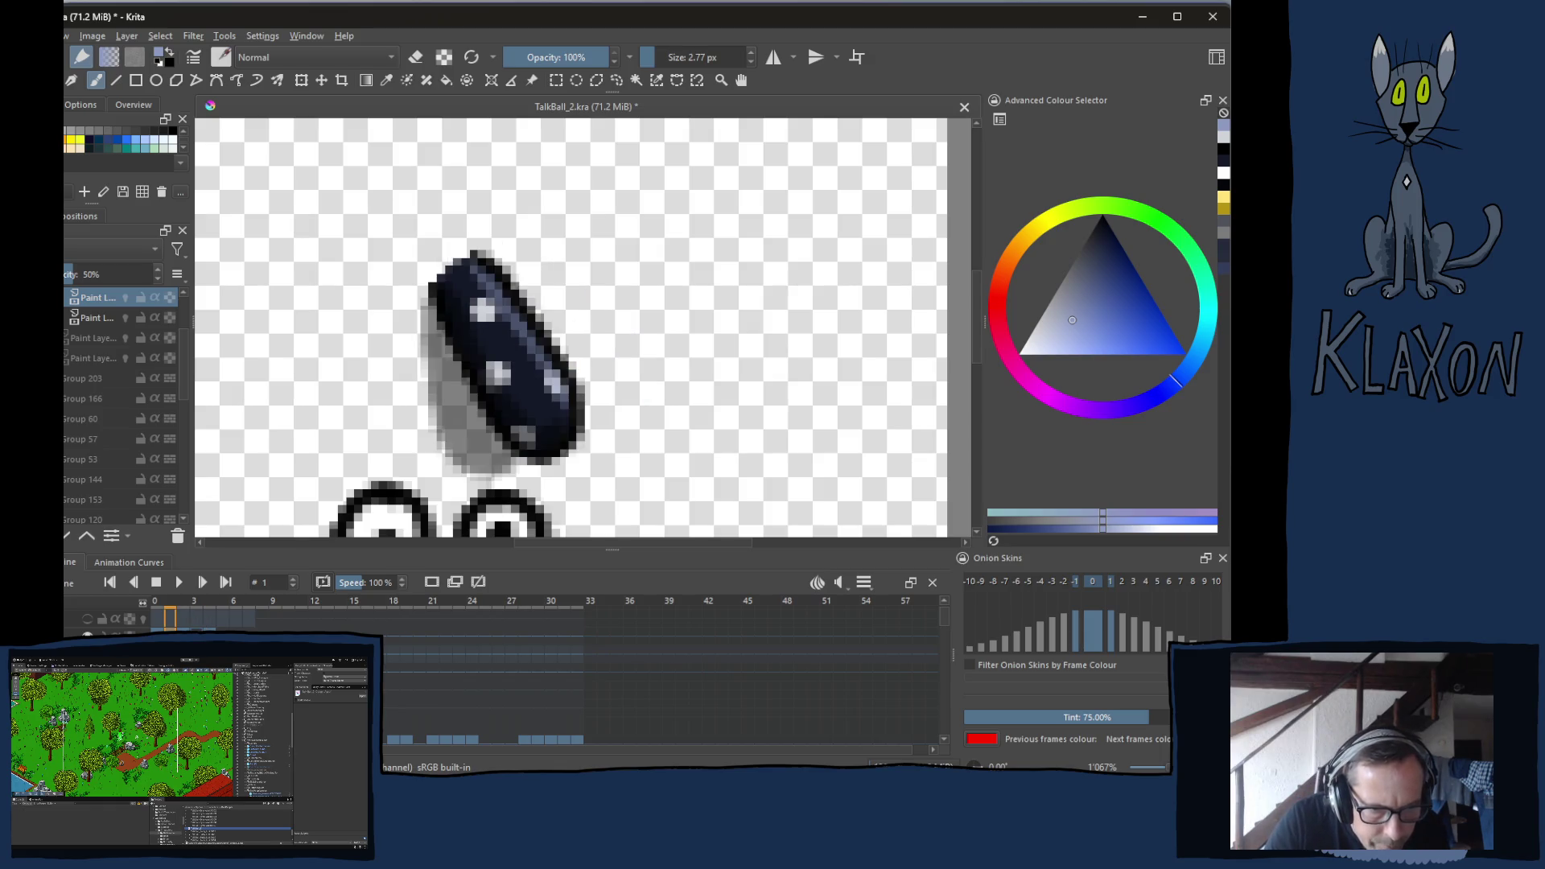
{"action": "right_click", "coordinate": [169, 618]}
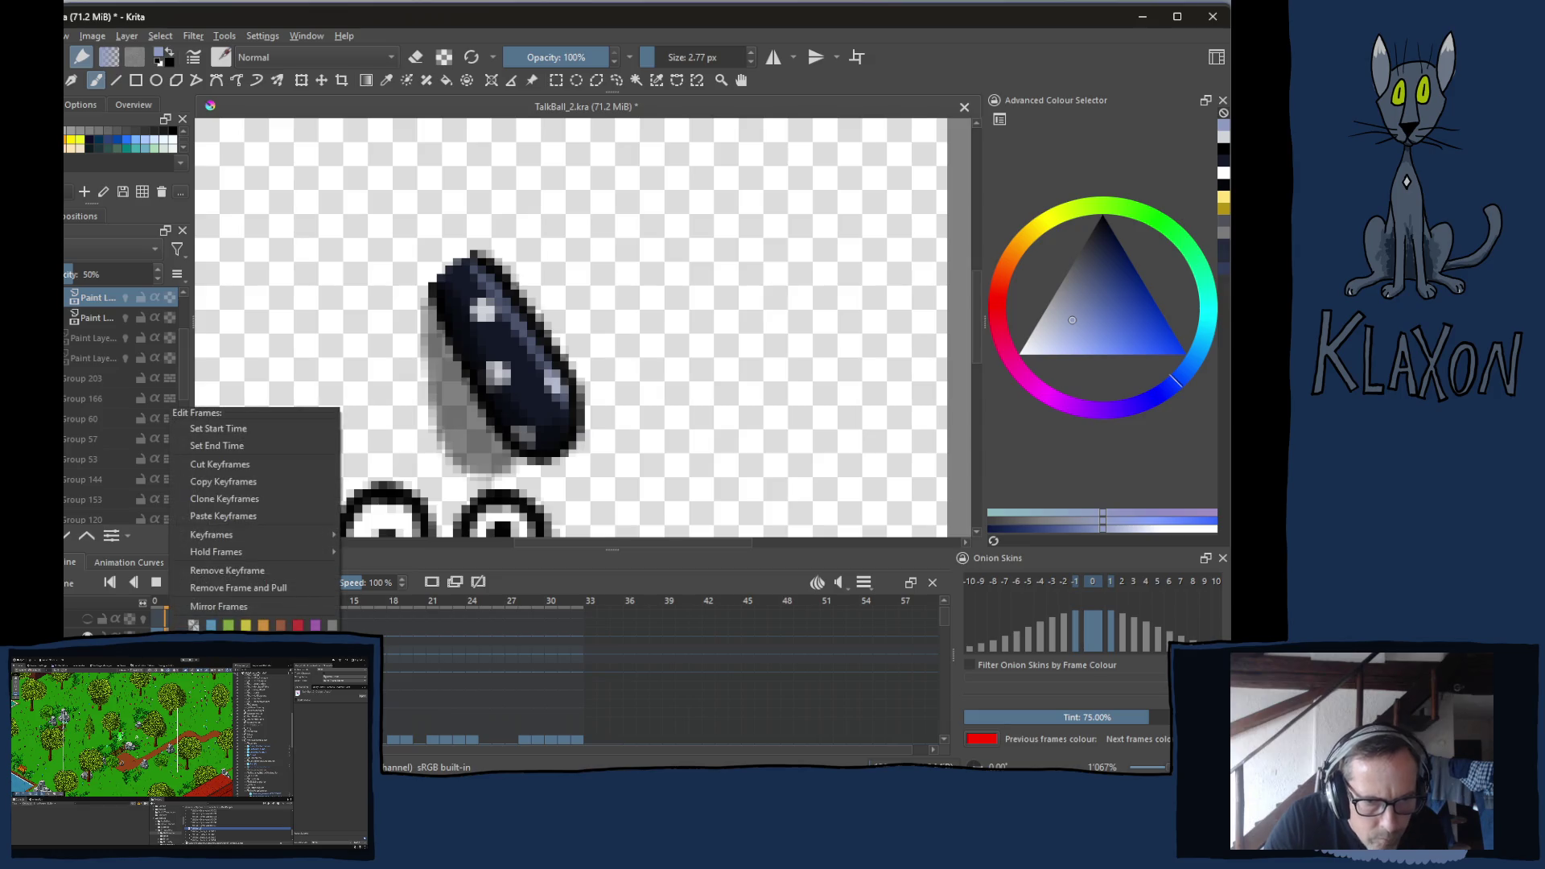
{"action": "left_click", "coordinate": [232, 482]}
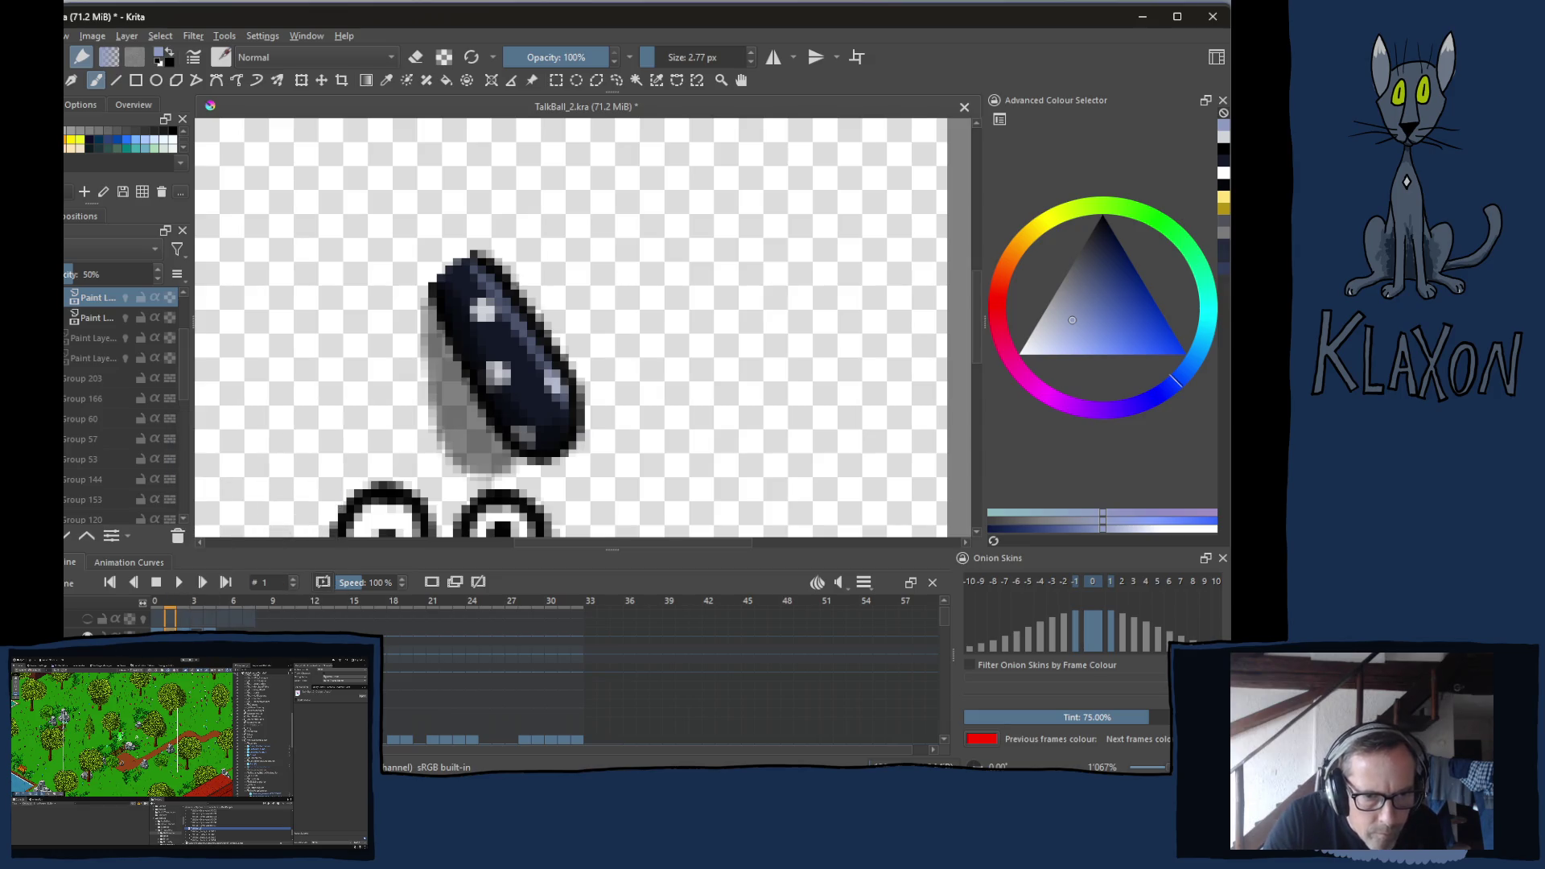
{"action": "left_click", "coordinate": [194, 618]}
{"action": "right_click", "coordinate": [194, 618]}
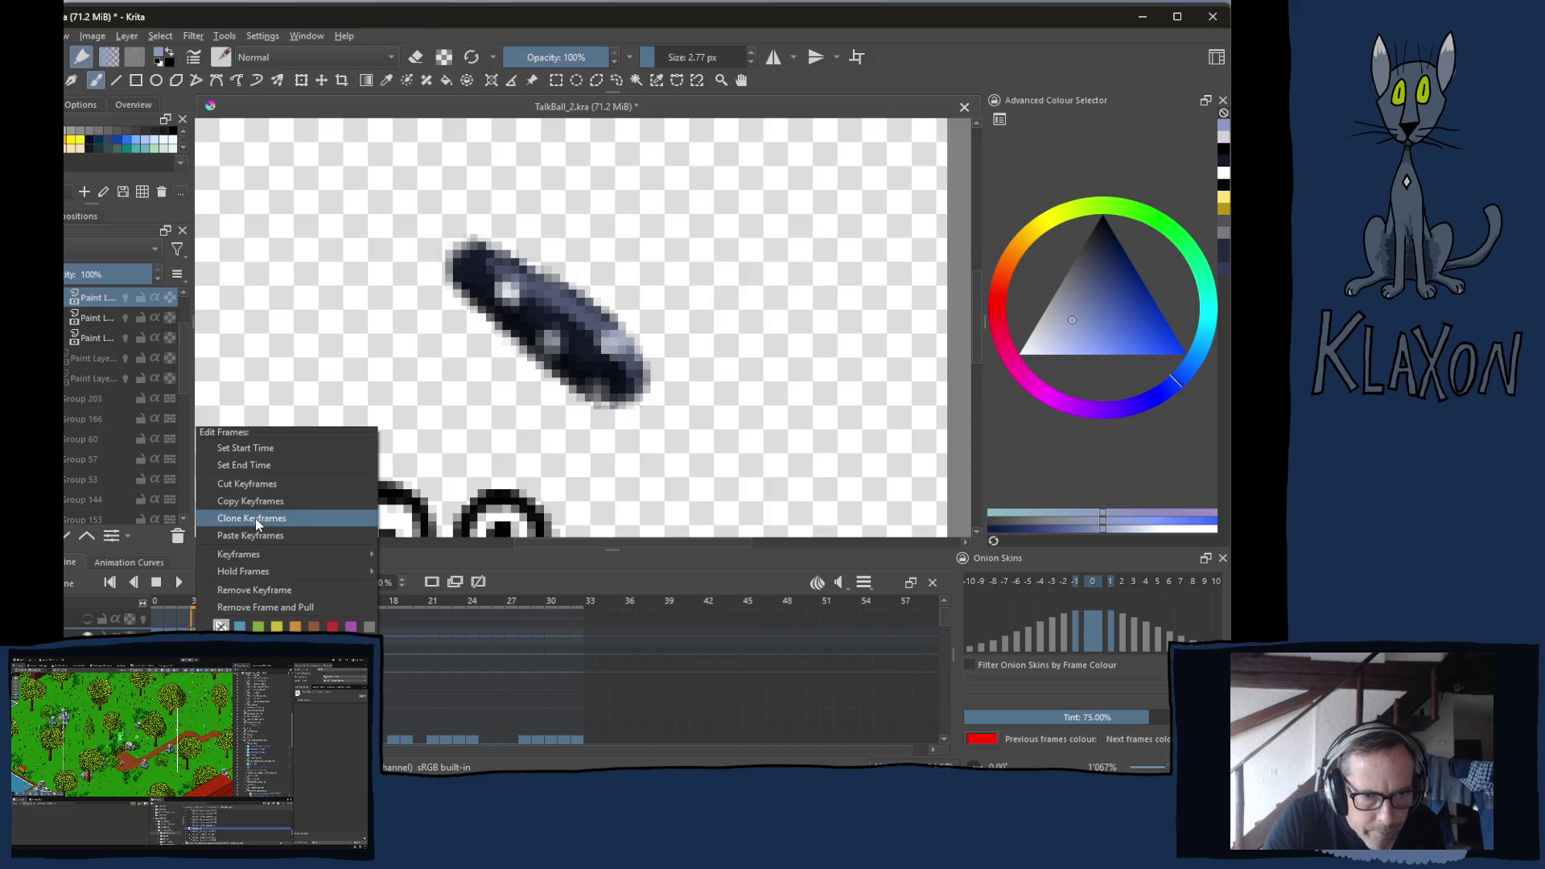
{"action": "left_click", "coordinate": [245, 536]}
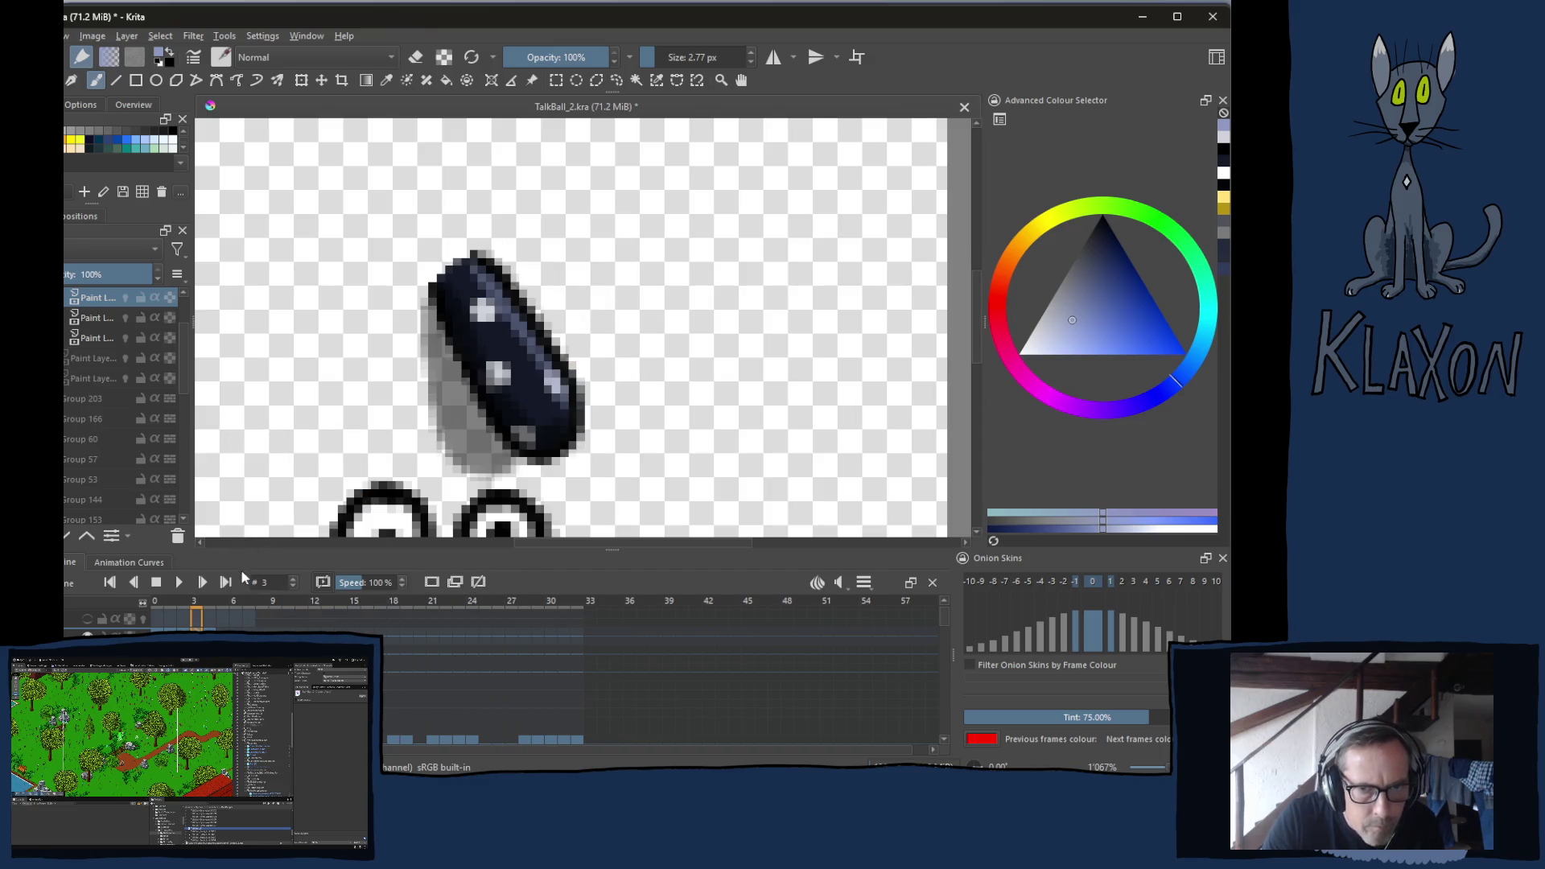
{"action": "key", "text": "Left"}
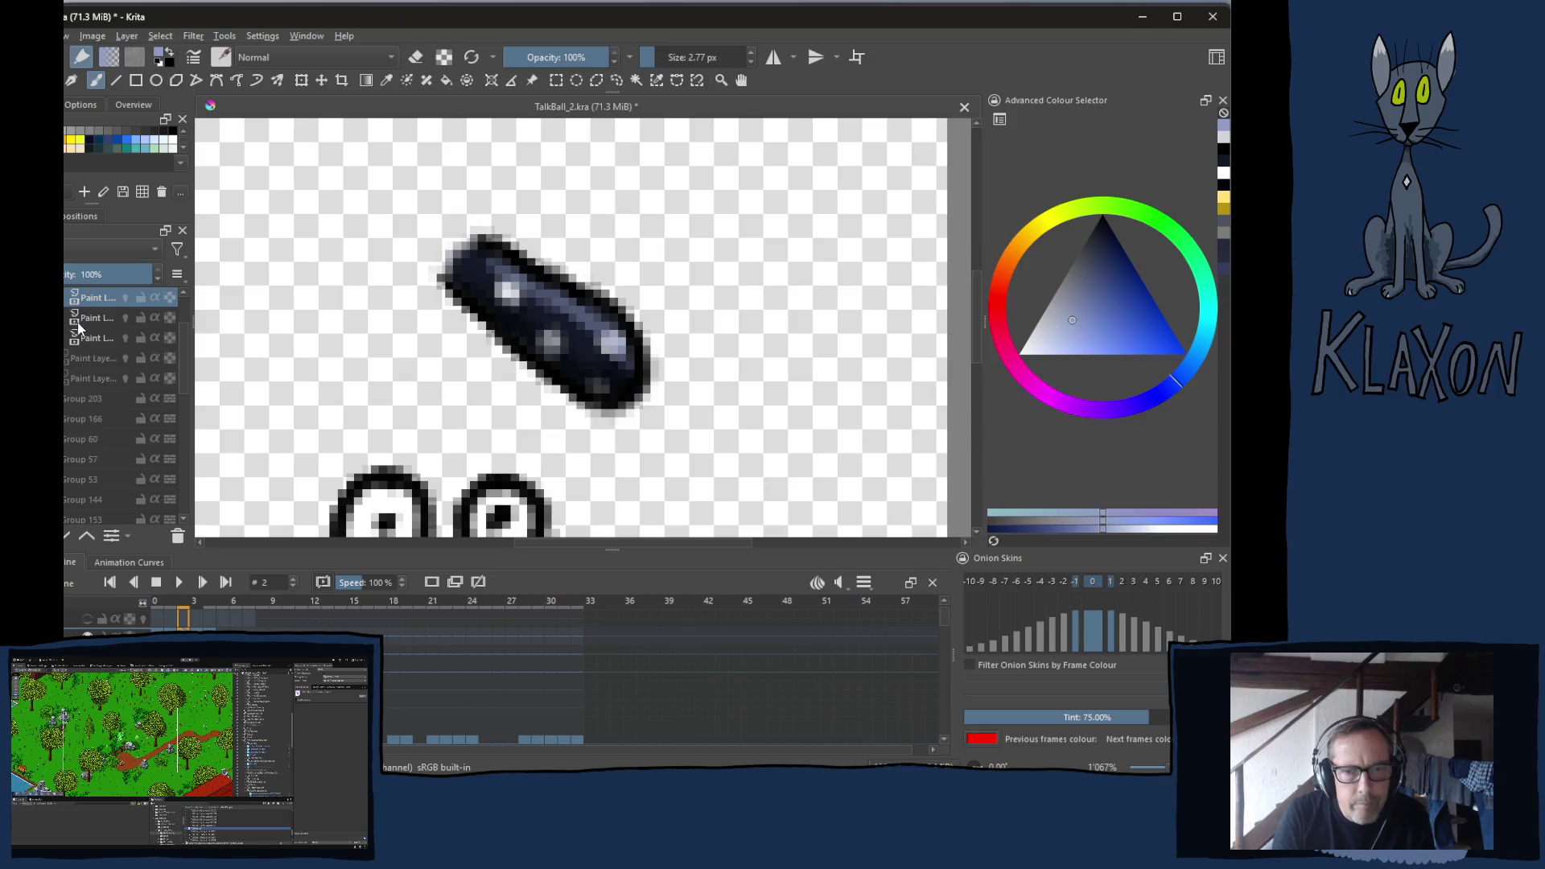
Erase part of the nose's upper-left outline and redraw it in black at 2.52 px
{"action": "key", "text": "e"}
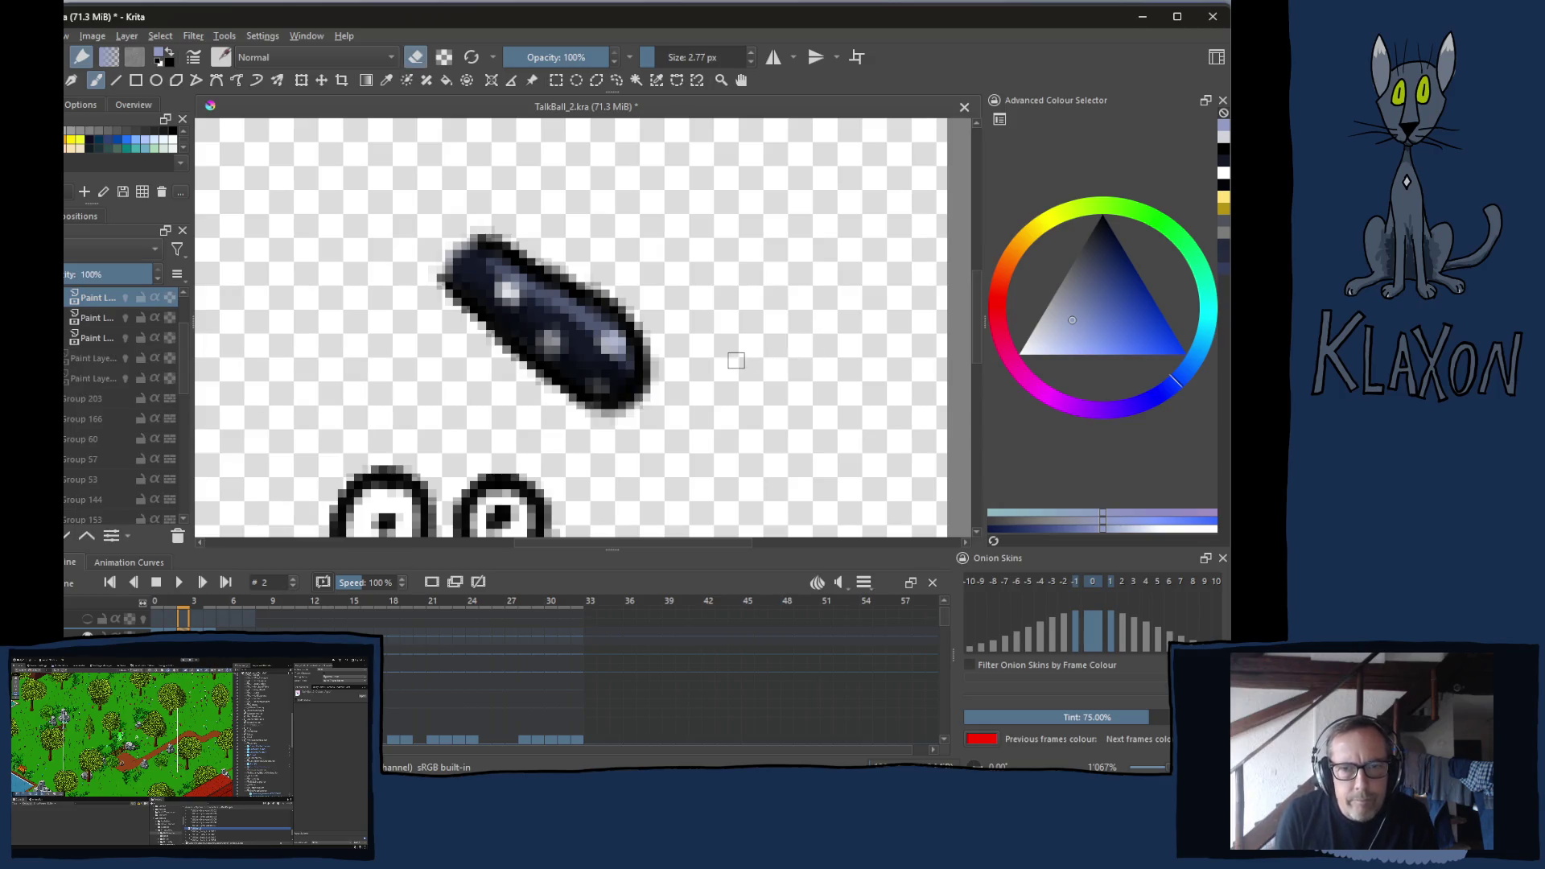
{"action": "mouse_move", "coordinate": [503, 233]}
{"action": "left_mouse_down"}
{"action": "mouse_move", "coordinate": [459, 265]}
{"action": "mouse_move", "coordinate": [603, 269]}
{"action": "mouse_move", "coordinate": [666, 311]}
{"action": "mouse_move", "coordinate": [644, 386]}
{"action": "mouse_move", "coordinate": [596, 406]}
{"action": "left_mouse_up"}
{"action": "right_click", "coordinate": [487, 348]}
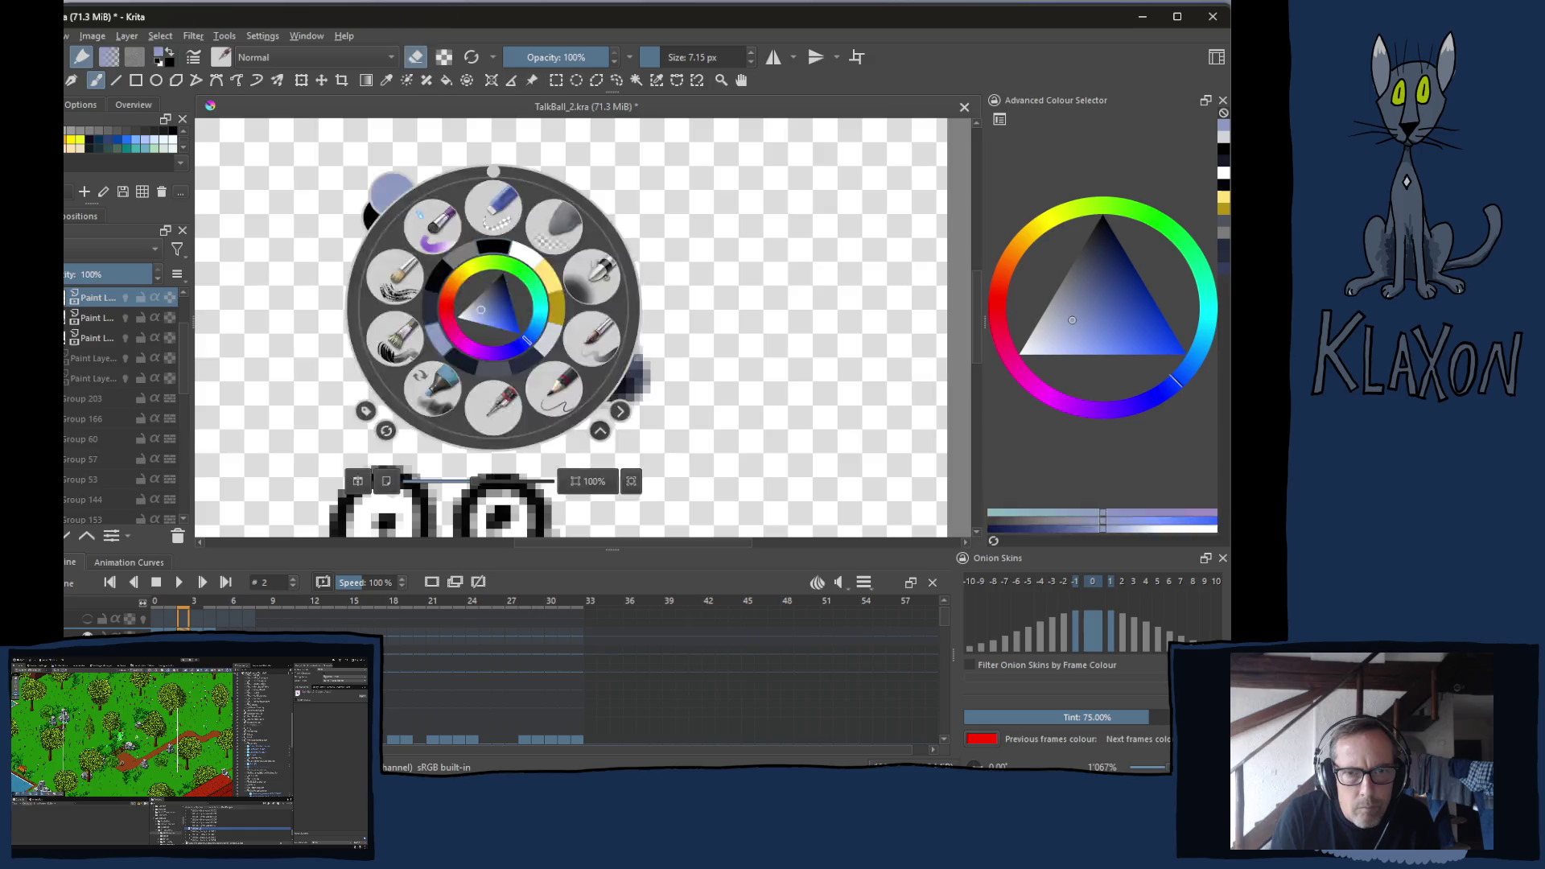
{"action": "left_click", "coordinate": [499, 249]}
{"action": "left_click_drag", "start_coordinate": [515, 330], "coordinate": [481, 339], "text": "shift"}
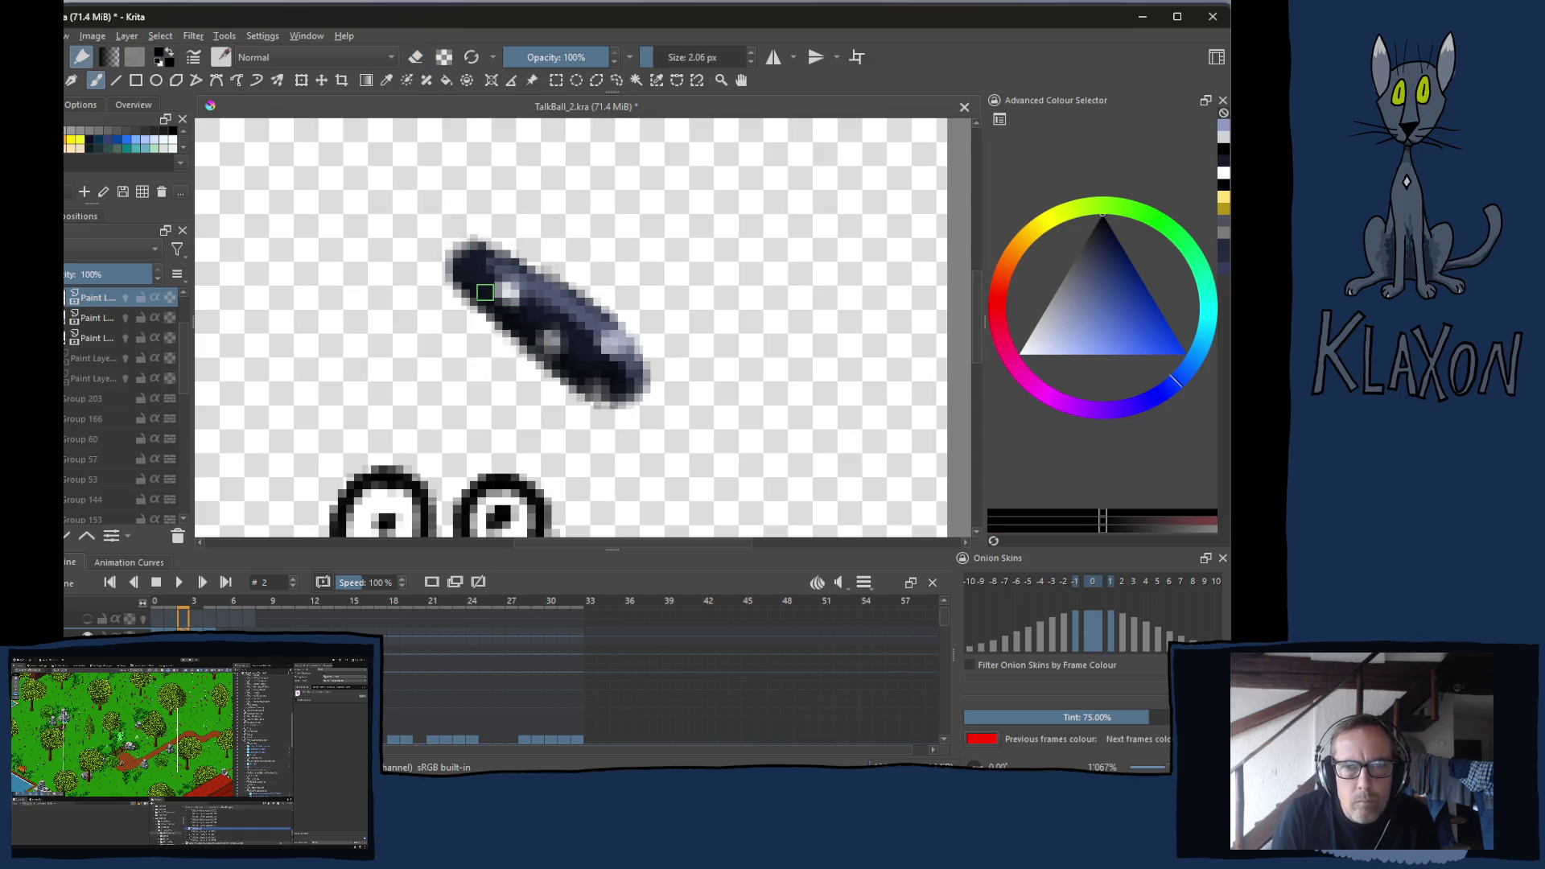
{"action": "key", "text": "bracketright"}
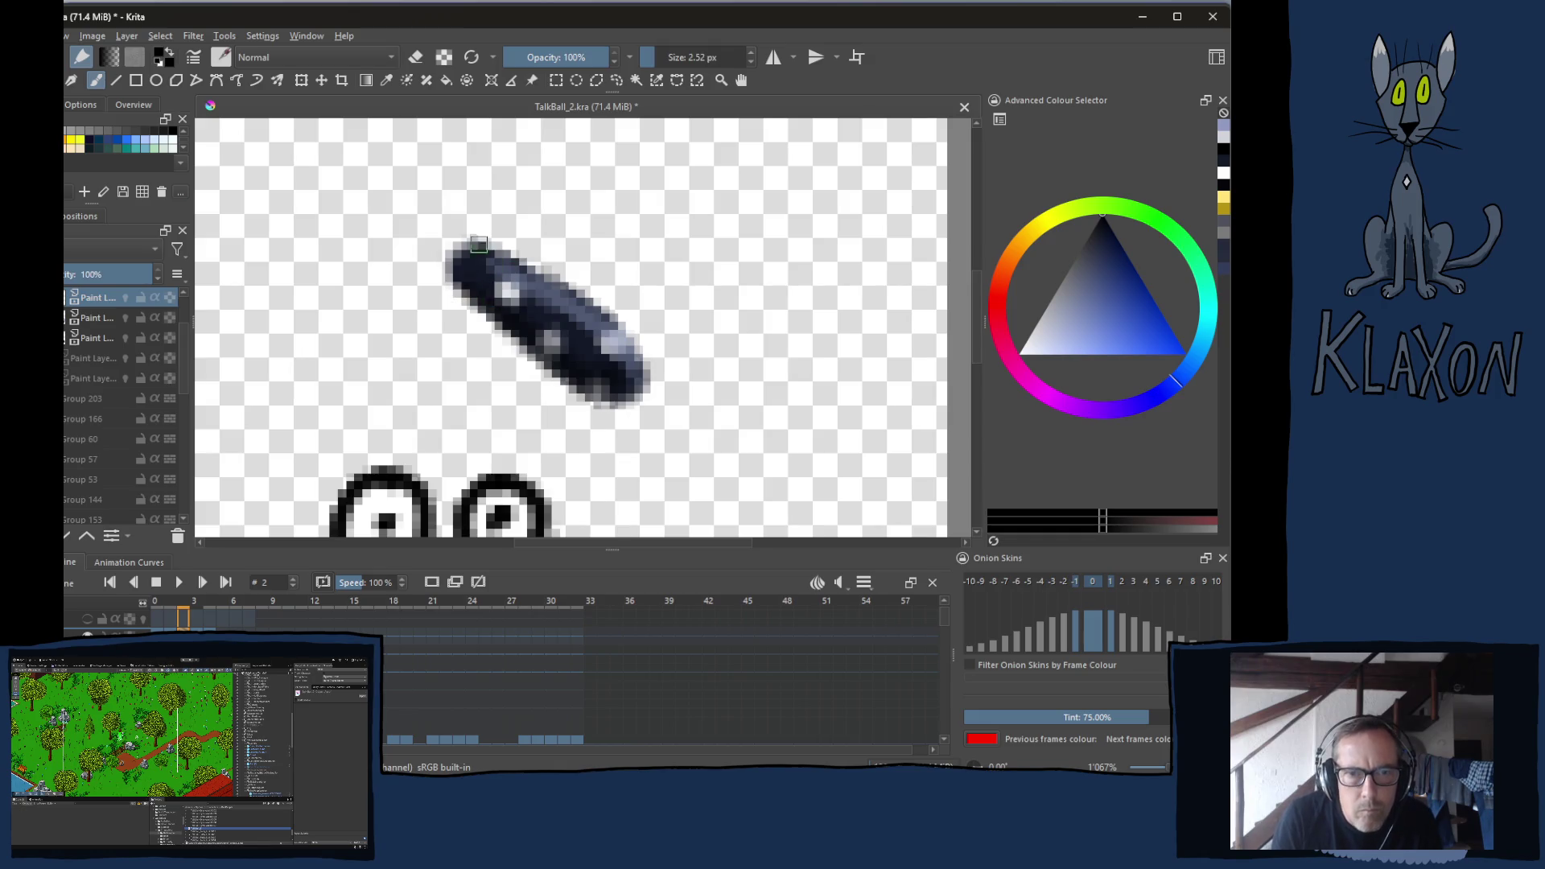
{"action": "mouse_move", "coordinate": [484, 237]}
{"action": "left_mouse_down"}
{"action": "mouse_move", "coordinate": [608, 313]}
{"action": "mouse_move", "coordinate": [651, 377]}
{"action": "mouse_move", "coordinate": [616, 406]}
{"action": "mouse_move", "coordinate": [569, 385]}
{"action": "mouse_move", "coordinate": [455, 269]}
{"action": "left_mouse_up"}
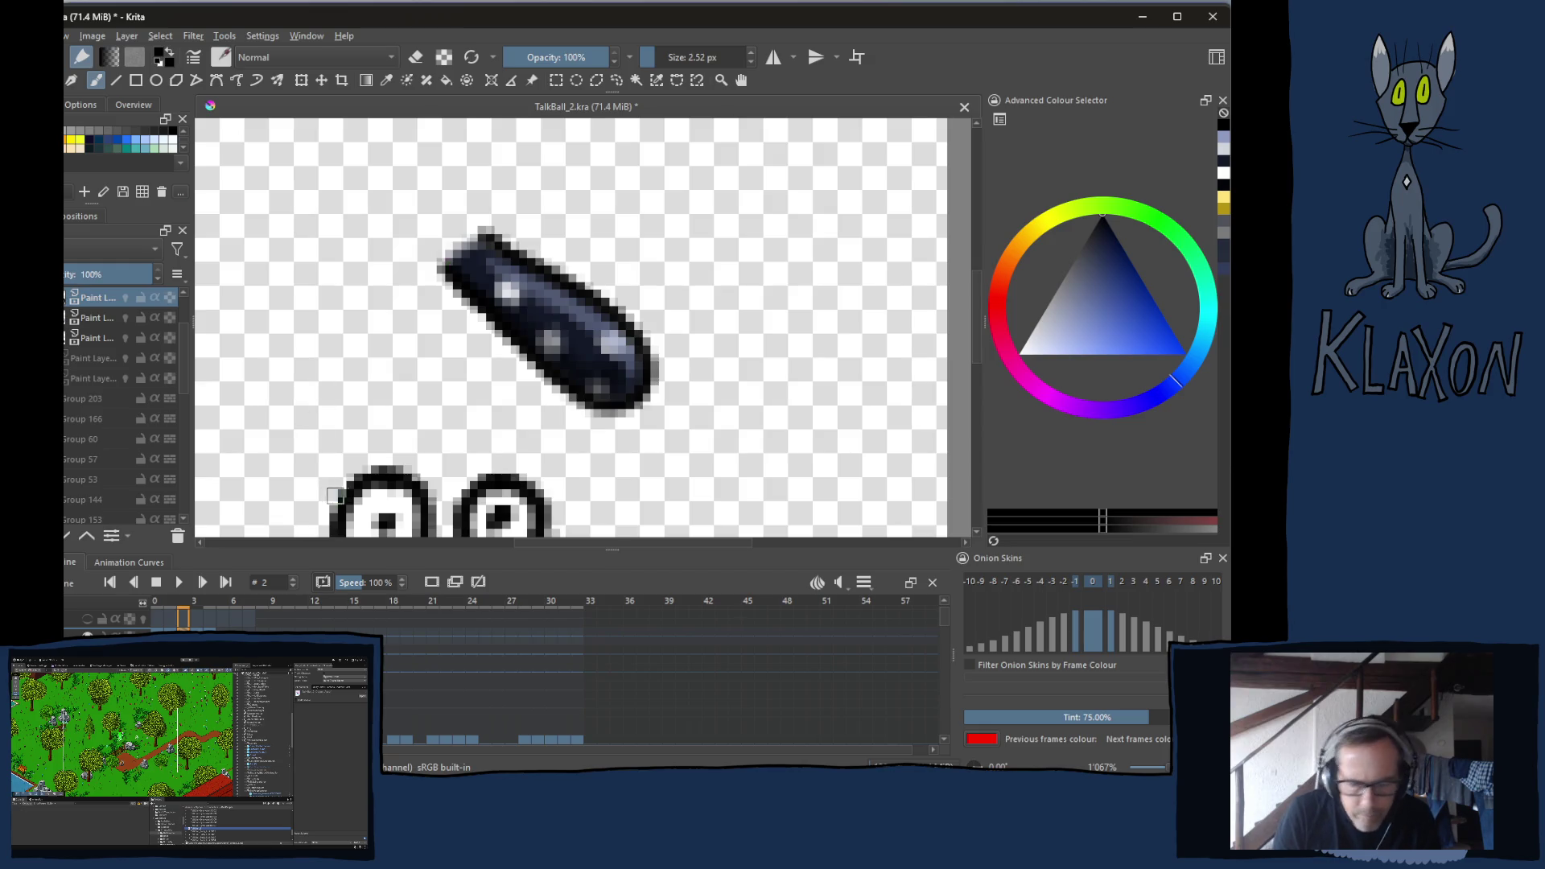
Select the nose paint layer, sample its dark blue, and enlarge the brush to 5.91 px
{"action": "key", "text": "Left"}
{"action": "key", "text": "Right"}
{"action": "key", "text": "Left"}
{"action": "key", "text": "Left"}
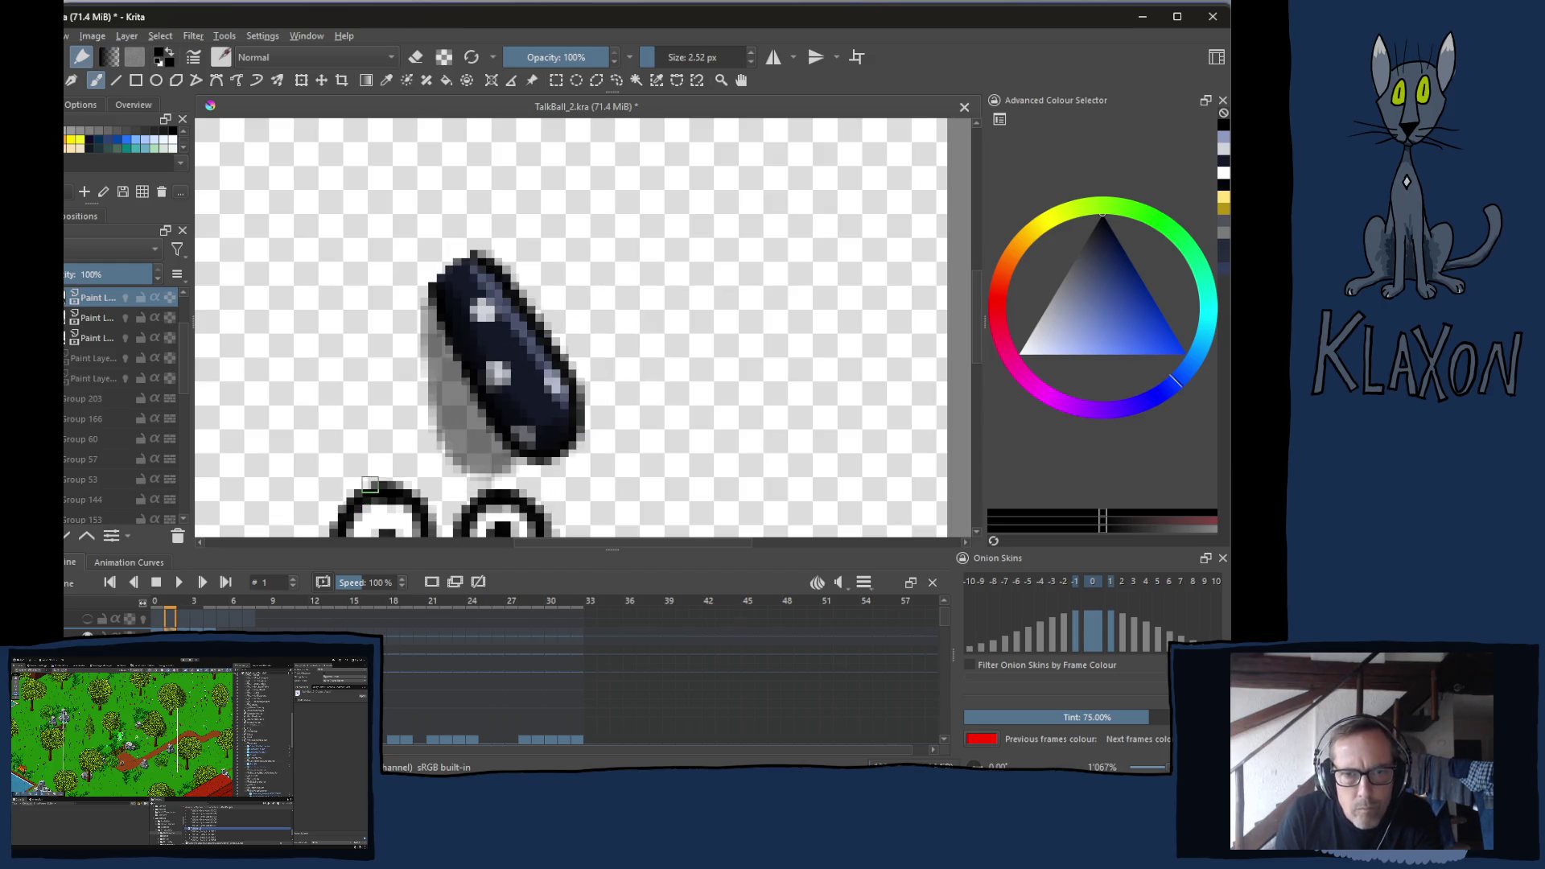
{"action": "key", "text": "Right"}
{"action": "key", "text": "Right"}
{"action": "key", "text": "Right"}
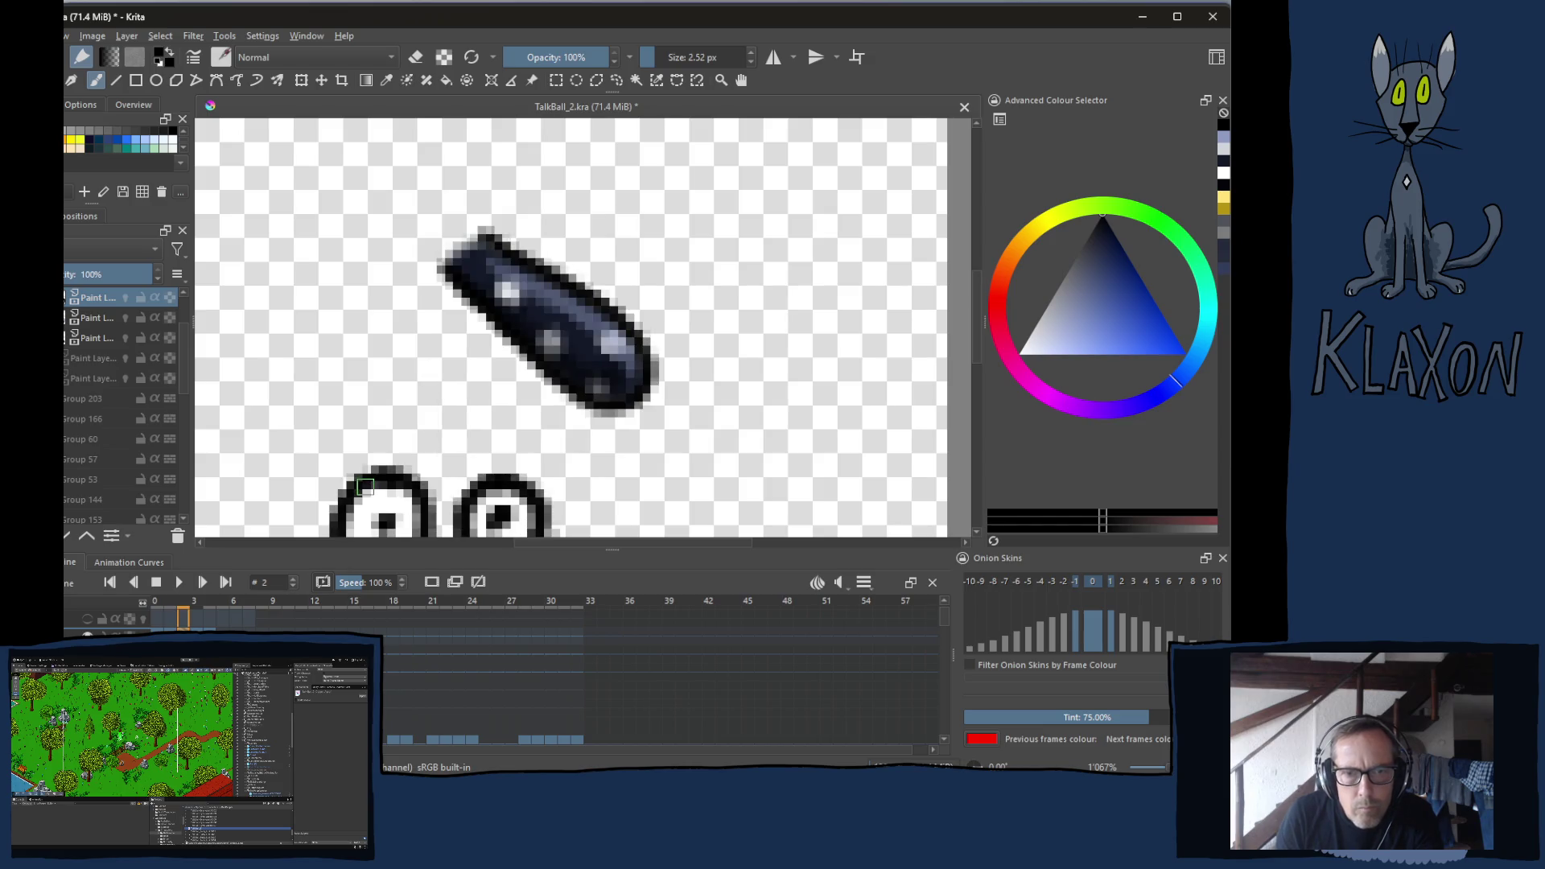
{"action": "key", "text": "Left"}
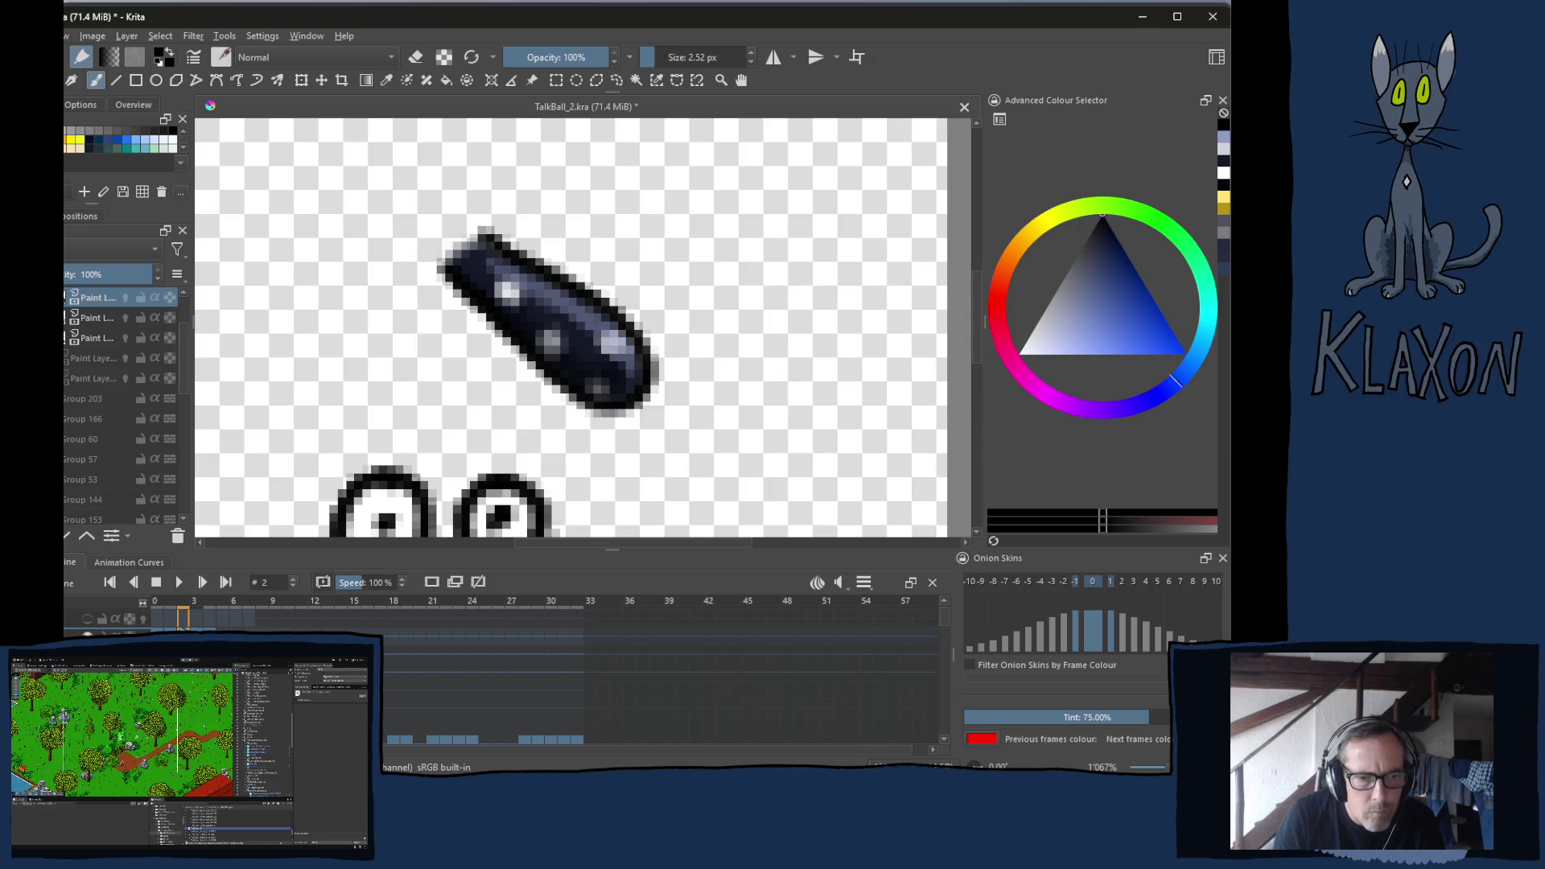
{"action": "left_click", "coordinate": [97, 338]}
{"action": "right_click", "coordinate": [386, 342]}
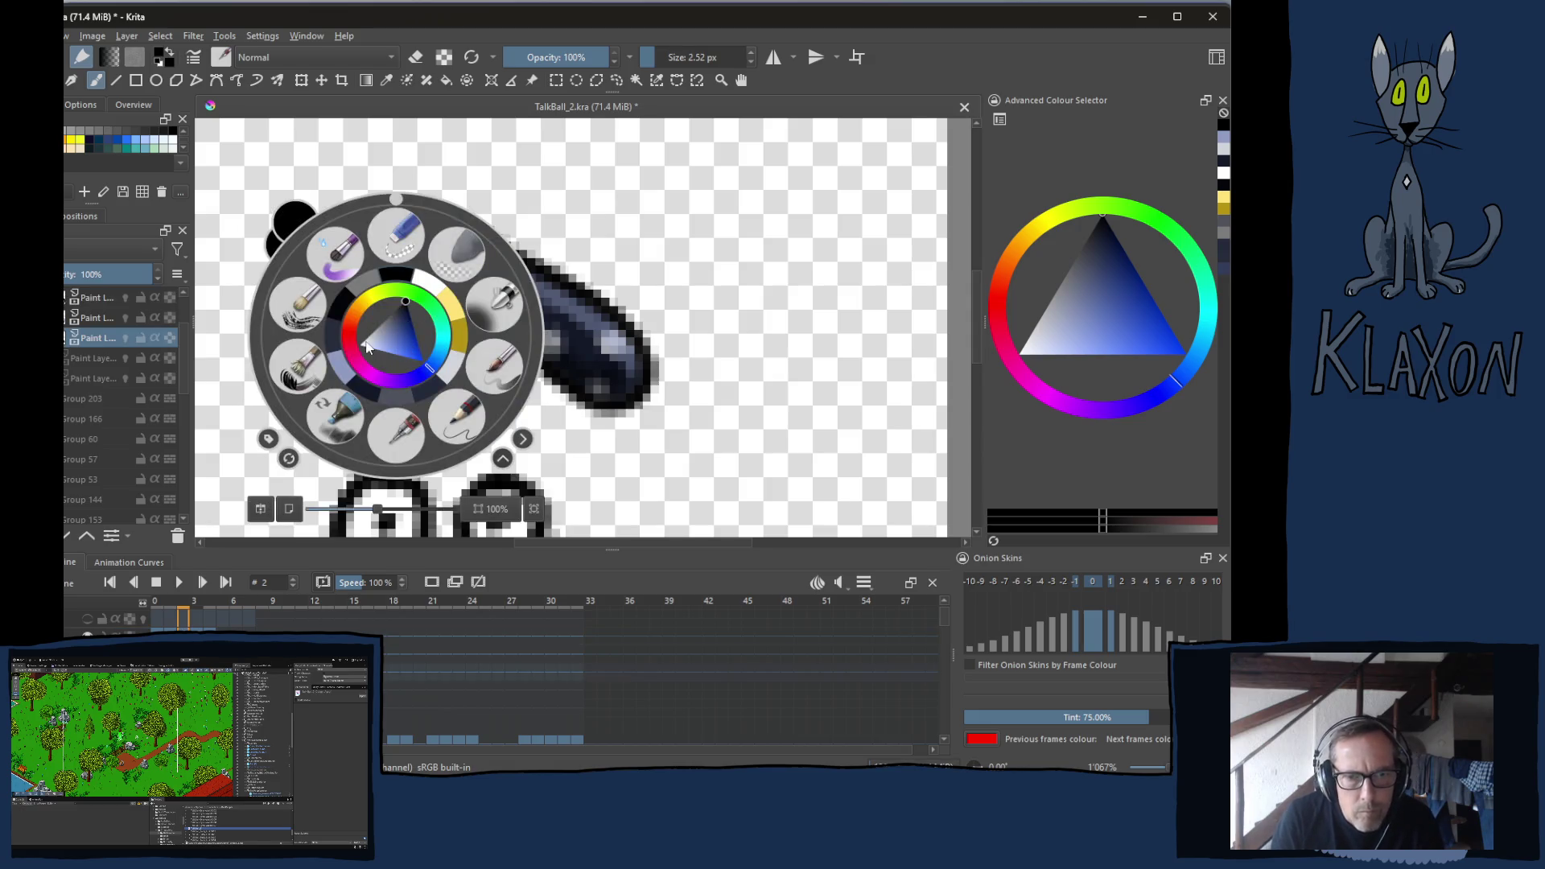
{"action": "left_click", "coordinate": [591, 346], "text": "ctrl"}
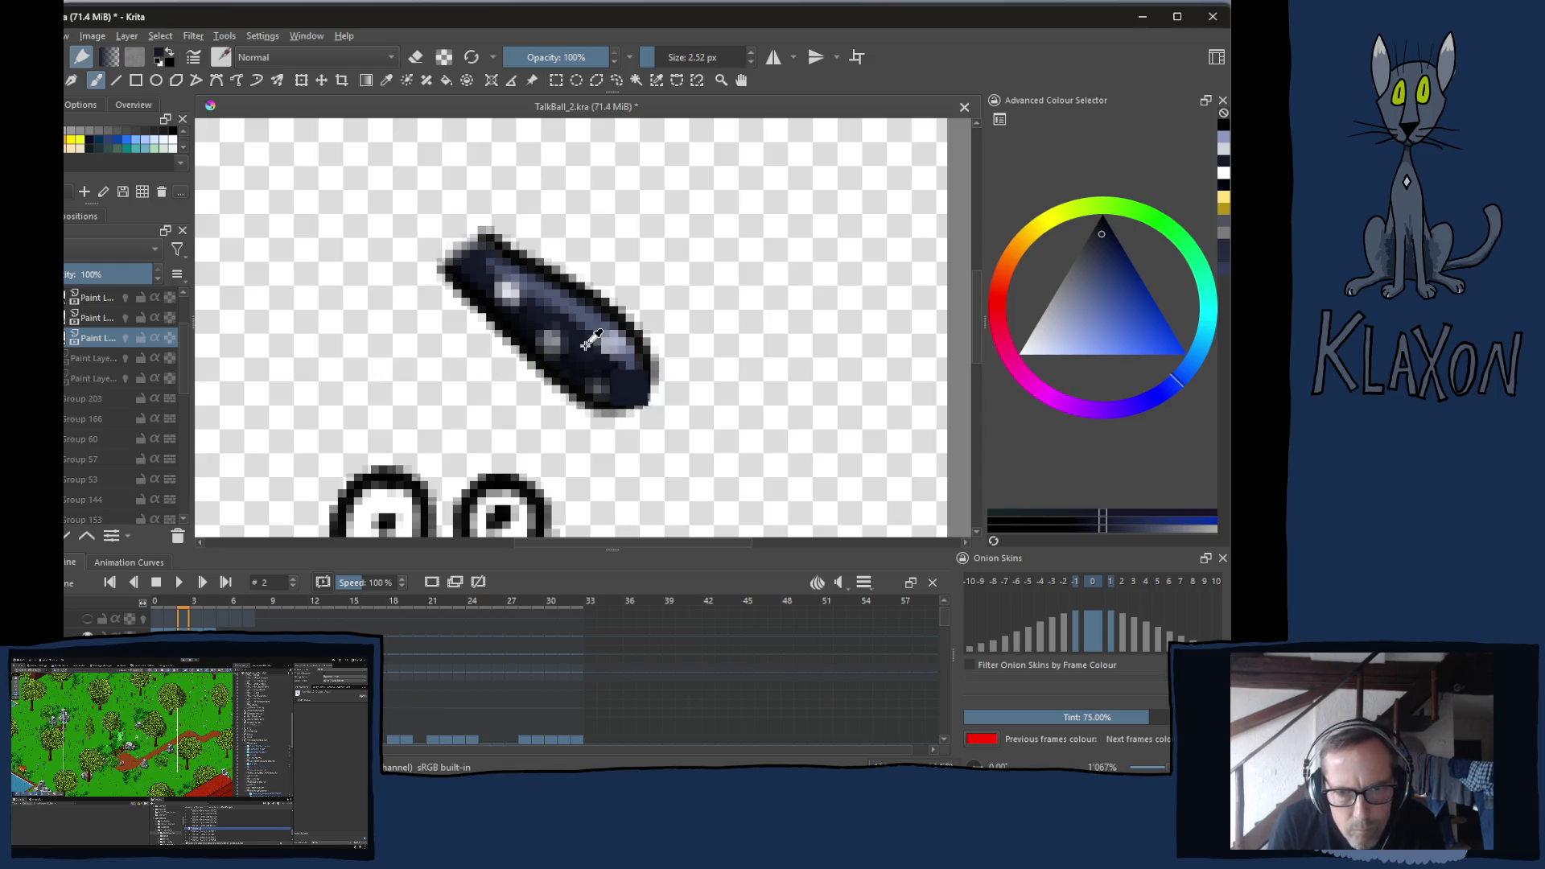
{"action": "mouse_move", "coordinate": [479, 308]}
{"action": "left_mouse_down"}
{"action": "mouse_move", "coordinate": [524, 310]}
{"action": "mouse_move", "coordinate": [486, 269]}
{"action": "mouse_move", "coordinate": [547, 310]}
{"action": "mouse_move", "coordinate": [540, 332]}
{"action": "mouse_move", "coordinate": [614, 379]}
{"action": "mouse_move", "coordinate": [603, 355]}
{"action": "mouse_move", "coordinate": [593, 366]}
{"action": "left_mouse_up"}
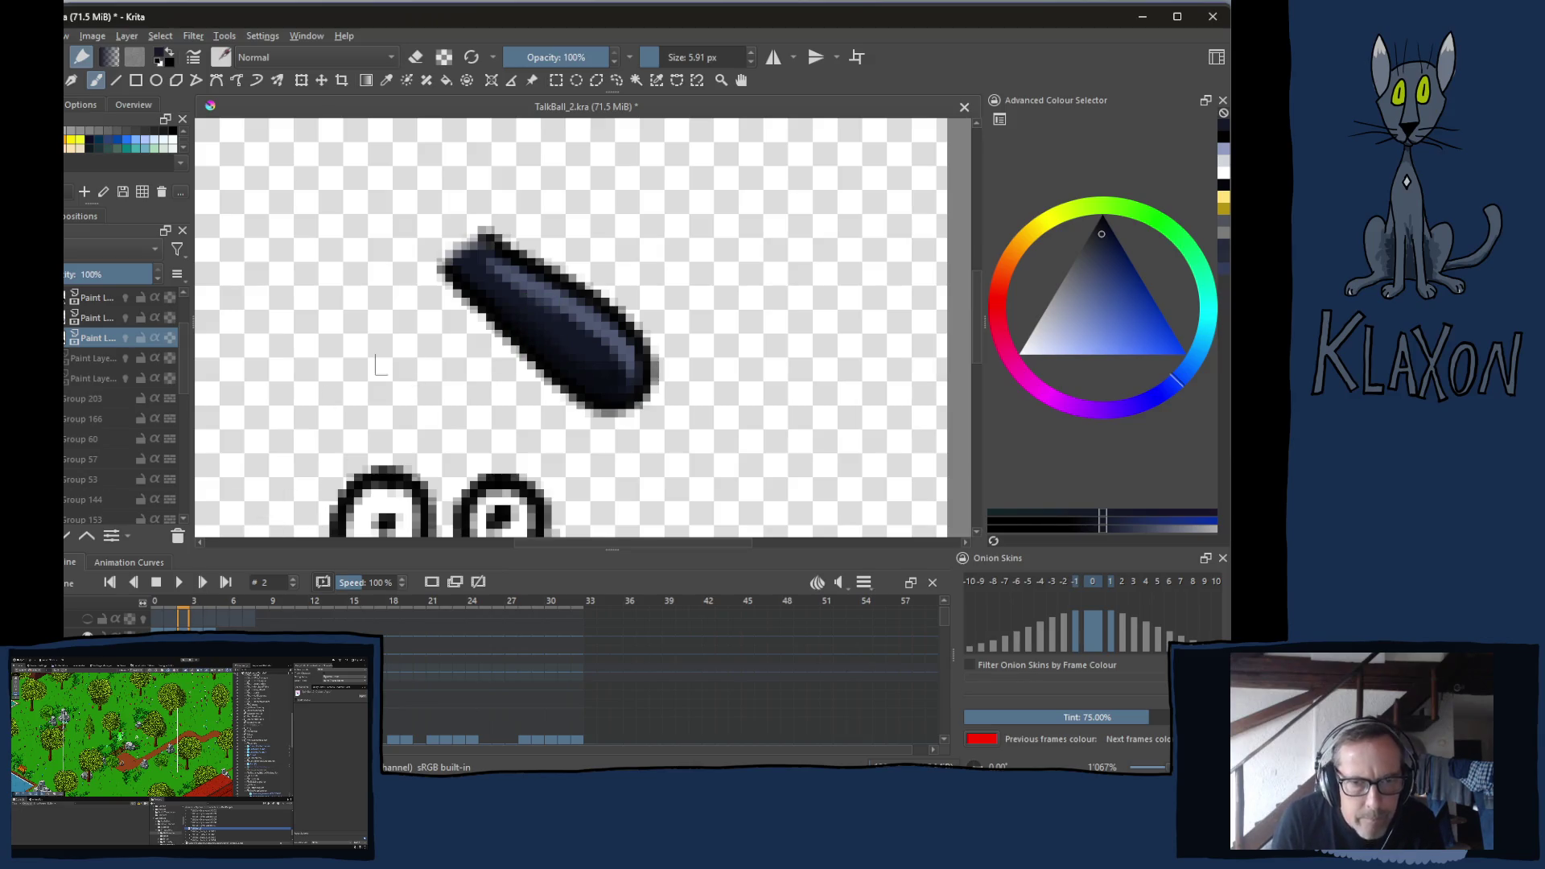
Erase the light highlight from frame 2's nose on the 50% highlight layer
{"action": "key", "text": "e"}
{"action": "mouse_move", "coordinate": [466, 242]}
{"action": "left_mouse_down"}
{"action": "mouse_move", "coordinate": [441, 330]}
{"action": "mouse_move", "coordinate": [493, 354]}
{"action": "mouse_move", "coordinate": [563, 338]}
{"action": "mouse_move", "coordinate": [642, 432]}
{"action": "left_mouse_up"}
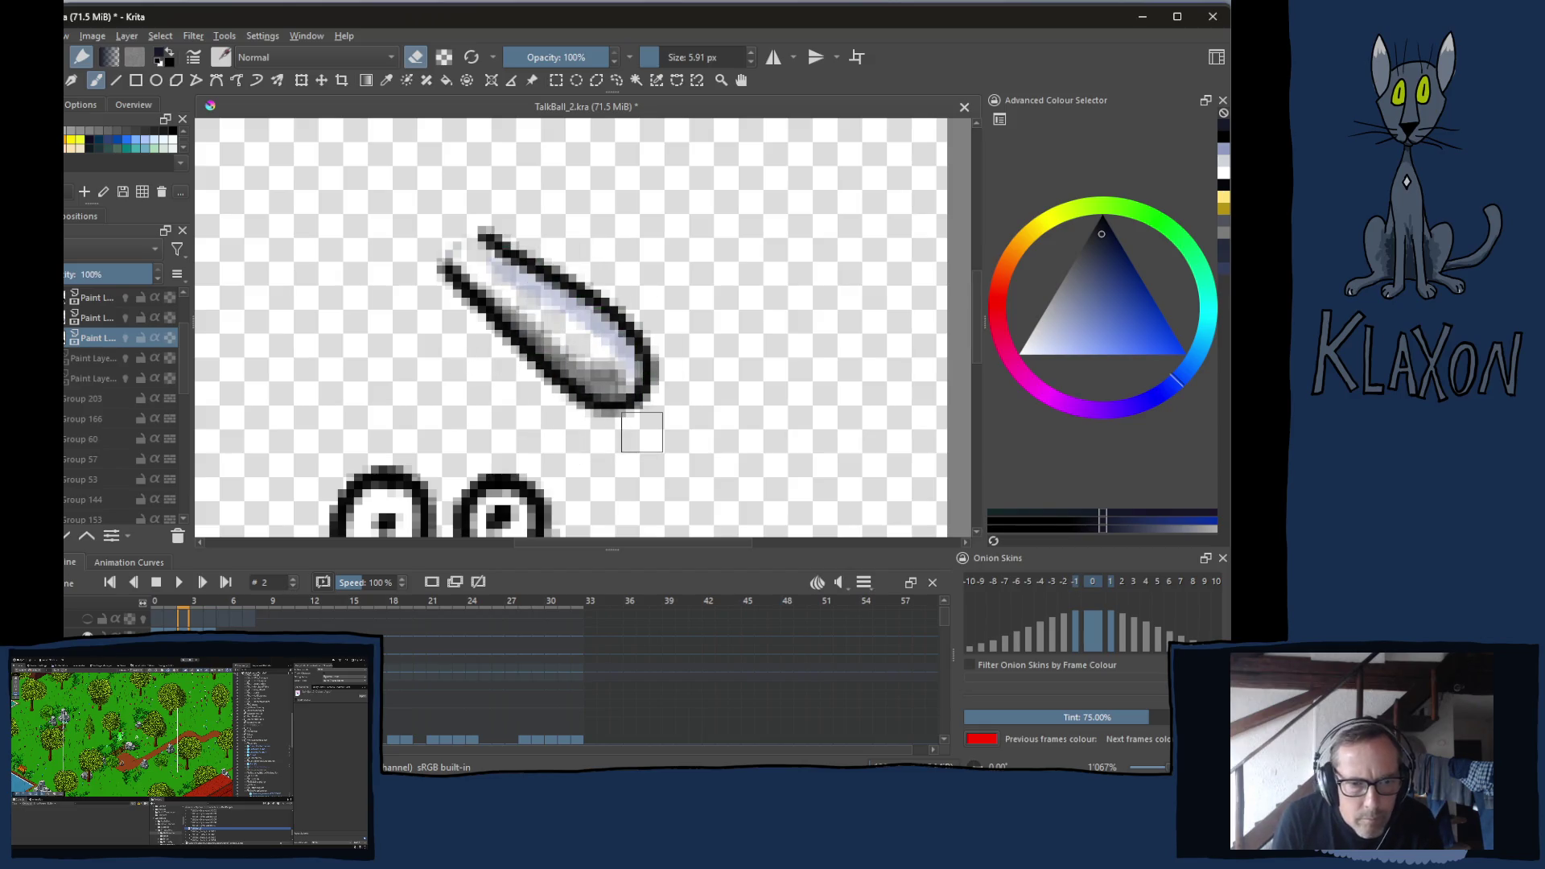
{"action": "key", "text": "ctrl+z"}
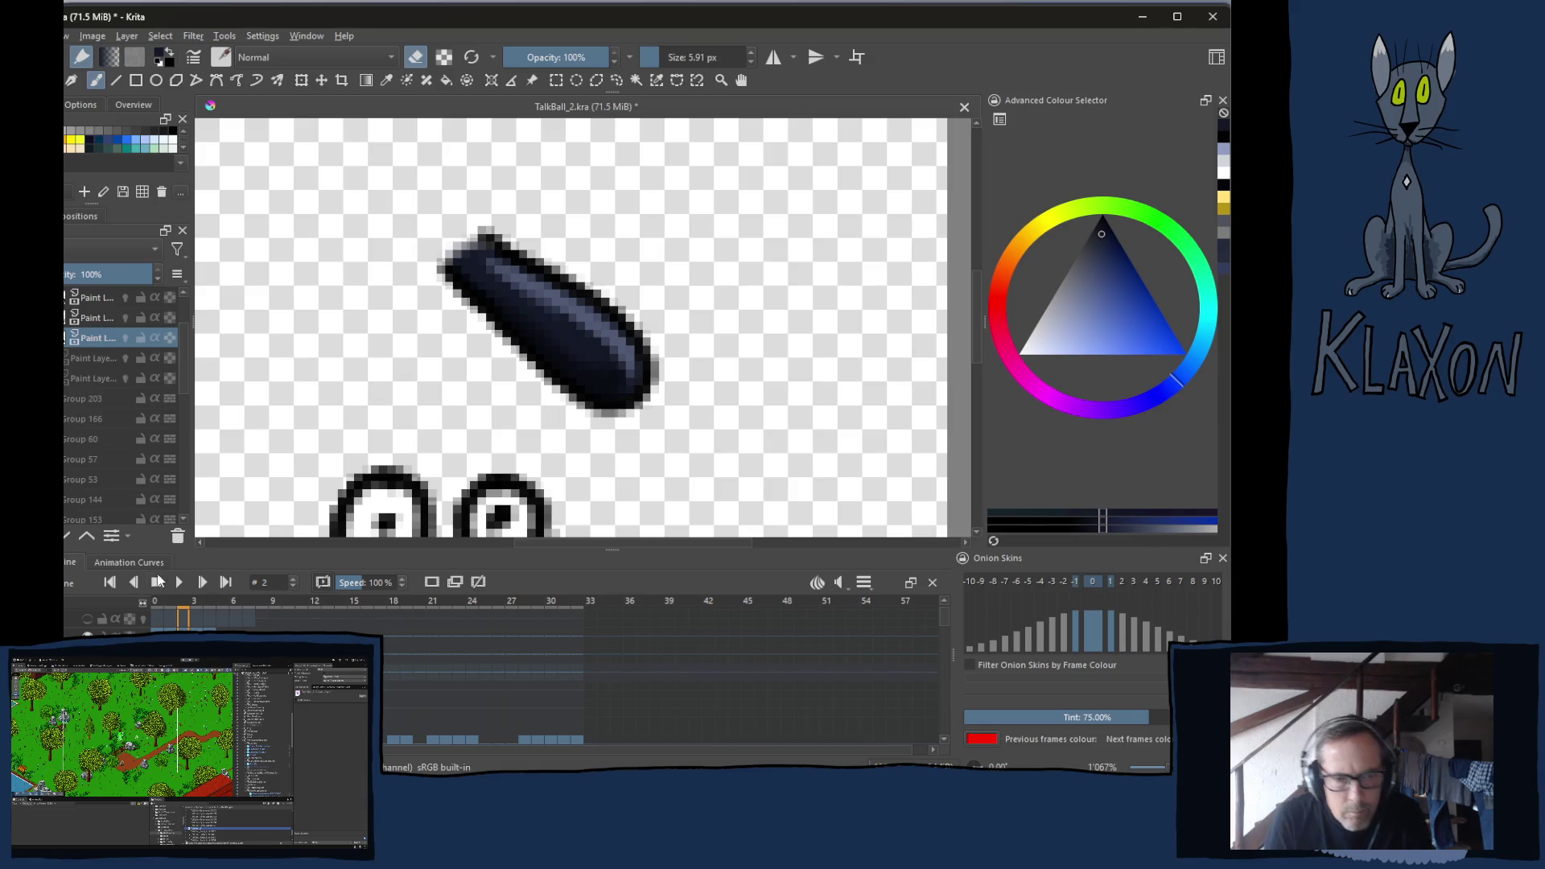
{"action": "key", "text": "Page_Up"}
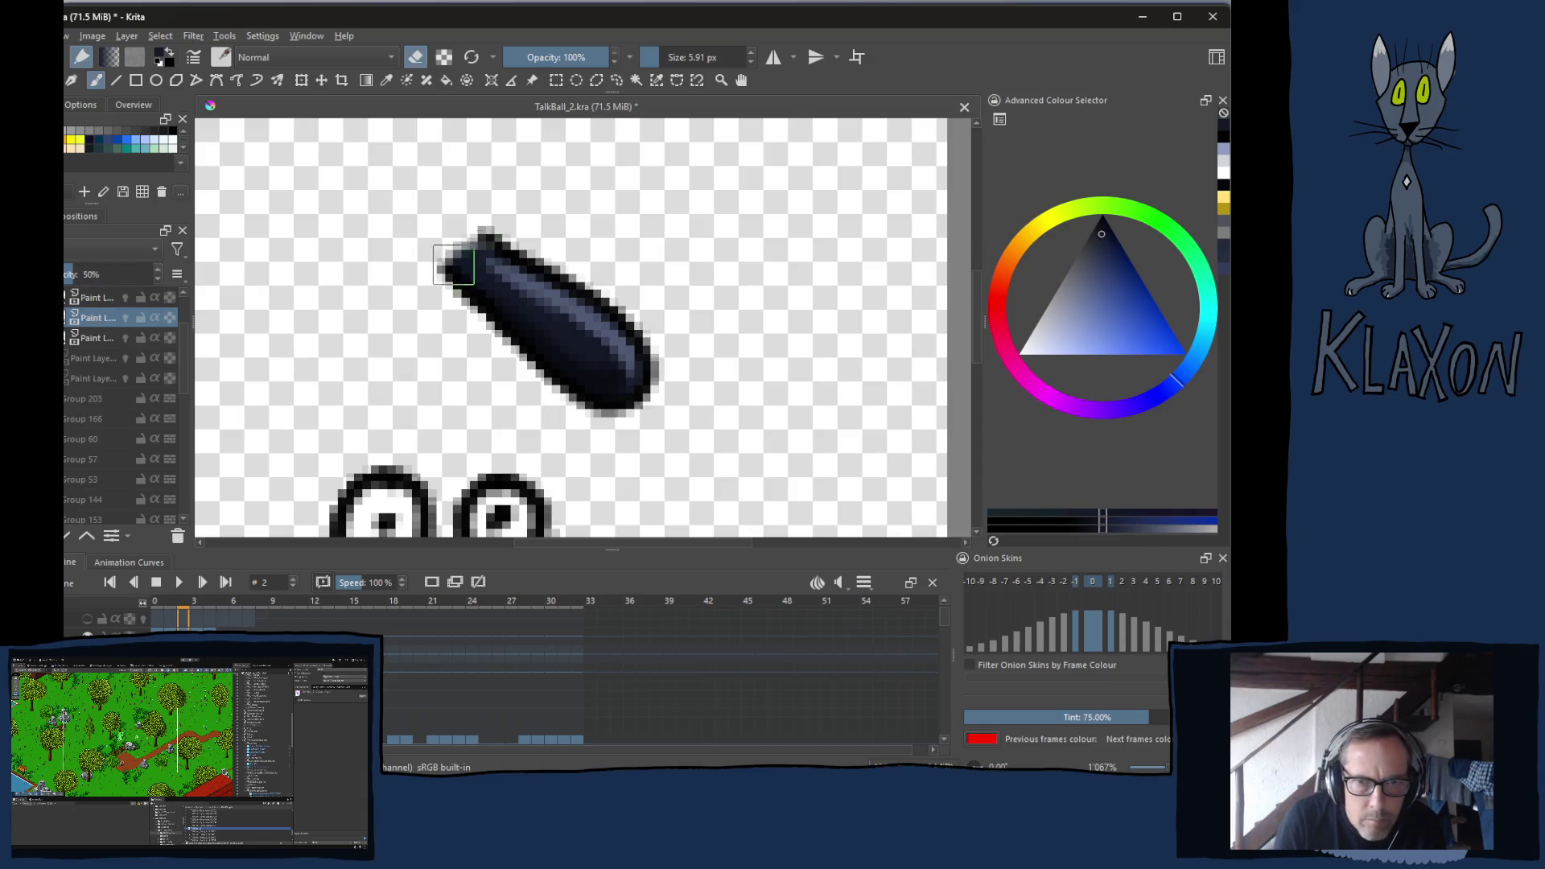
{"action": "mouse_move", "coordinate": [451, 270]}
{"action": "left_mouse_down"}
{"action": "mouse_move", "coordinate": [592, 279]}
{"action": "mouse_move", "coordinate": [624, 382]}
{"action": "left_mouse_up"}
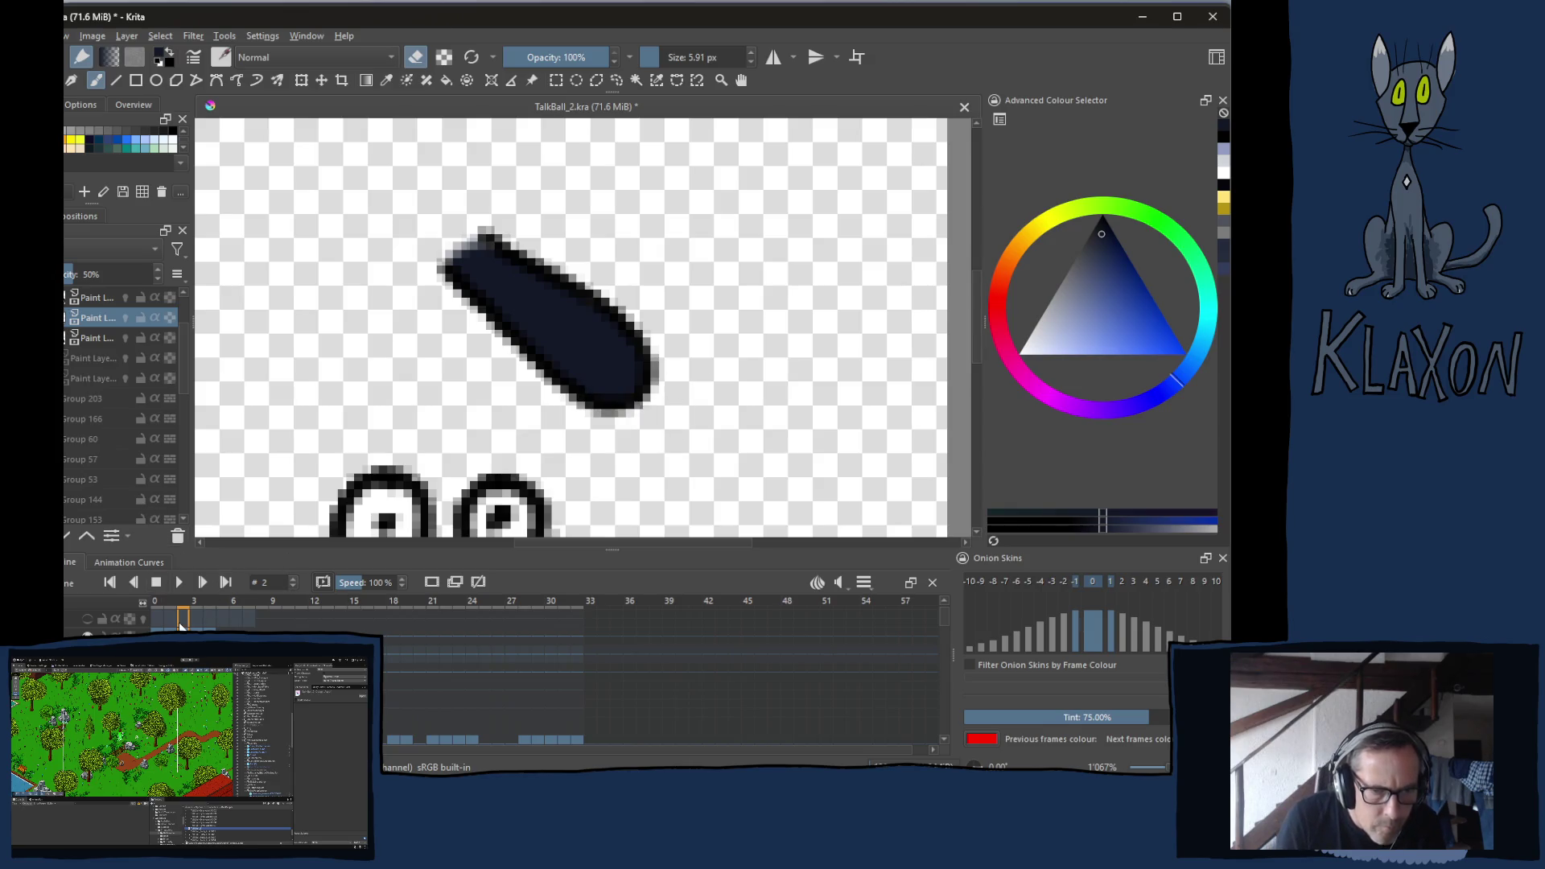
Switch to a 4.06 px painting brush, compare frames 1 and 2, and reselect the third layer
{"action": "right_click", "coordinate": [492, 334]}
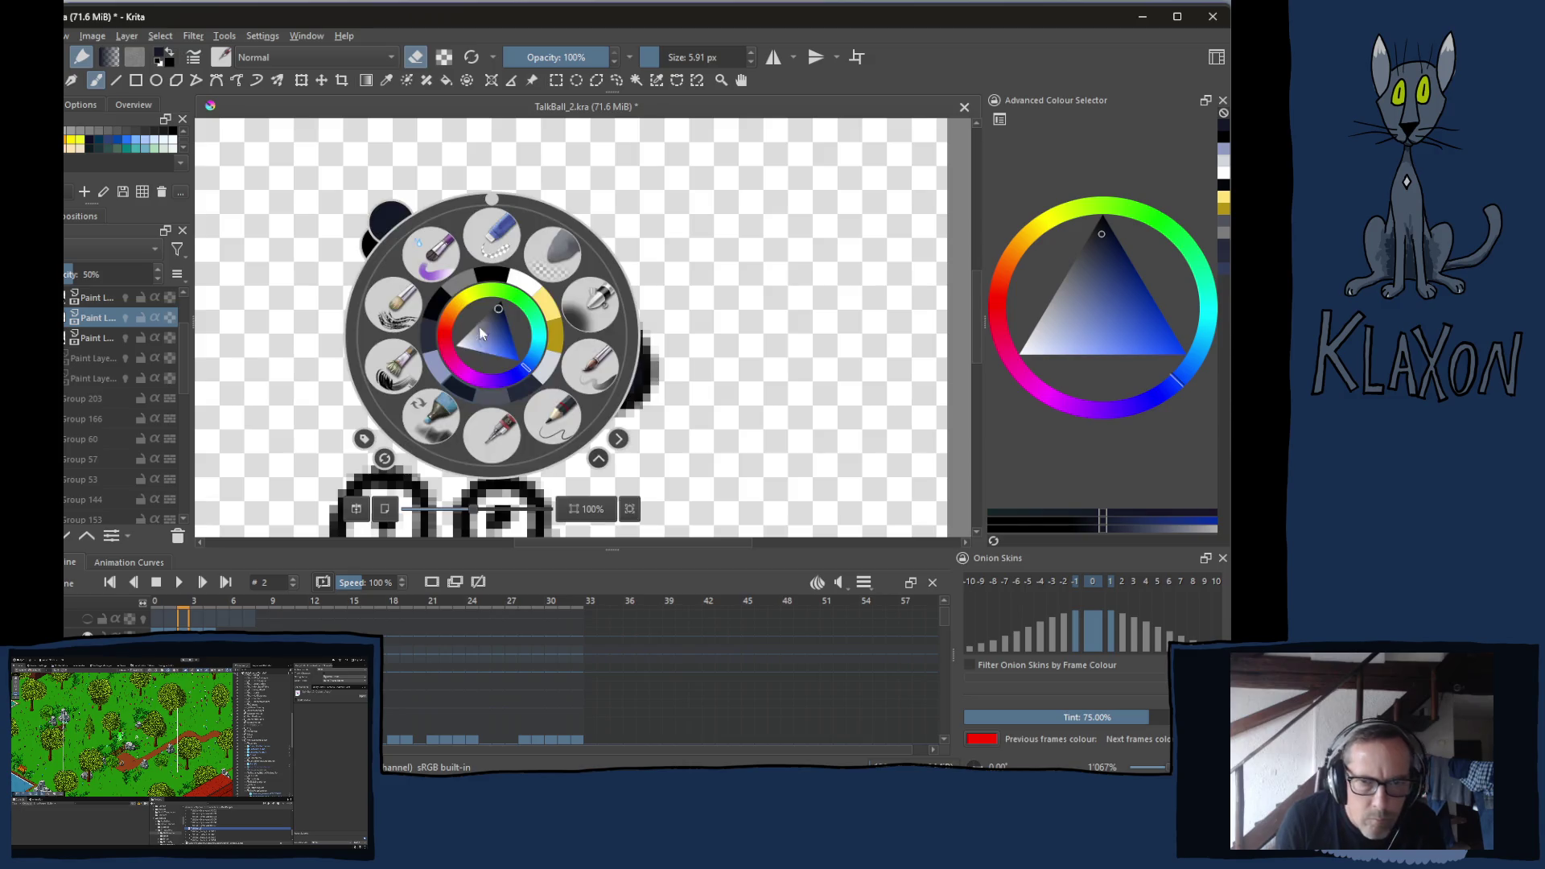
{"action": "left_click", "coordinate": [552, 362]}
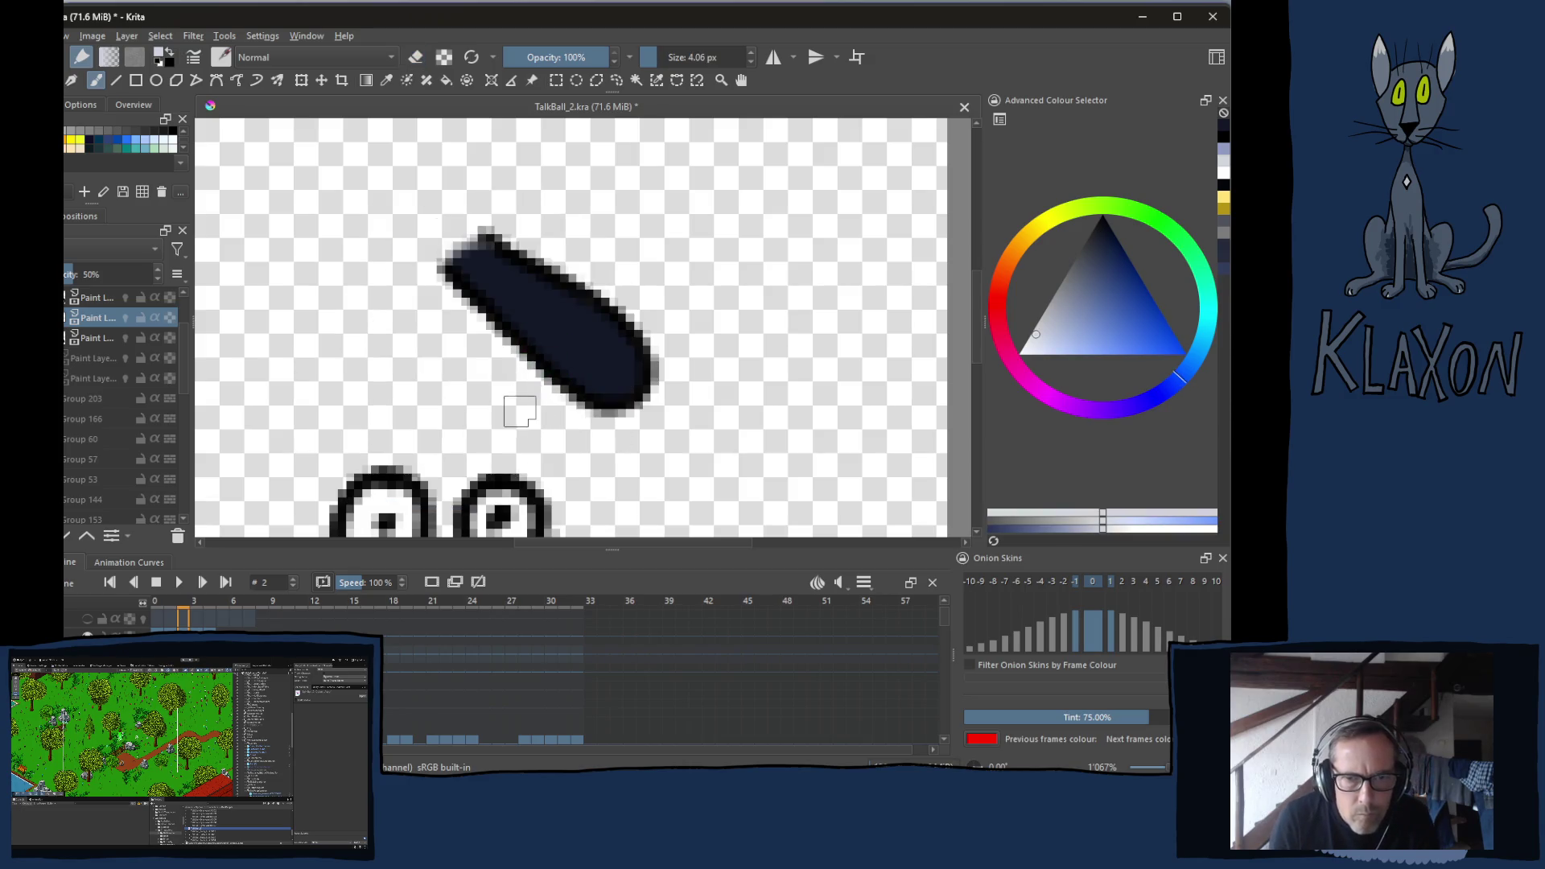
{"action": "key", "text": "period"}
{"action": "key", "text": "comma"}
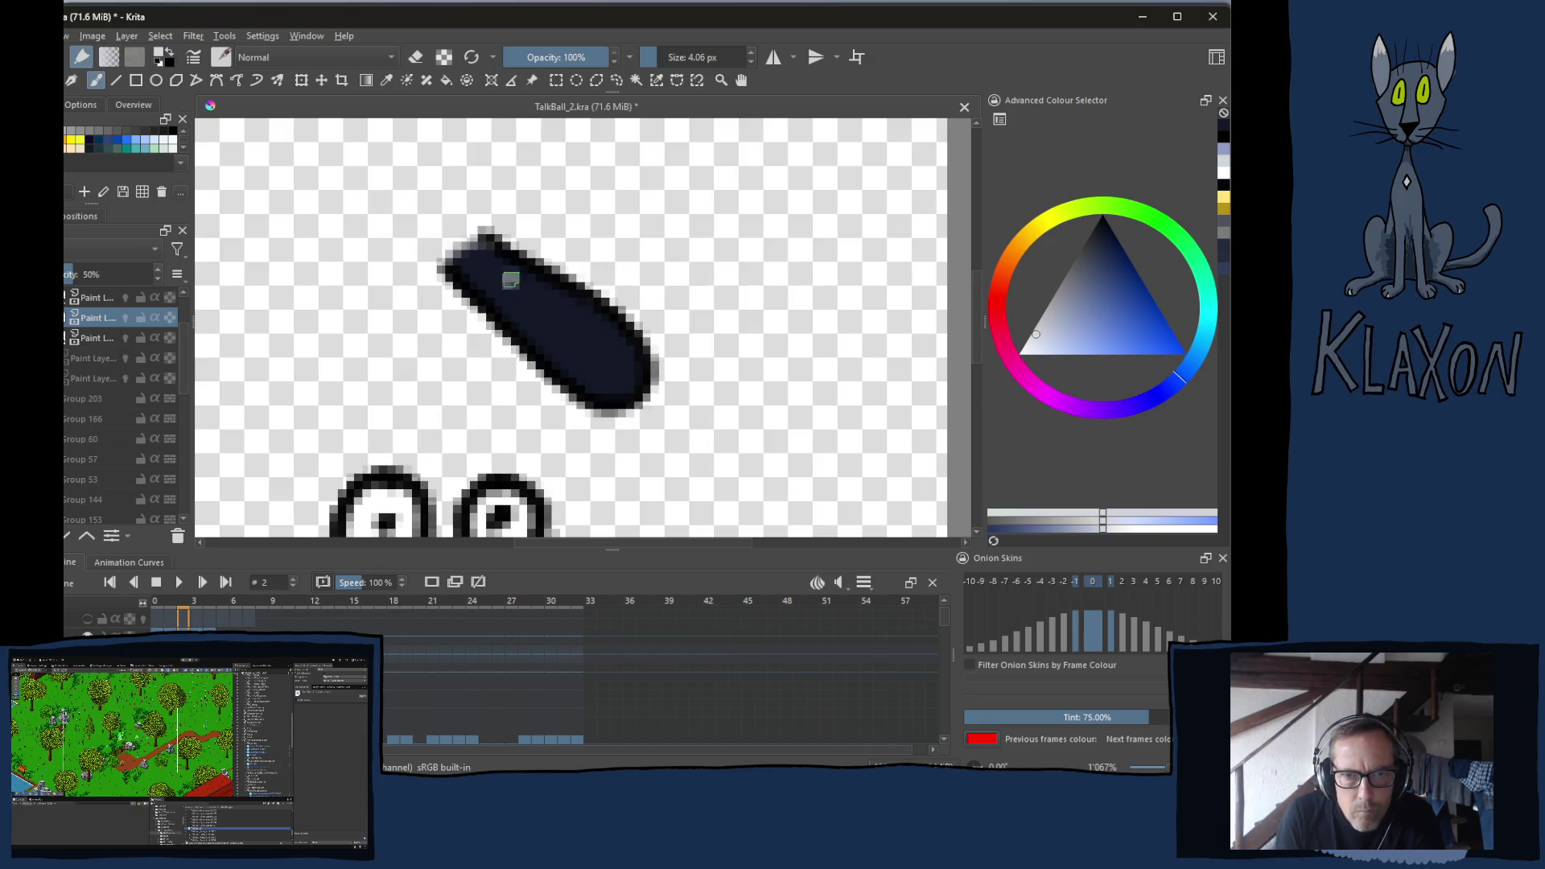
{"action": "left_click", "coordinate": [507, 280]}
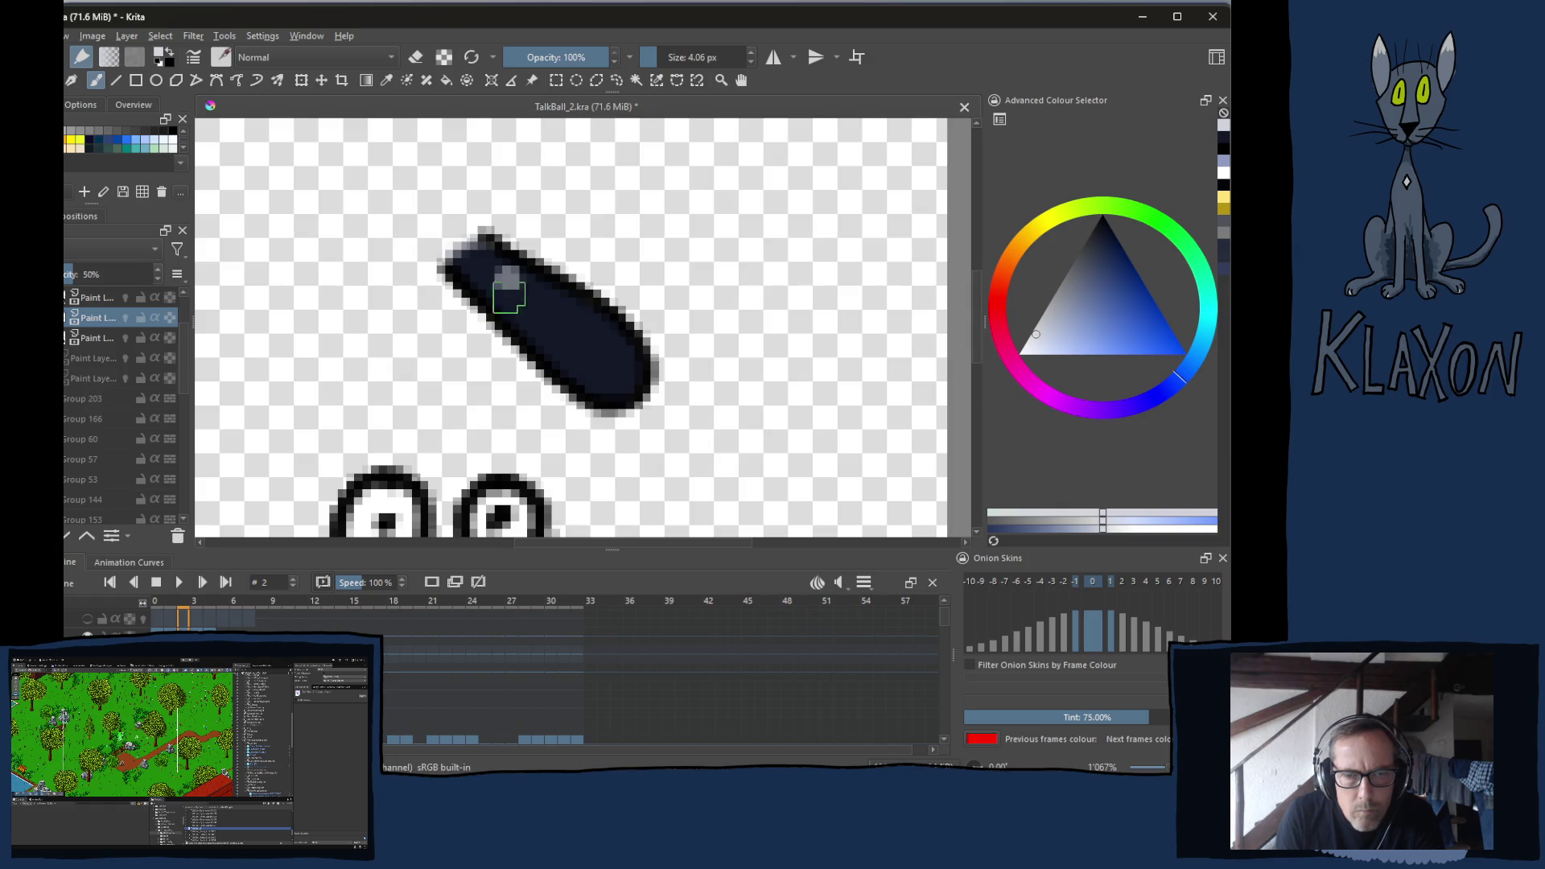
{"action": "right_click", "coordinate": [441, 312]}
{"action": "left_click", "coordinate": [501, 350]}
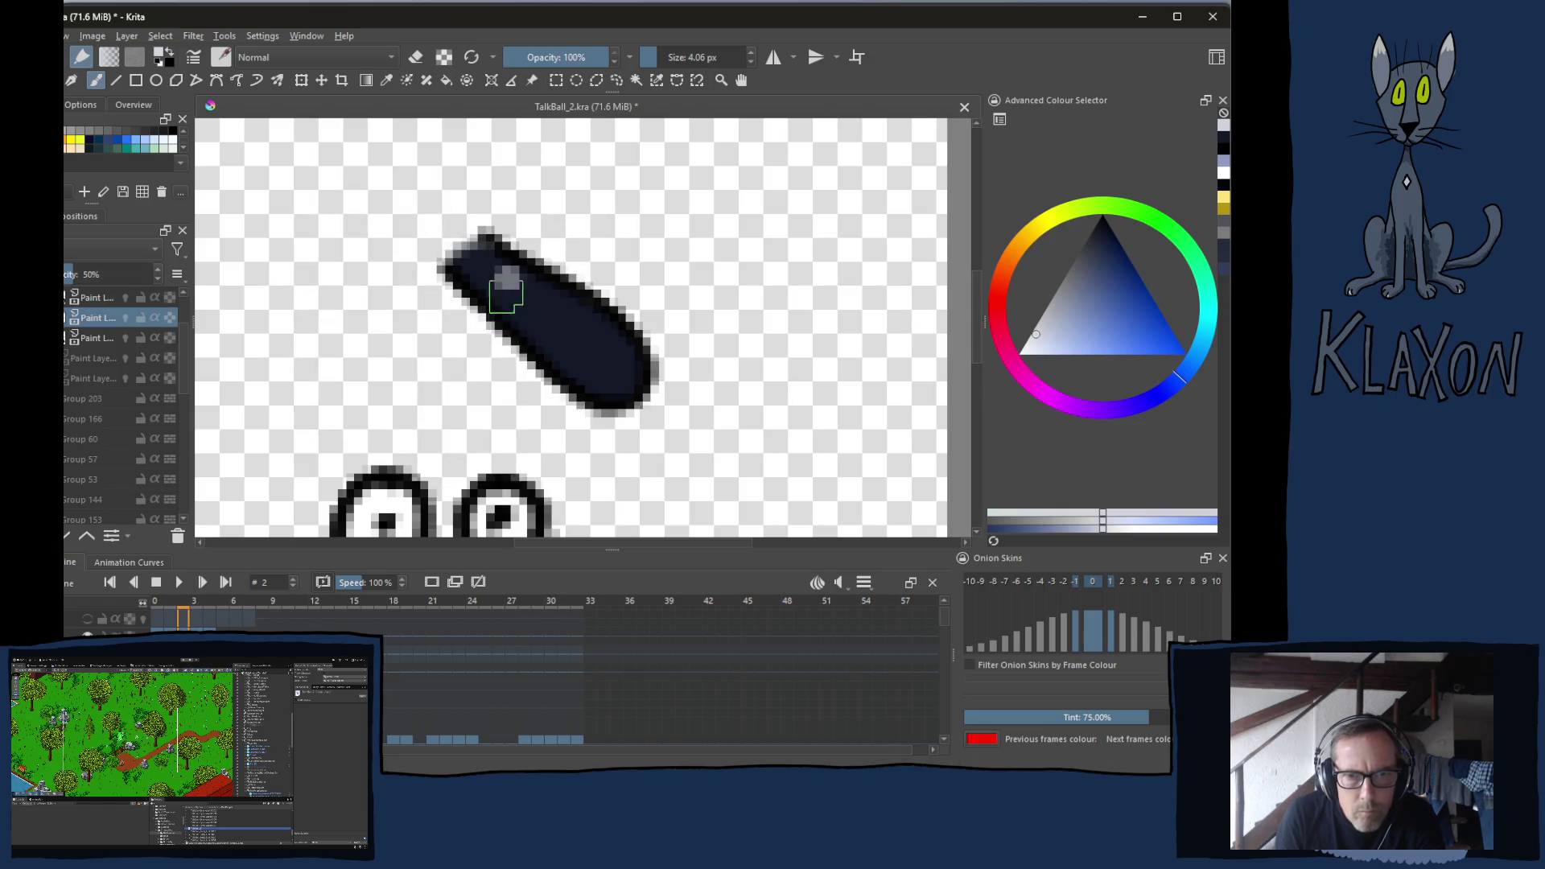
{"action": "key", "text": "Left"}
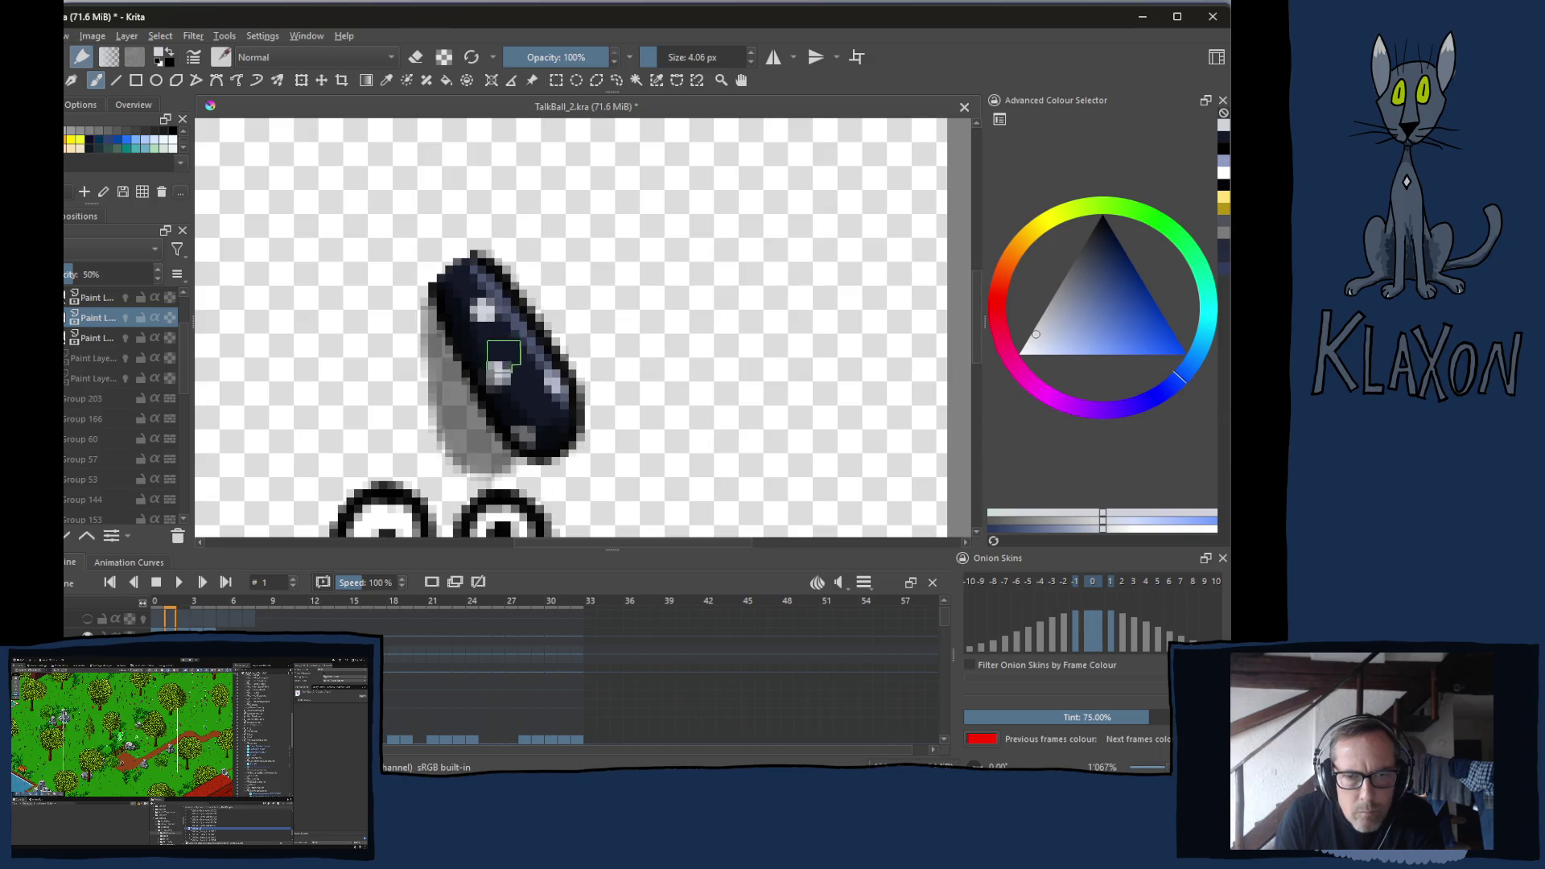
{"action": "key", "text": "Right"}
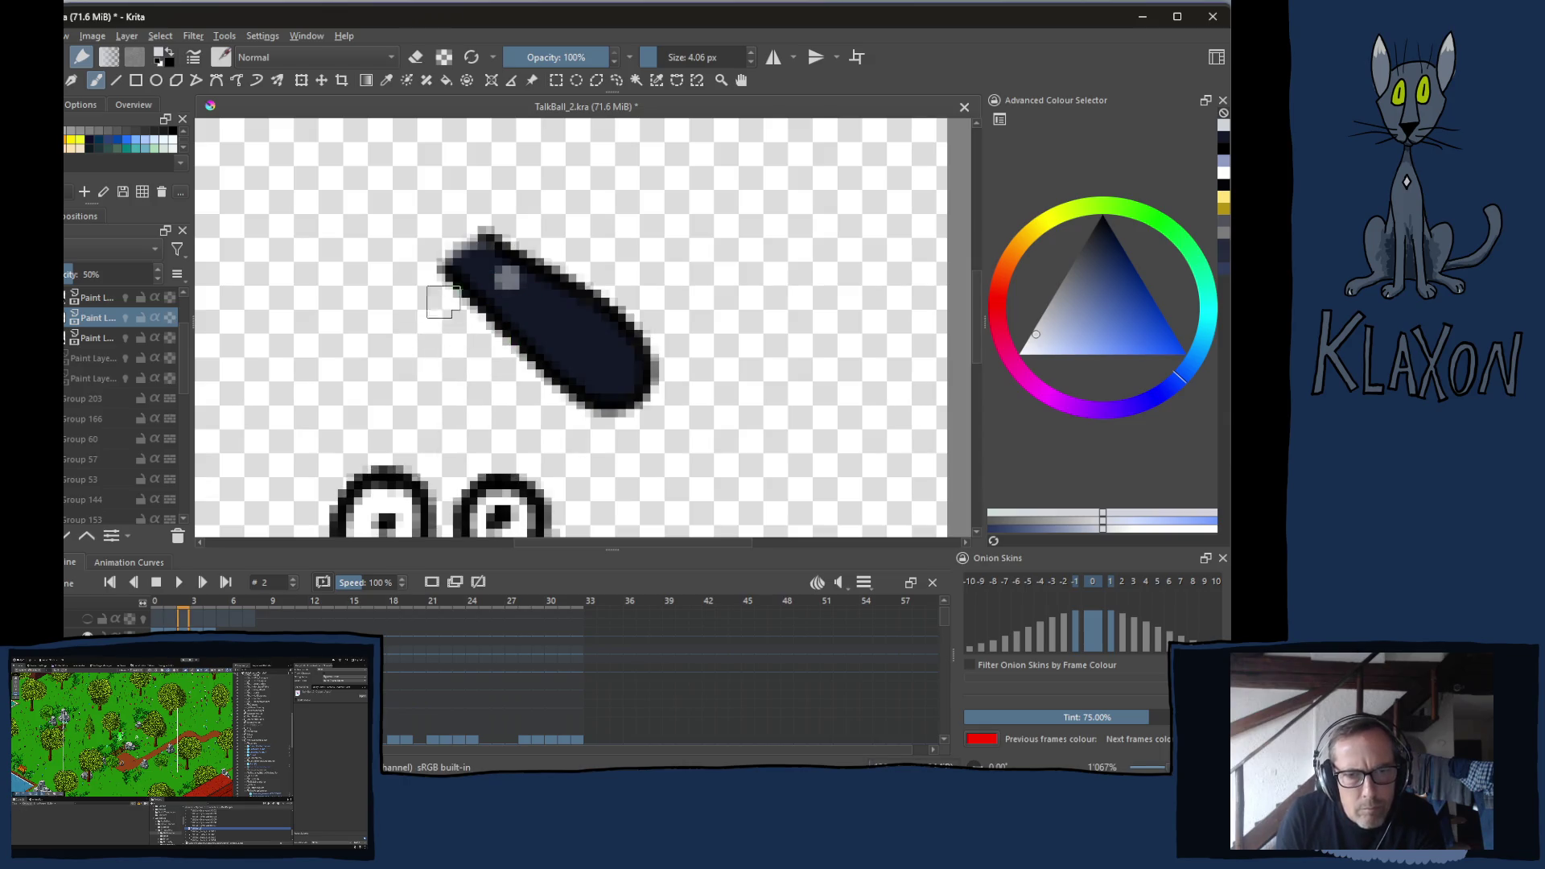
{"action": "right_click", "coordinate": [436, 282]}
{"action": "left_click", "coordinate": [498, 315]}
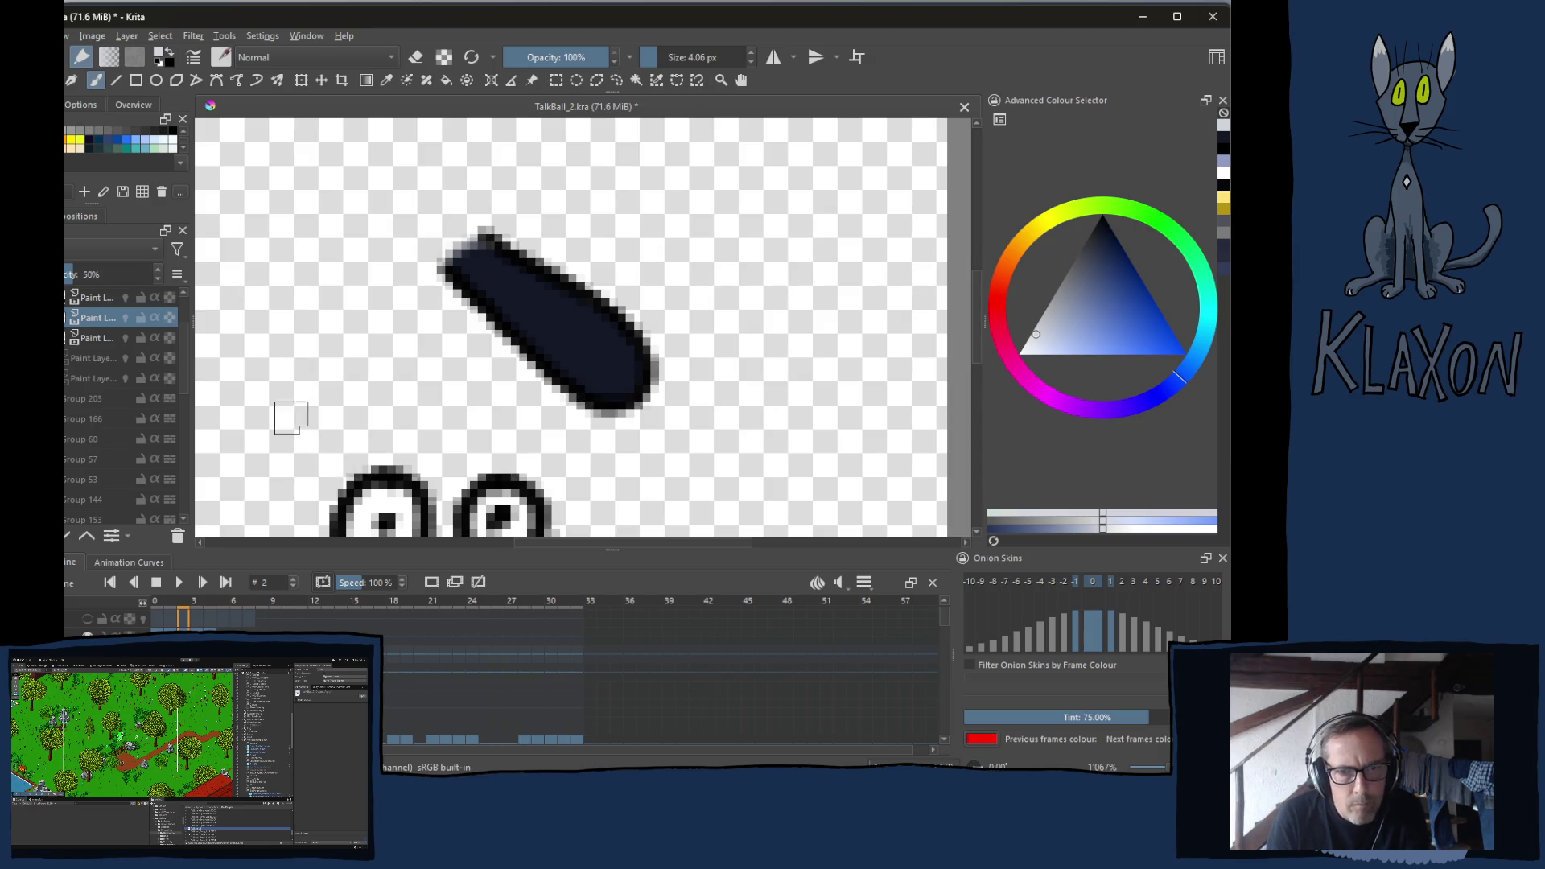
{"action": "left_click", "coordinate": [97, 337]}
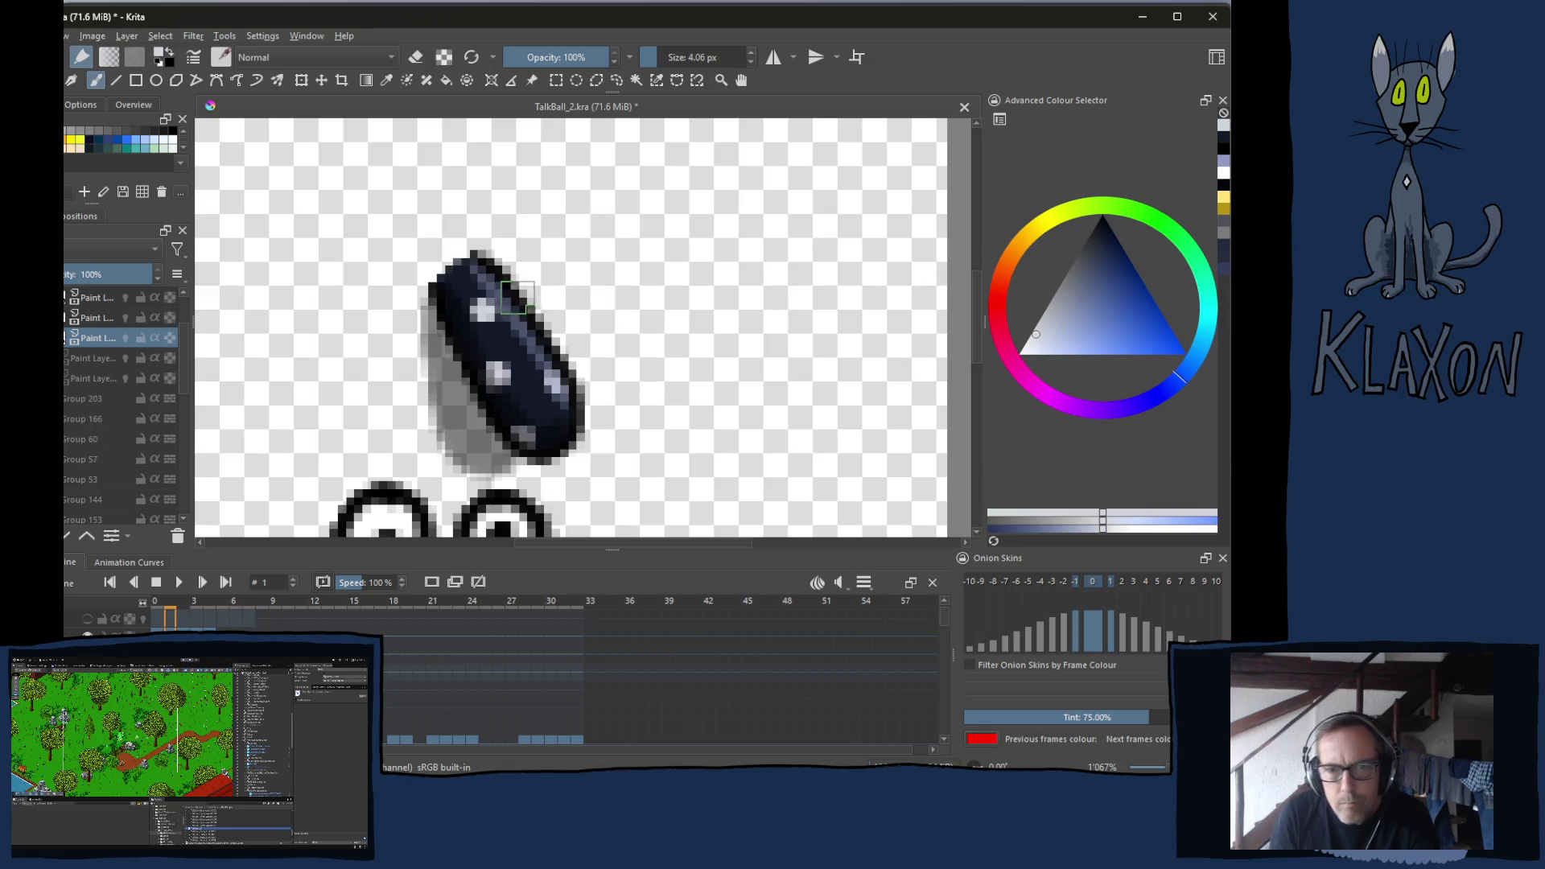
Paint light grey speckles at the top, lower end and middle of frame 2's nose, checking frame 1
{"action": "key", "text": "Left"}
{"action": "key", "text": "Right"}
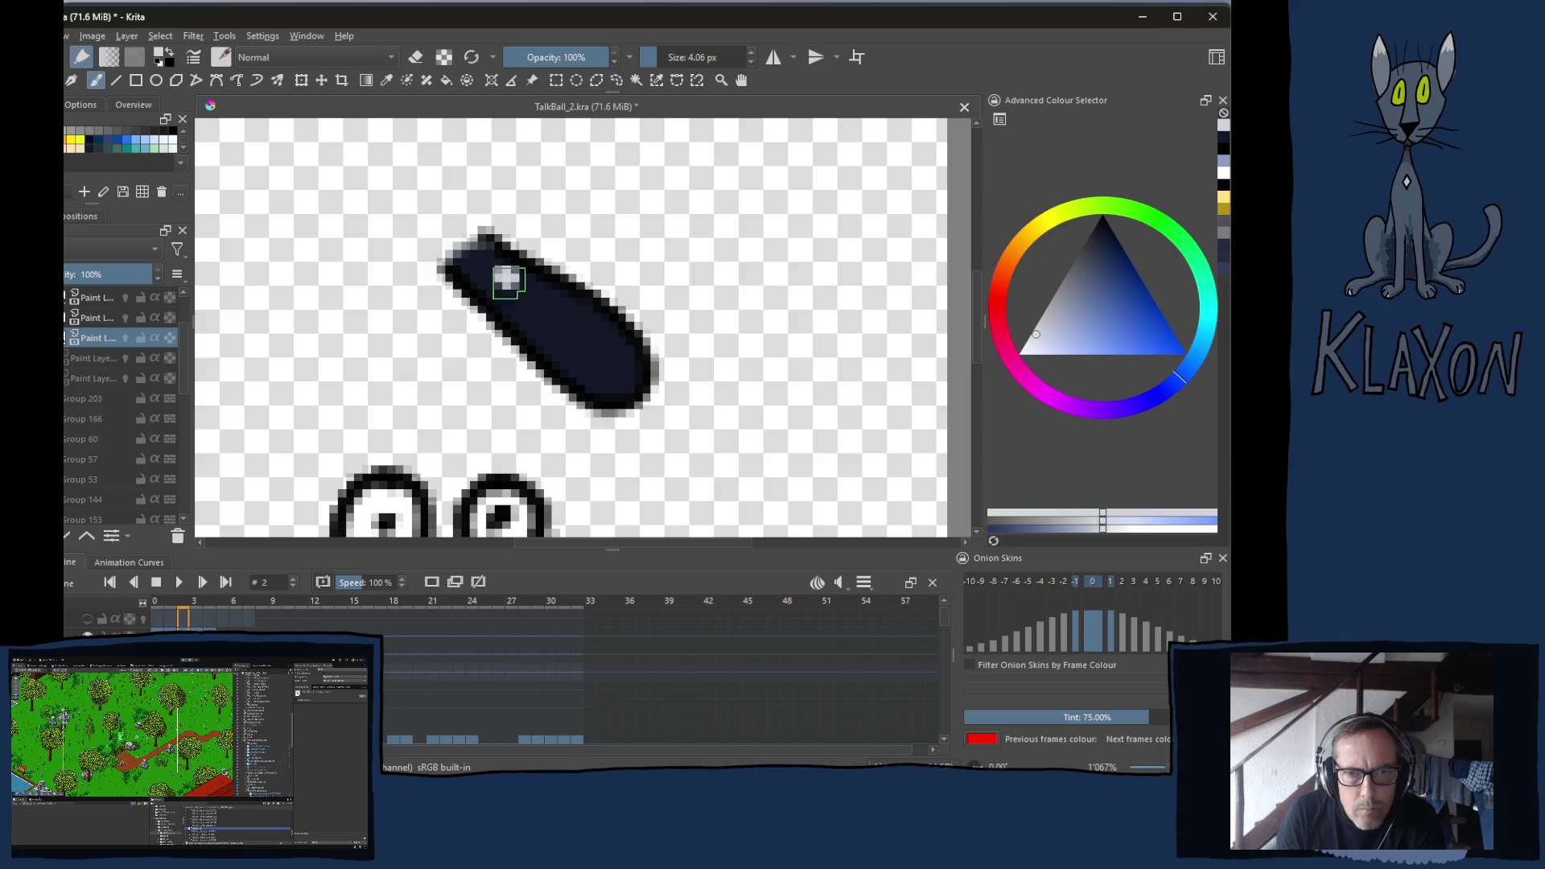
{"action": "key", "text": "Left"}
{"action": "key", "text": "Right"}
{"action": "left_click", "coordinate": [546, 326]}
{"action": "key", "text": "Left"}
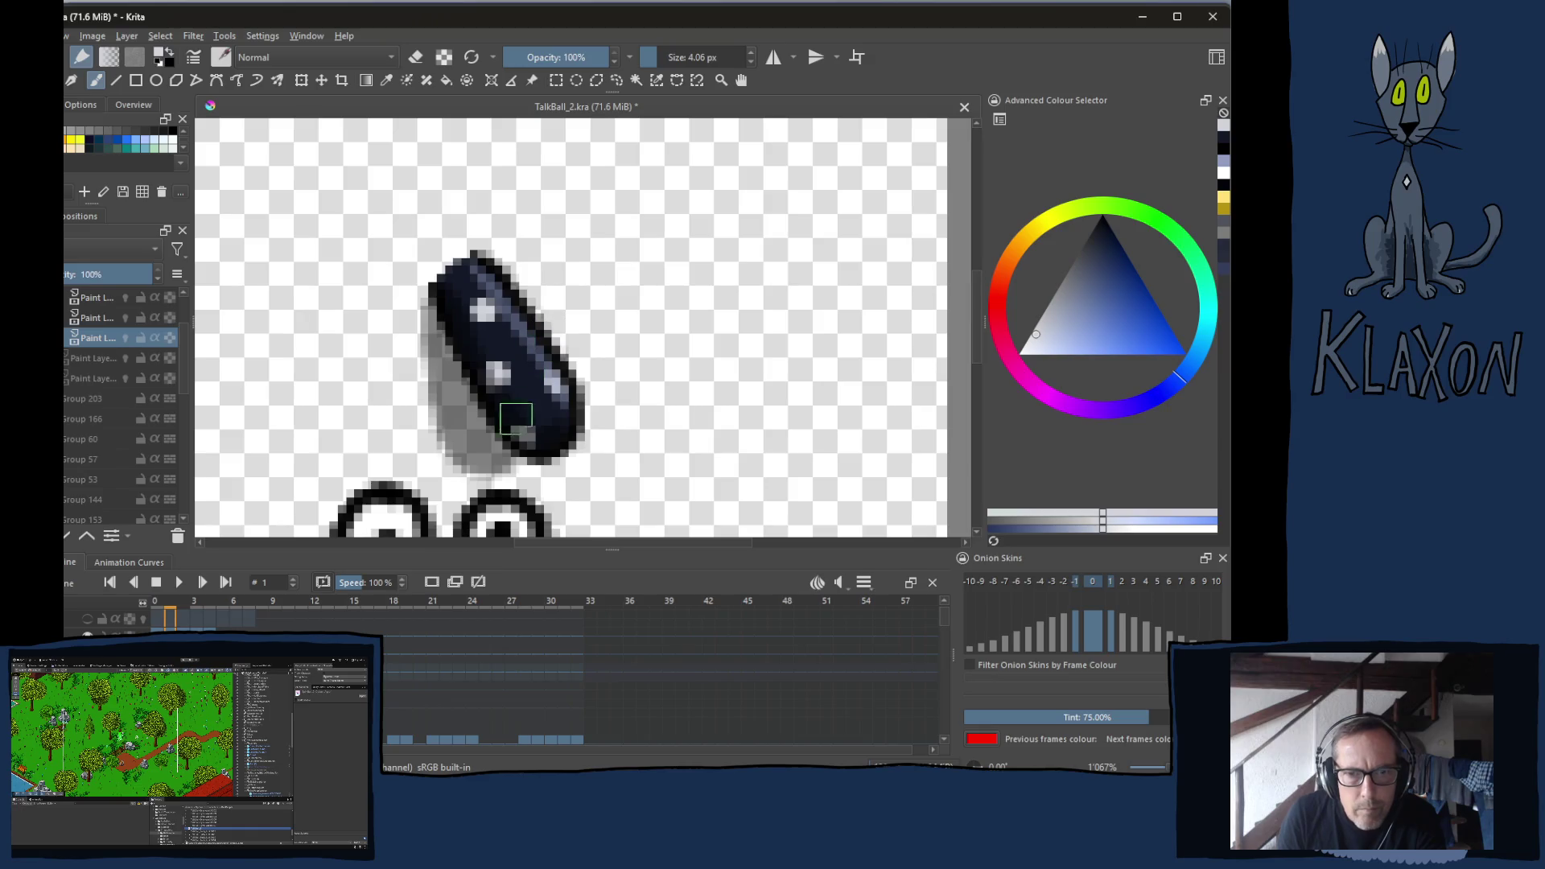
{"action": "key", "text": "Right"}
{"action": "left_click", "coordinate": [588, 378]}
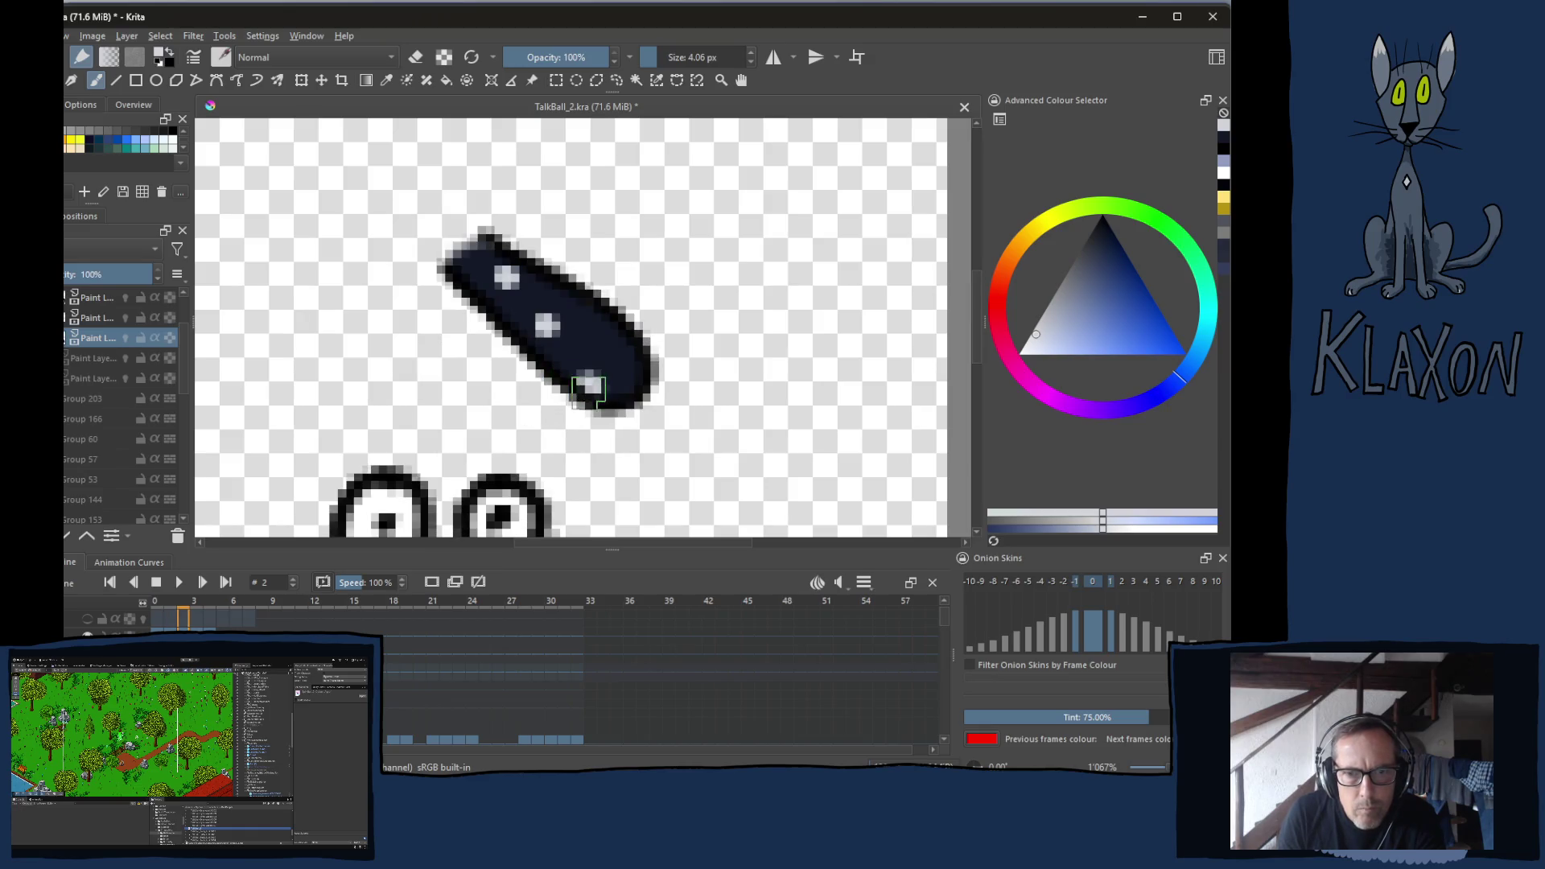
{"action": "key", "text": "Left"}
{"action": "key", "text": "Right"}
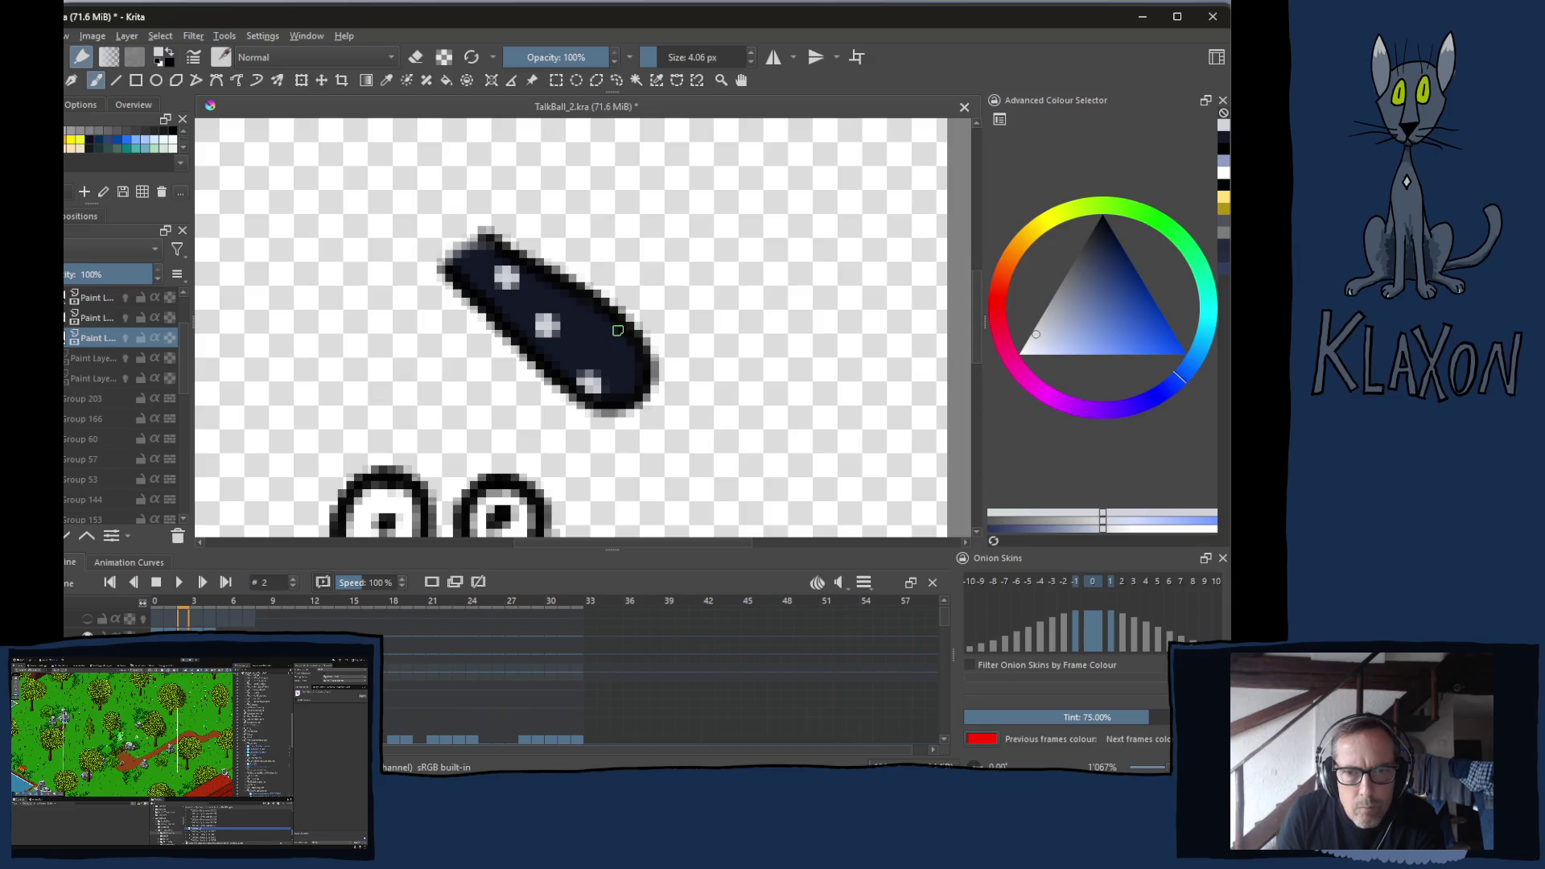
{"action": "left_click", "coordinate": [611, 333]}
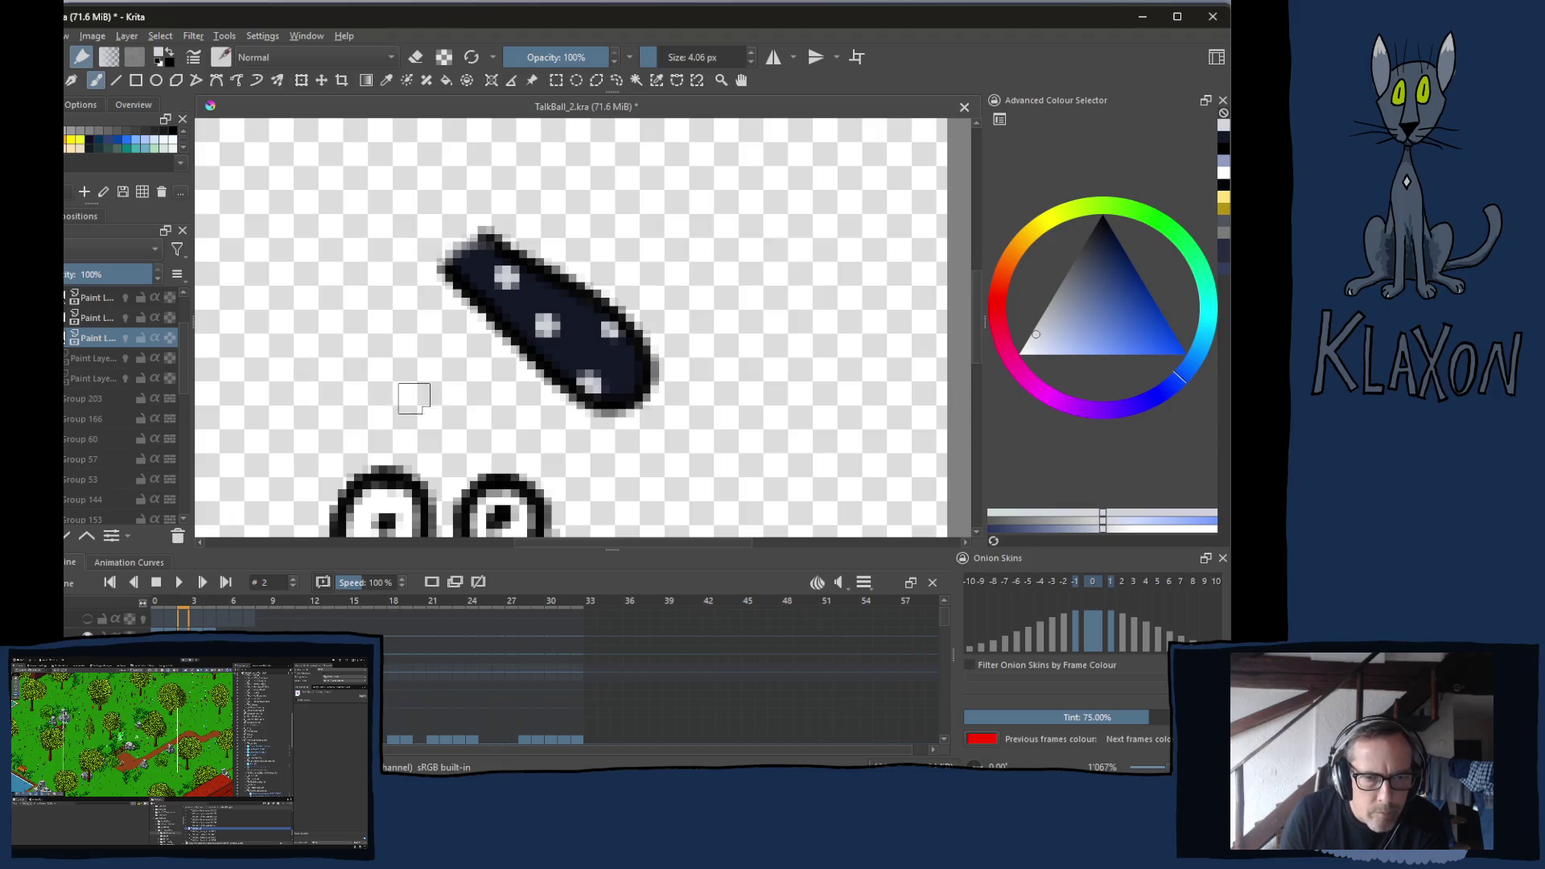
Change the painting colour from the pop-up palette and select the 50% layer above
{"action": "right_click", "coordinate": [387, 341]}
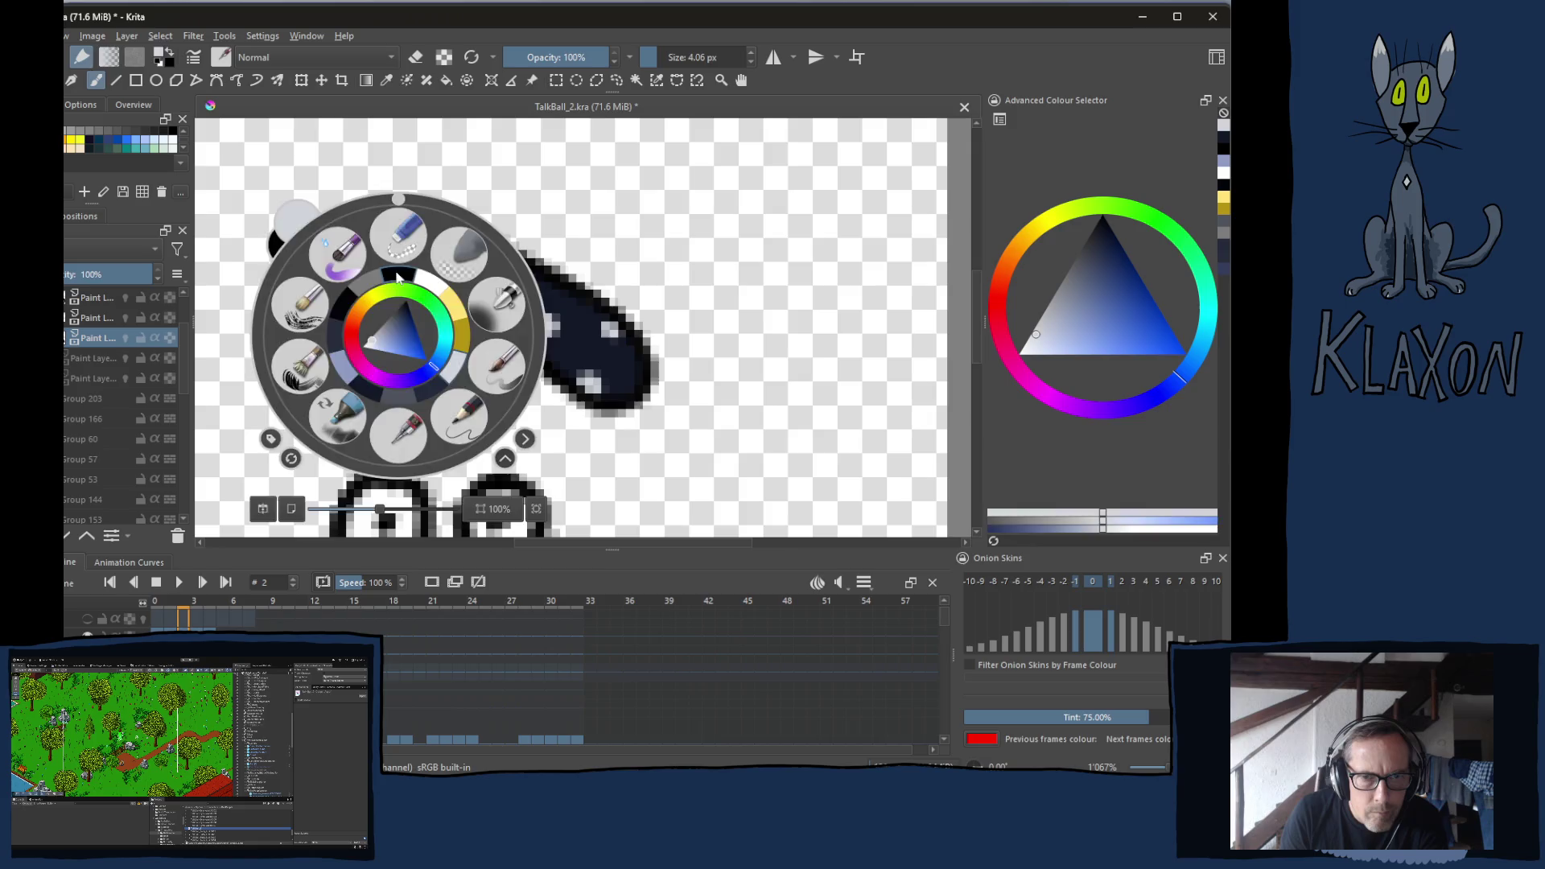
{"action": "left_click", "coordinate": [403, 300]}
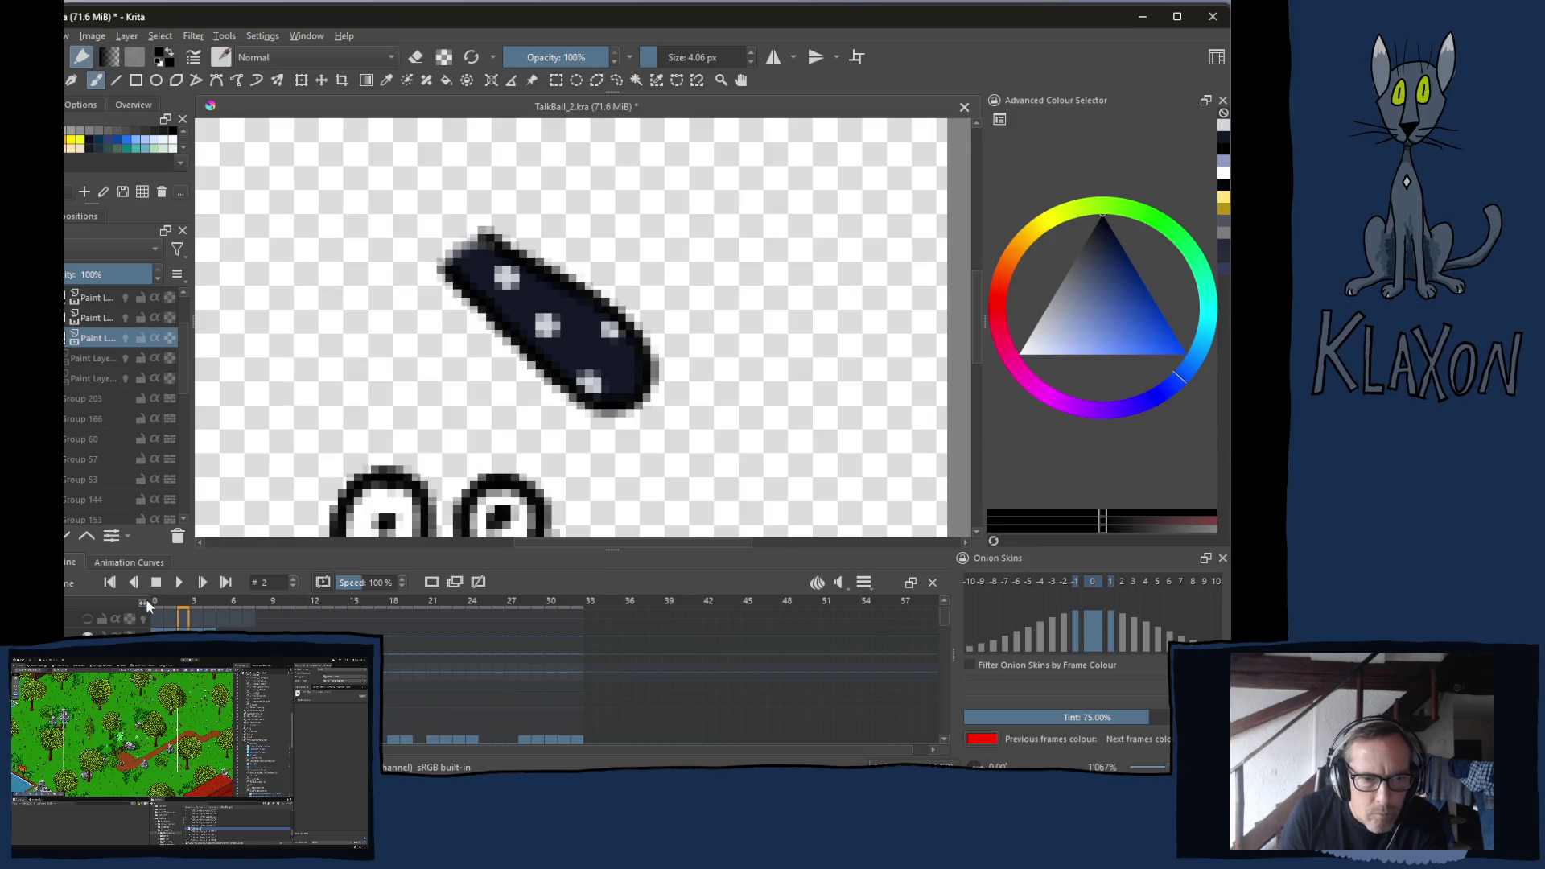
{"action": "key", "text": "Page_Up"}
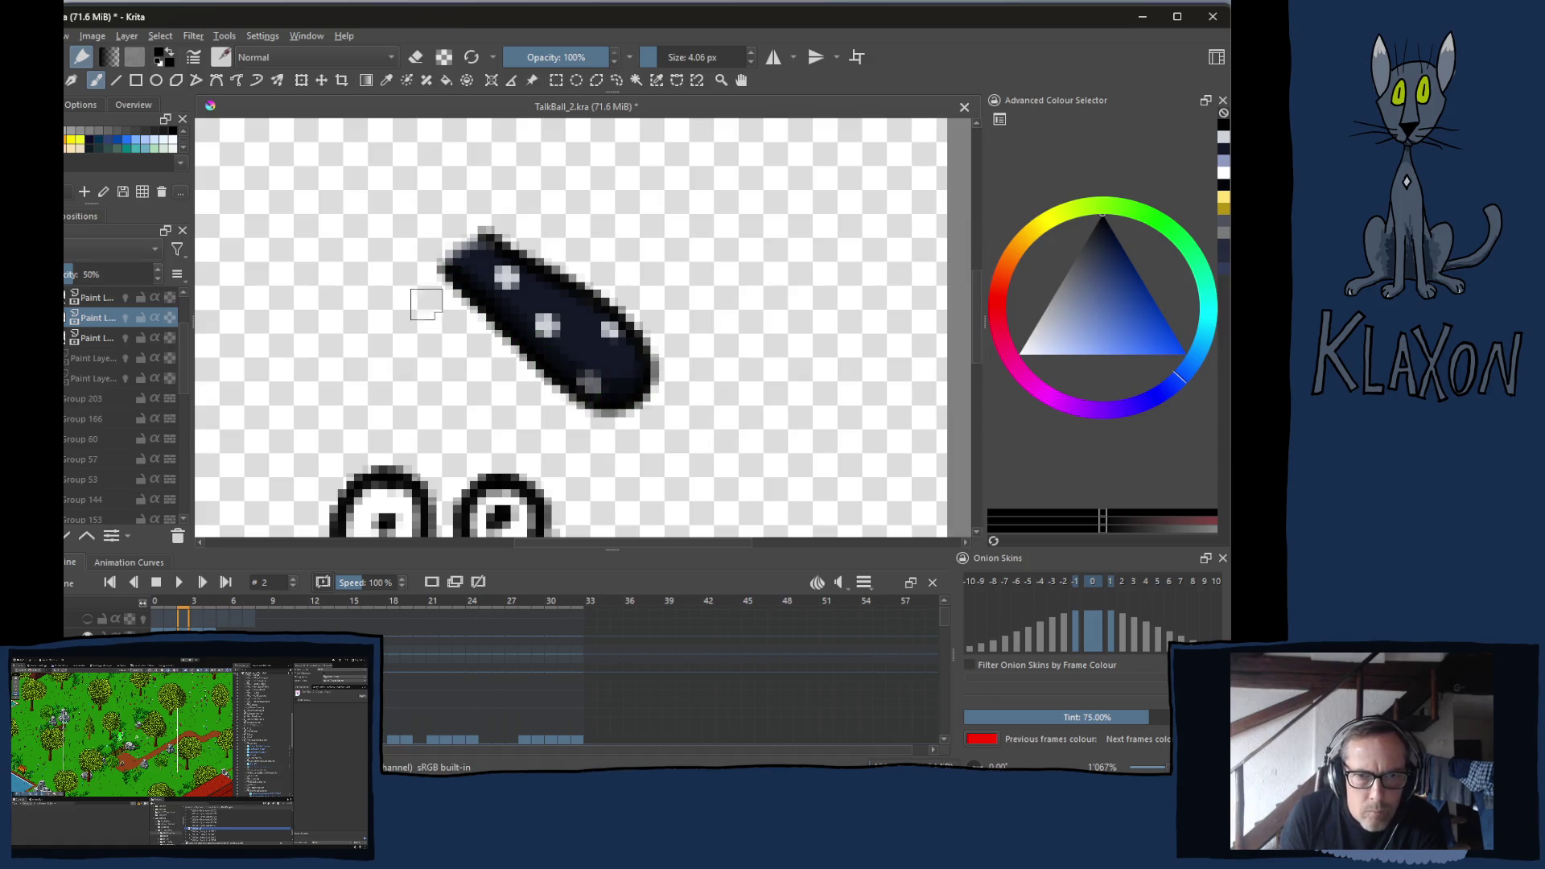
Paint a grey trailing shape below the nose, then erase its left edge
{"action": "mouse_move", "coordinate": [451, 287]}
{"action": "left_mouse_down"}
{"action": "mouse_move", "coordinate": [487, 415]}
{"action": "mouse_move", "coordinate": [525, 445]}
{"action": "mouse_move", "coordinate": [555, 411]}
{"action": "mouse_move", "coordinate": [471, 322]}
{"action": "mouse_move", "coordinate": [529, 439]}
{"action": "mouse_move", "coordinate": [509, 416]}
{"action": "left_mouse_up"}
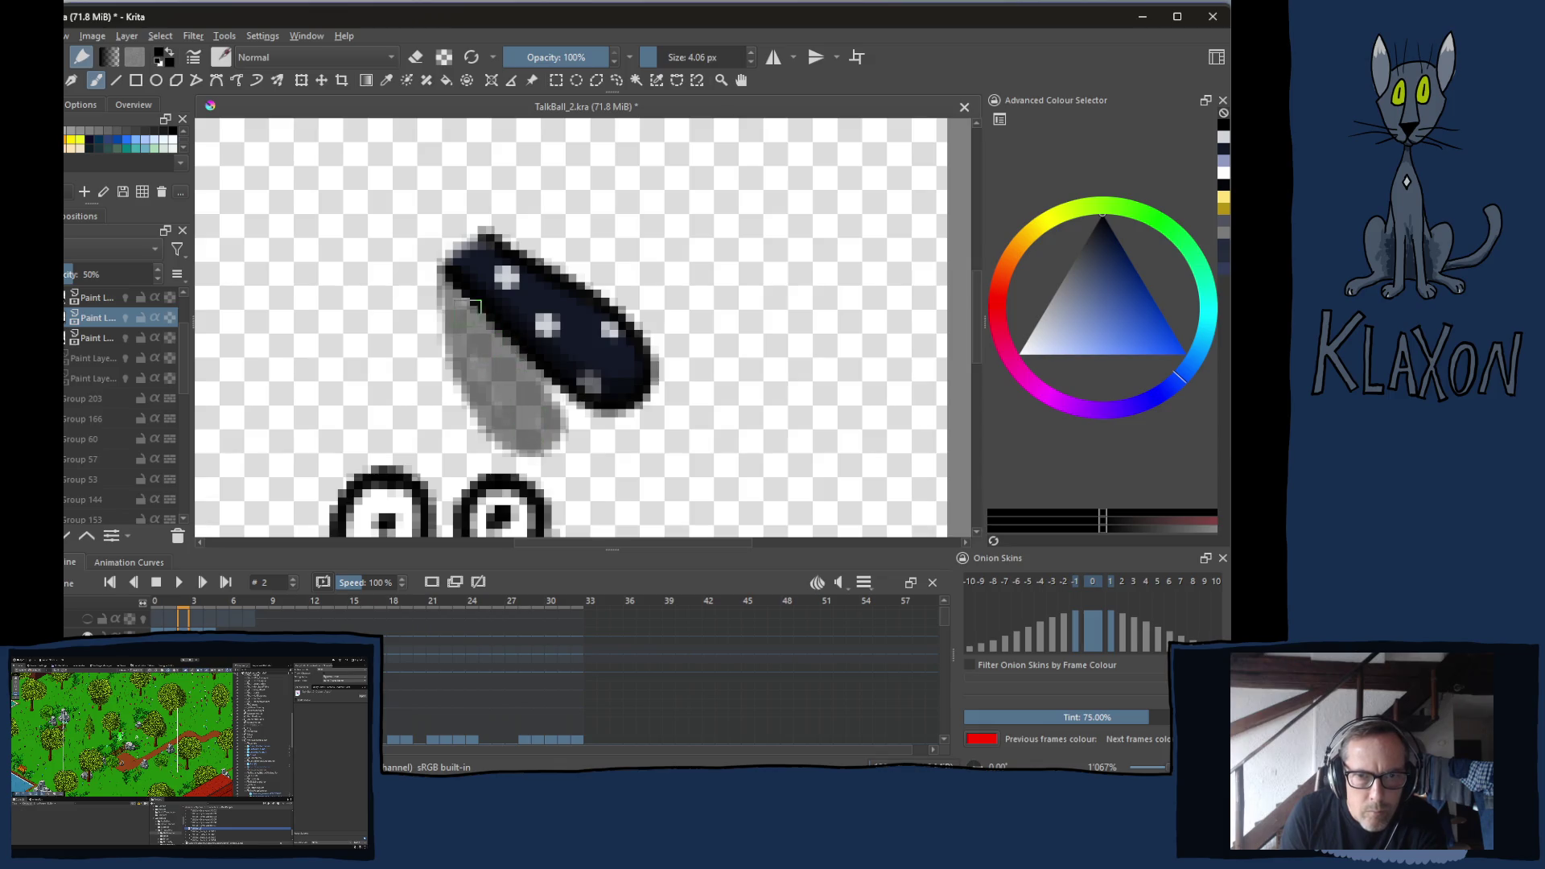
{"action": "key", "text": "e"}
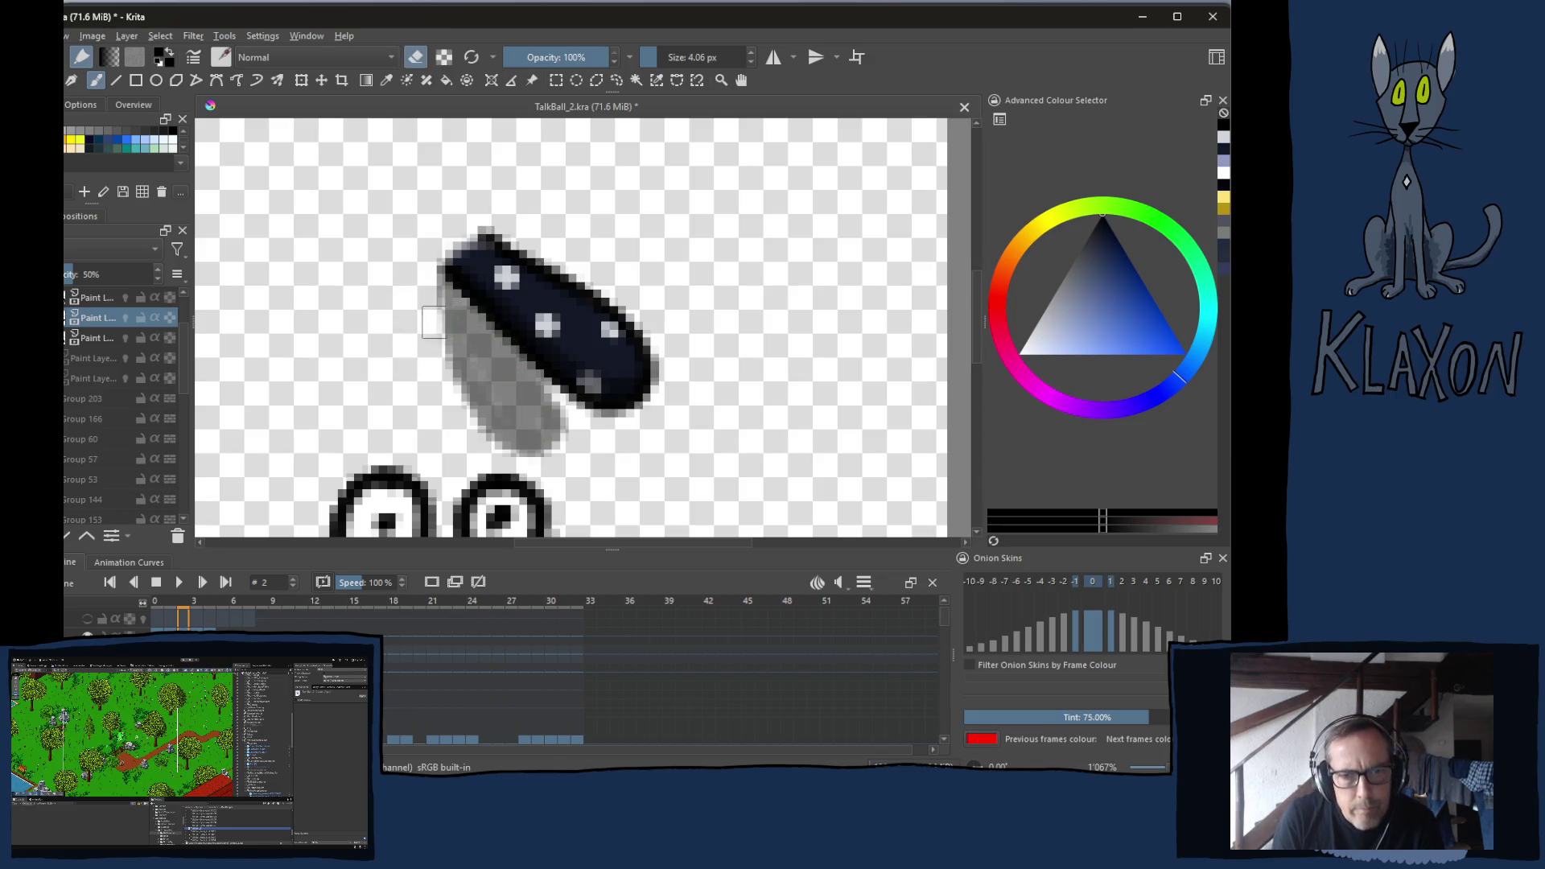
{"action": "left_click_drag", "start_coordinate": [438, 310], "coordinate": [481, 441]}
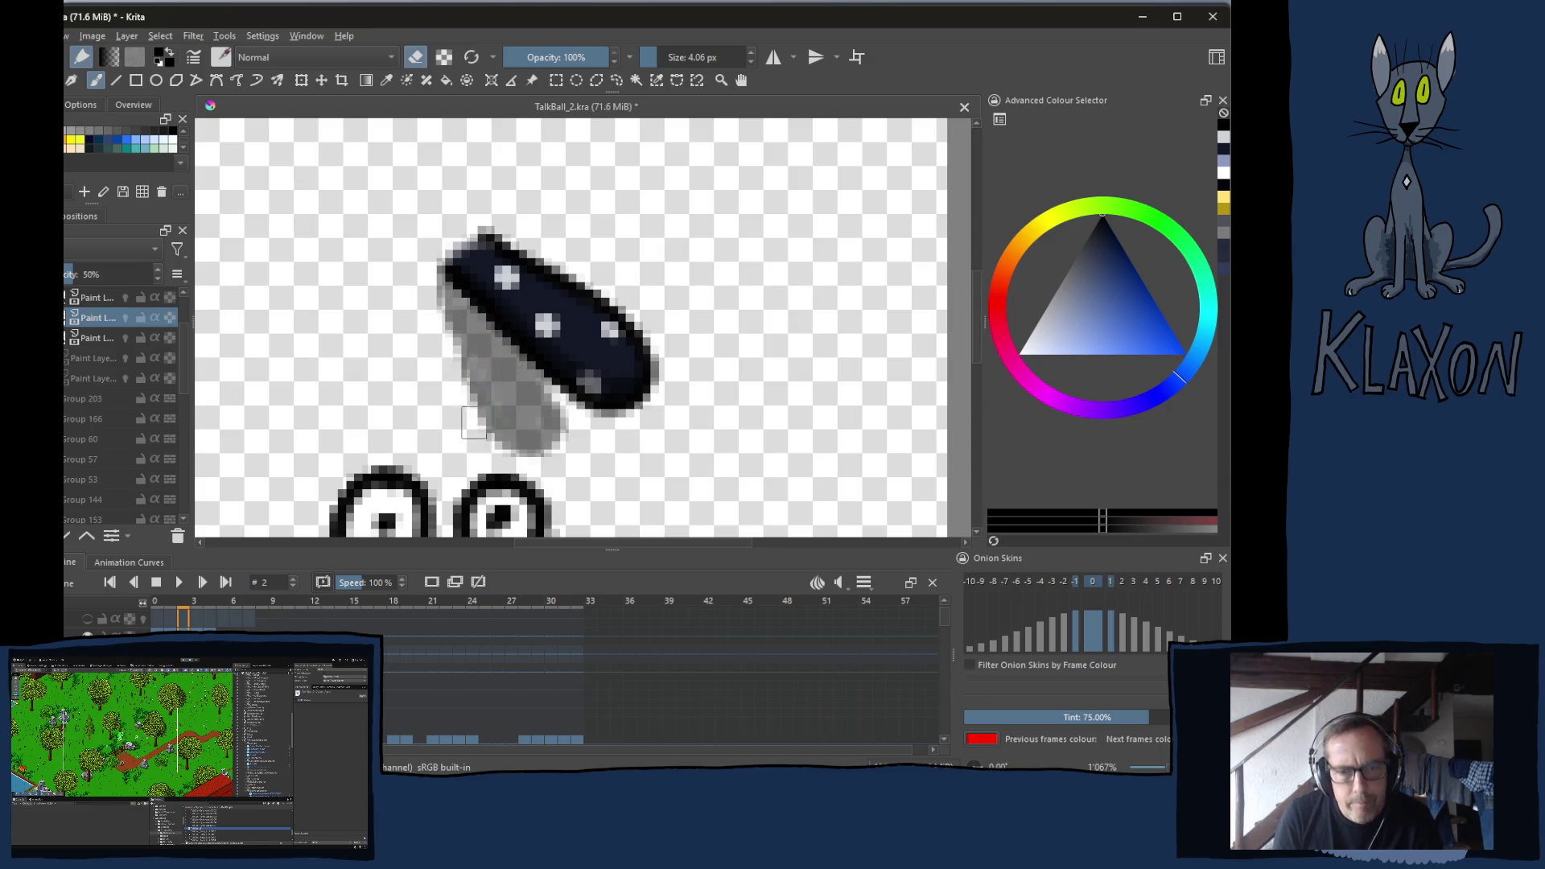
Paint a light blue-grey highlight along the nose's top edge, then move to frame 4
{"action": "right_click", "coordinate": [525, 332]}
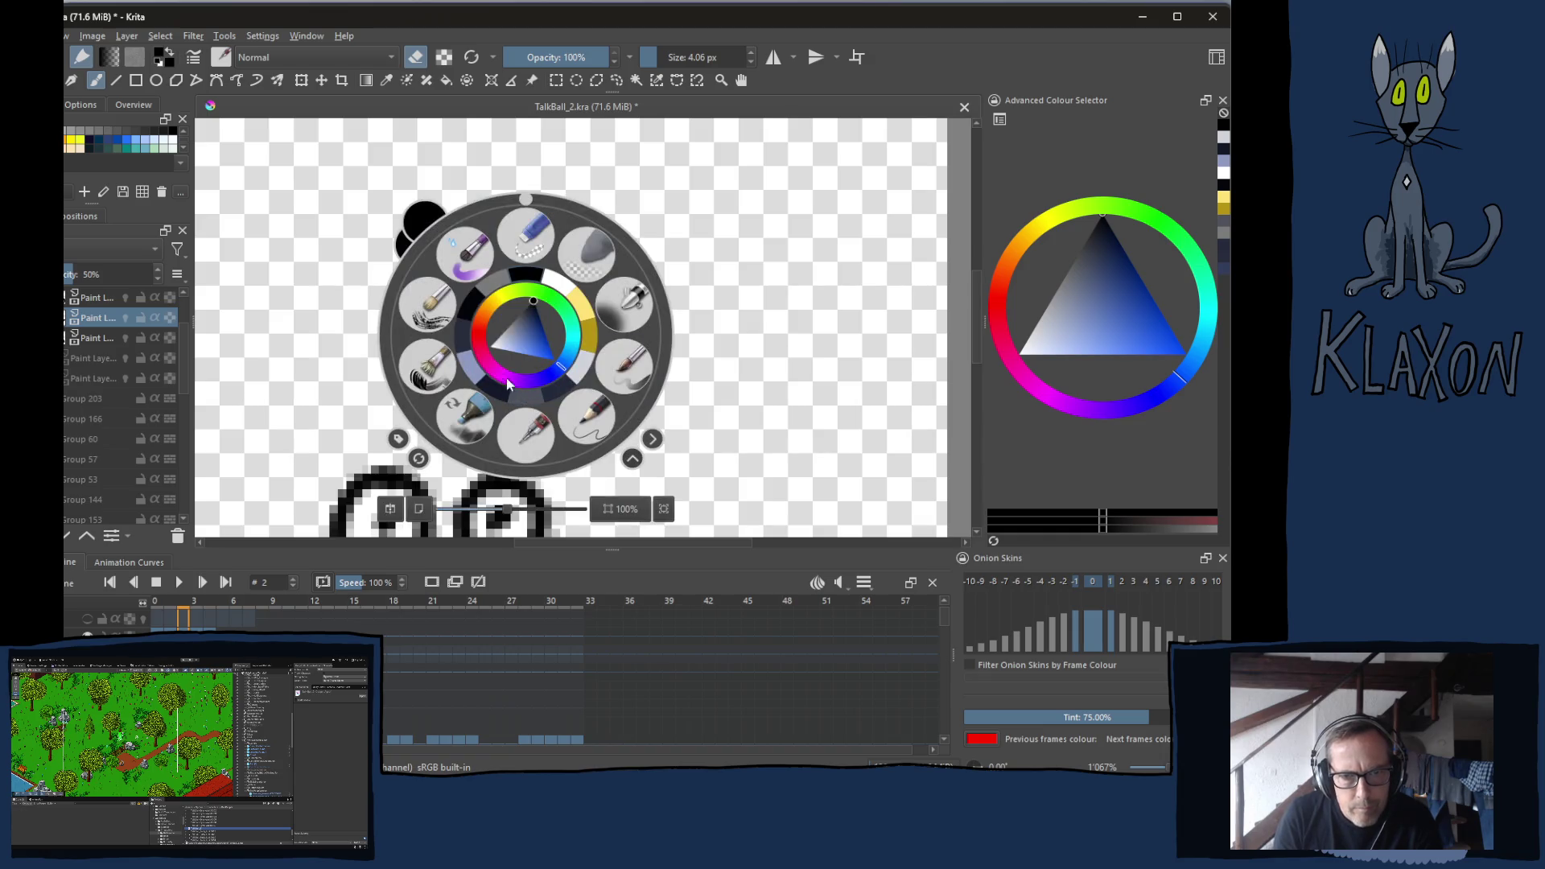
{"action": "key", "text": "e"}
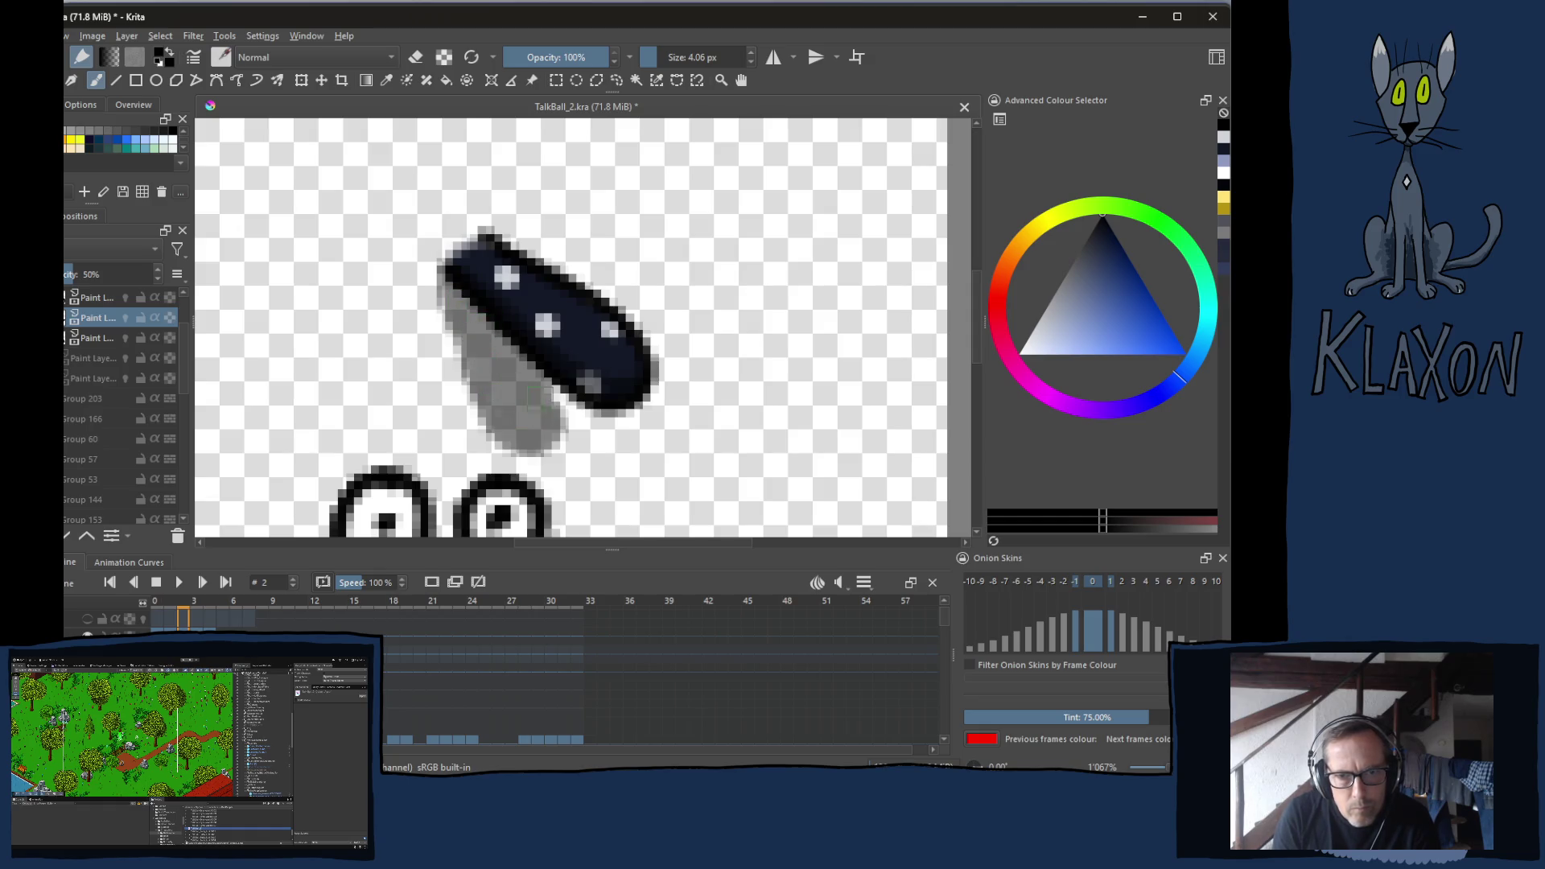
{"action": "right_click", "coordinate": [531, 316]}
{"action": "left_click", "coordinate": [488, 352]}
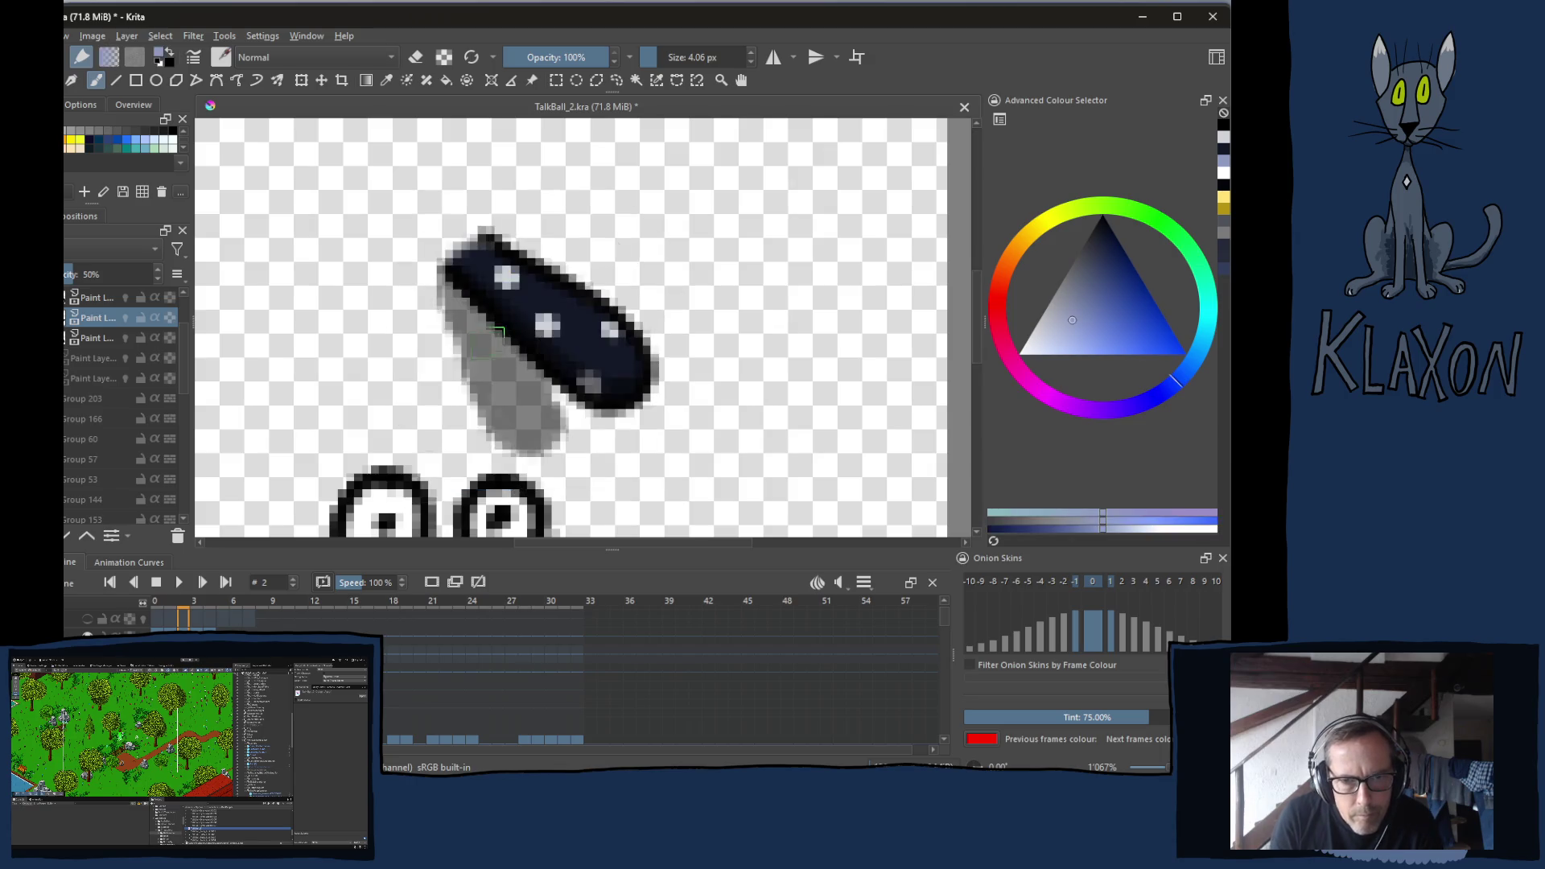
{"action": "left_click_drag", "start_coordinate": [547, 289], "coordinate": [614, 335]}
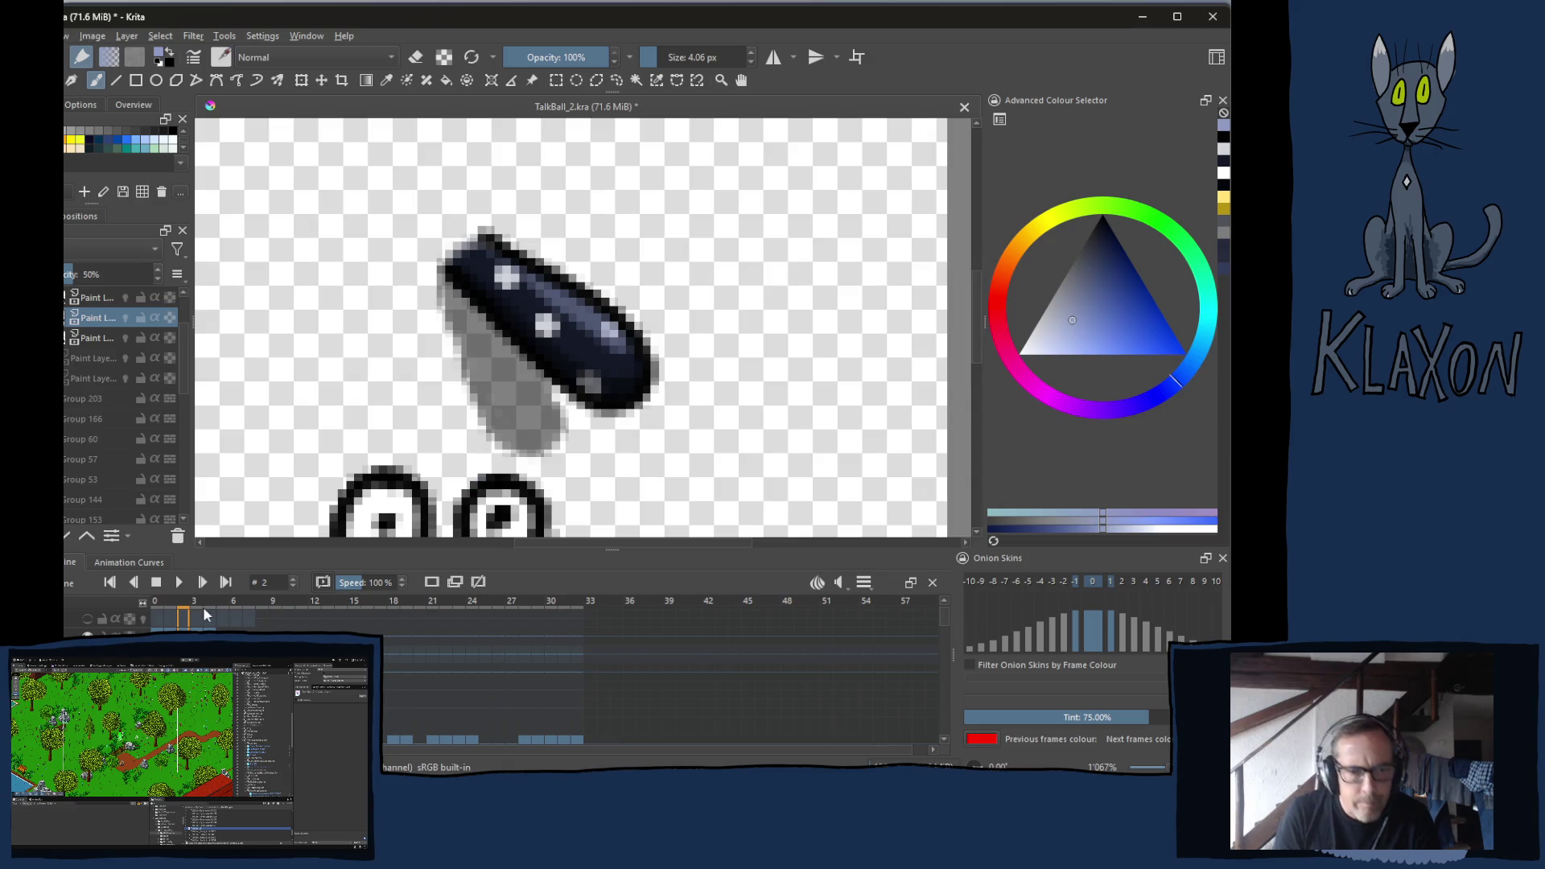
{"action": "mouse_move", "coordinate": [188, 605]}
{"action": "left_mouse_down"}
{"action": "mouse_move", "coordinate": [156, 605]}
{"action": "mouse_move", "coordinate": [206, 605]}
{"action": "left_mouse_up"}
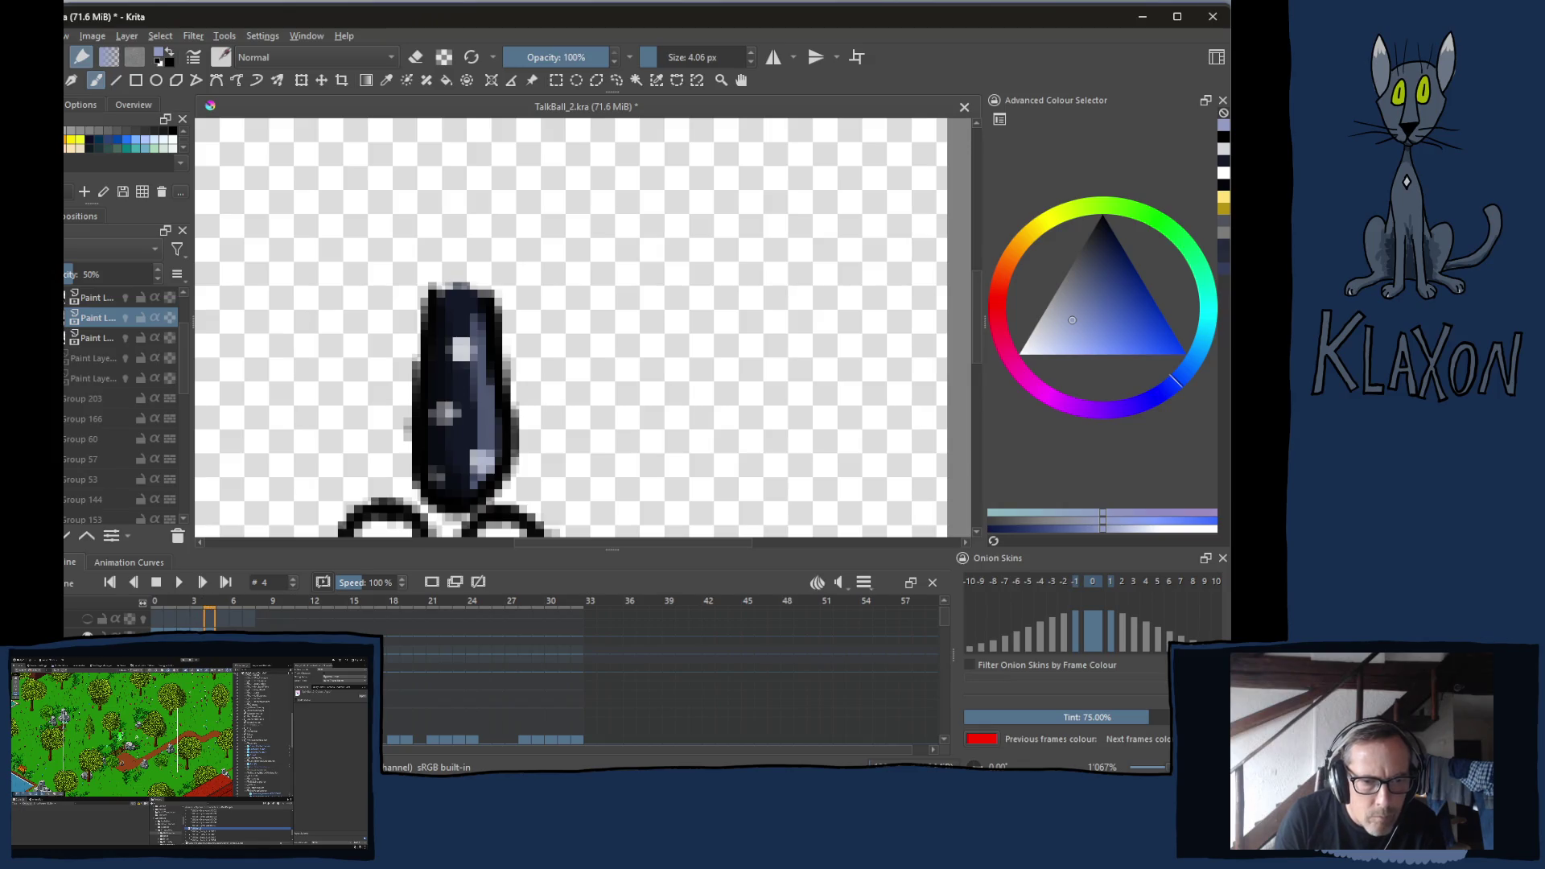
Shade the nose's left edge with black on frames 0 and 4
{"action": "left_click", "coordinate": [156, 605]}
{"action": "right_click", "coordinate": [427, 339]}
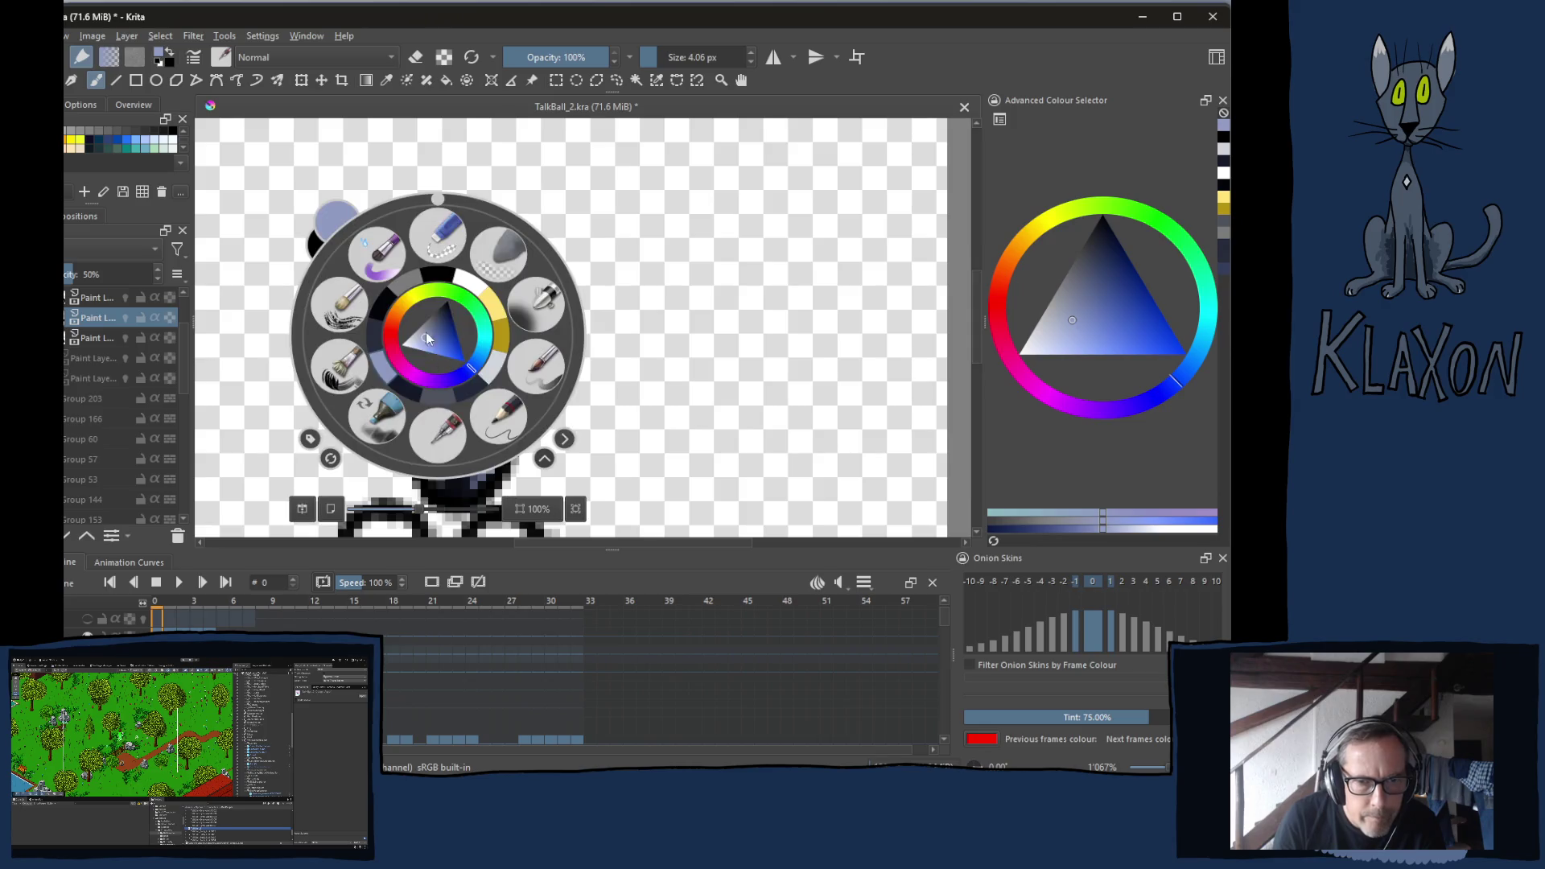
{"action": "left_click", "coordinate": [430, 280]}
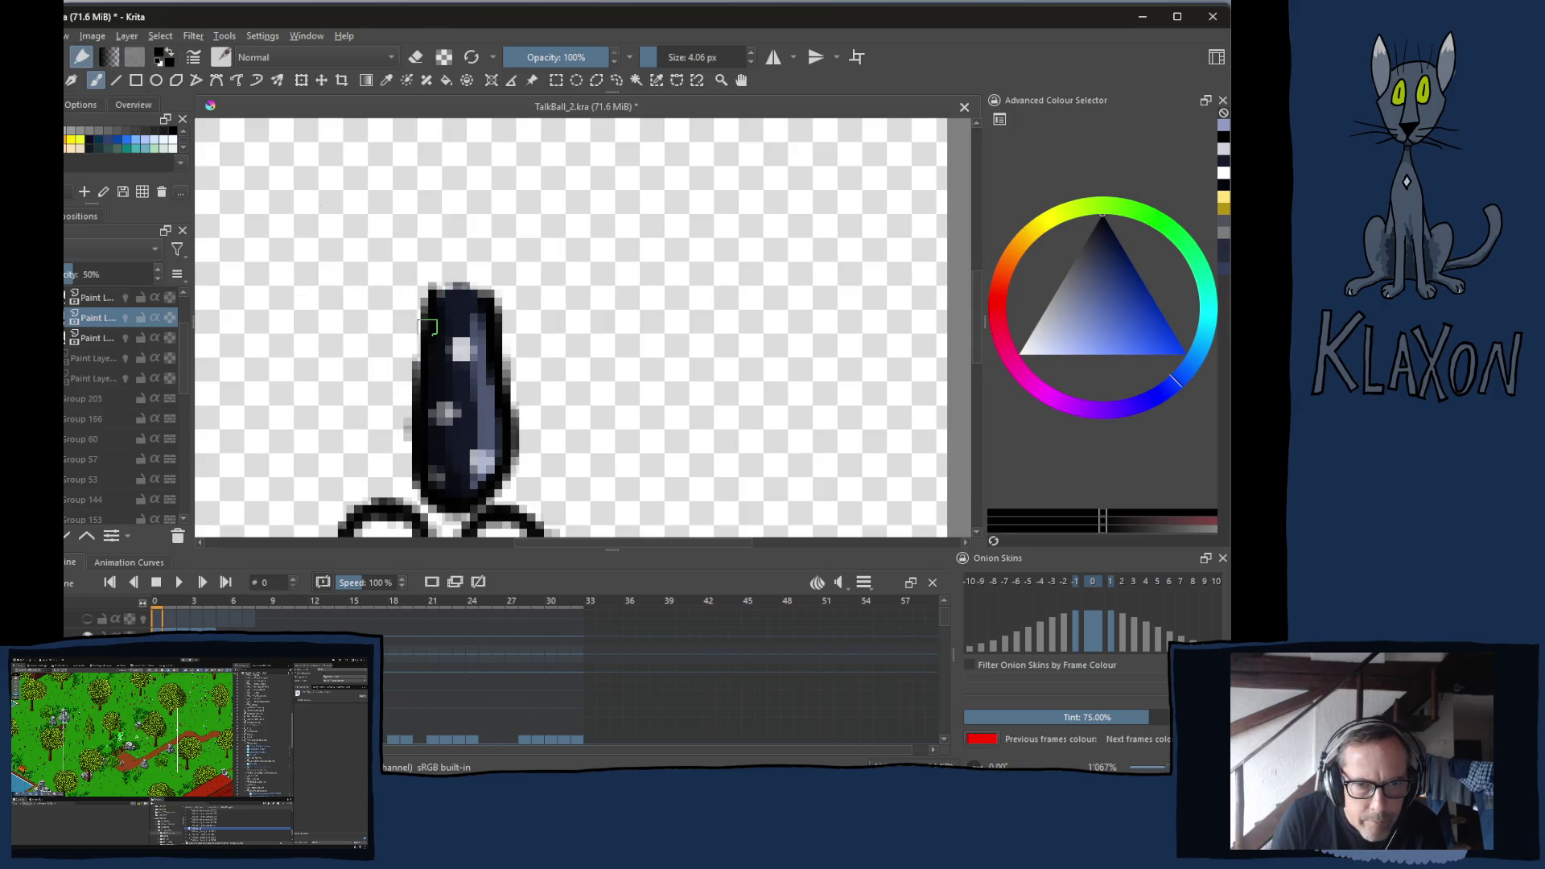
{"action": "mouse_move", "coordinate": [422, 403]}
{"action": "left_mouse_down"}
{"action": "mouse_move", "coordinate": [420, 503]}
{"action": "mouse_move", "coordinate": [450, 519]}
{"action": "mouse_move", "coordinate": [406, 486]}
{"action": "mouse_move", "coordinate": [394, 431]}
{"action": "mouse_move", "coordinate": [452, 274]}
{"action": "left_mouse_up"}
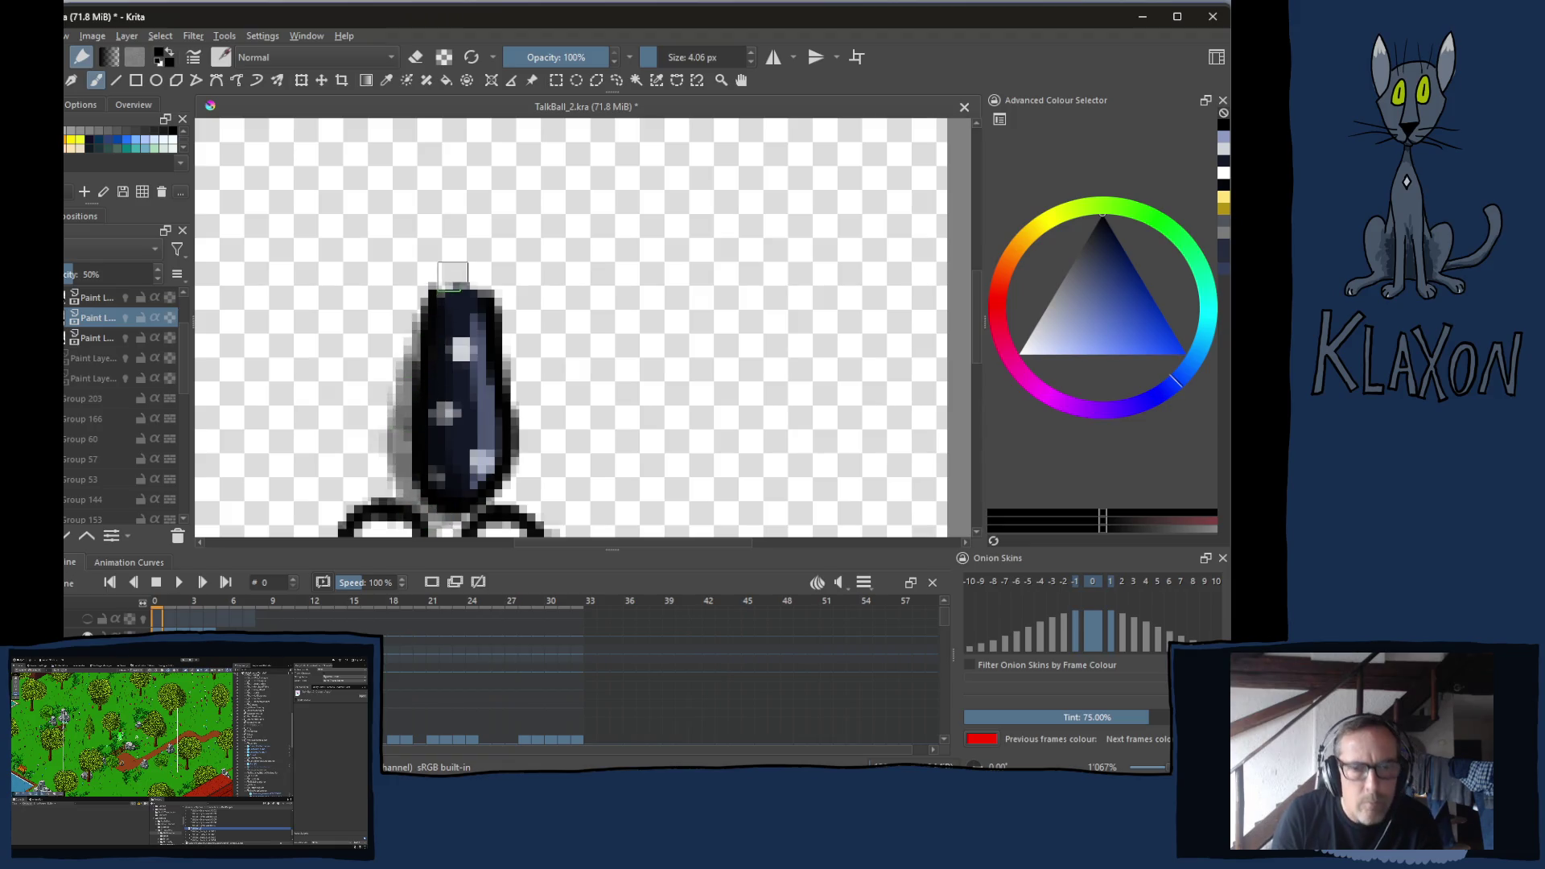
{"action": "left_click", "coordinate": [210, 610]}
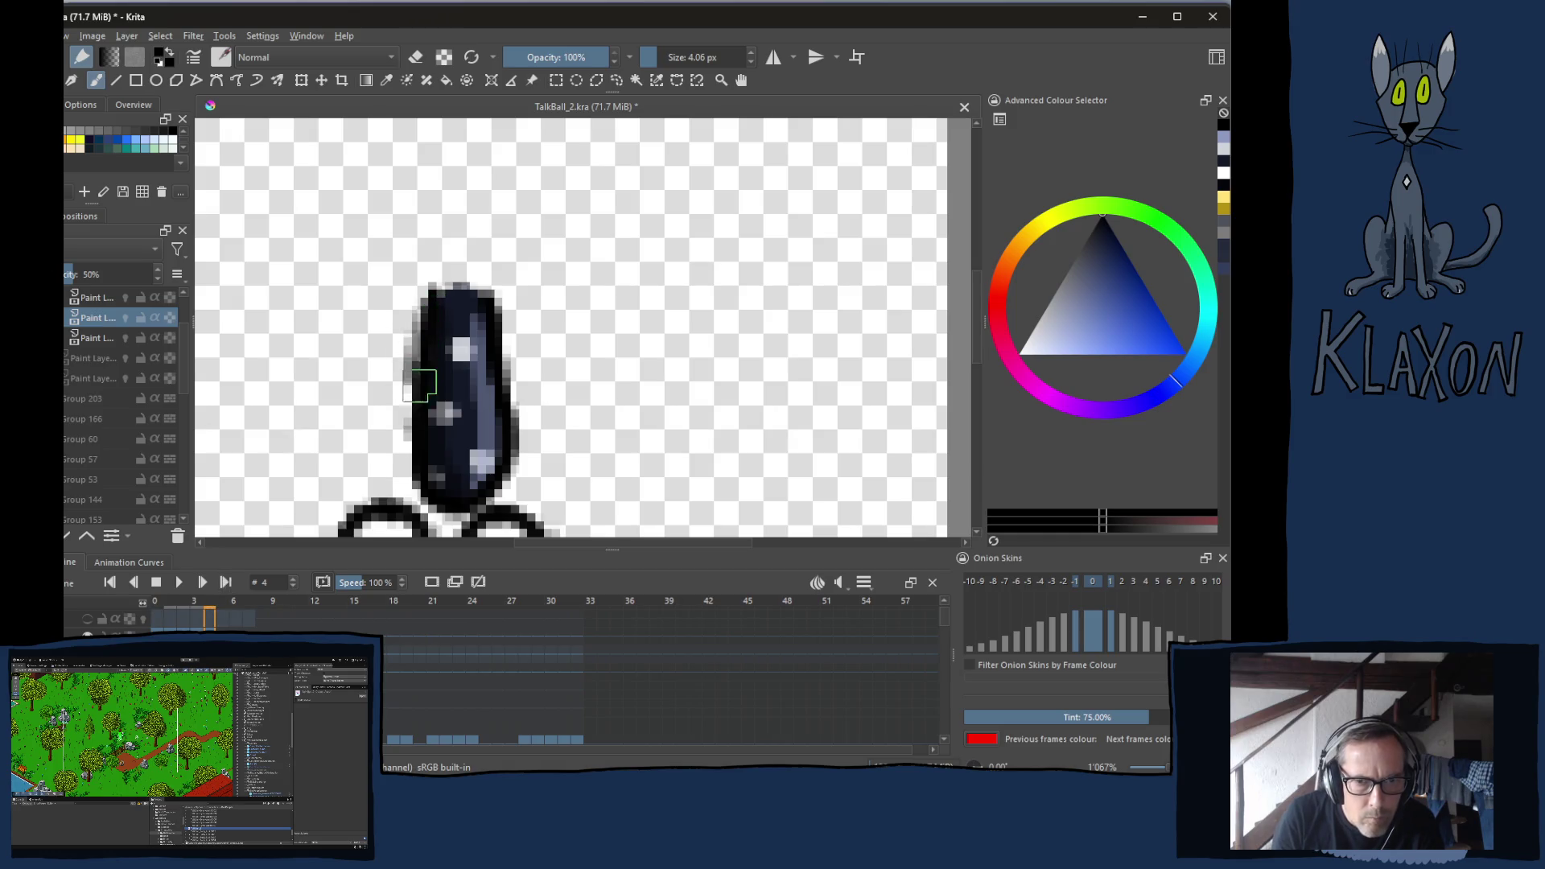
{"action": "mouse_move", "coordinate": [420, 387]}
{"action": "left_mouse_down"}
{"action": "mouse_move", "coordinate": [427, 506]}
{"action": "mouse_move", "coordinate": [455, 515]}
{"action": "mouse_move", "coordinate": [418, 483]}
{"action": "mouse_move", "coordinate": [429, 267]}
{"action": "left_mouse_up"}
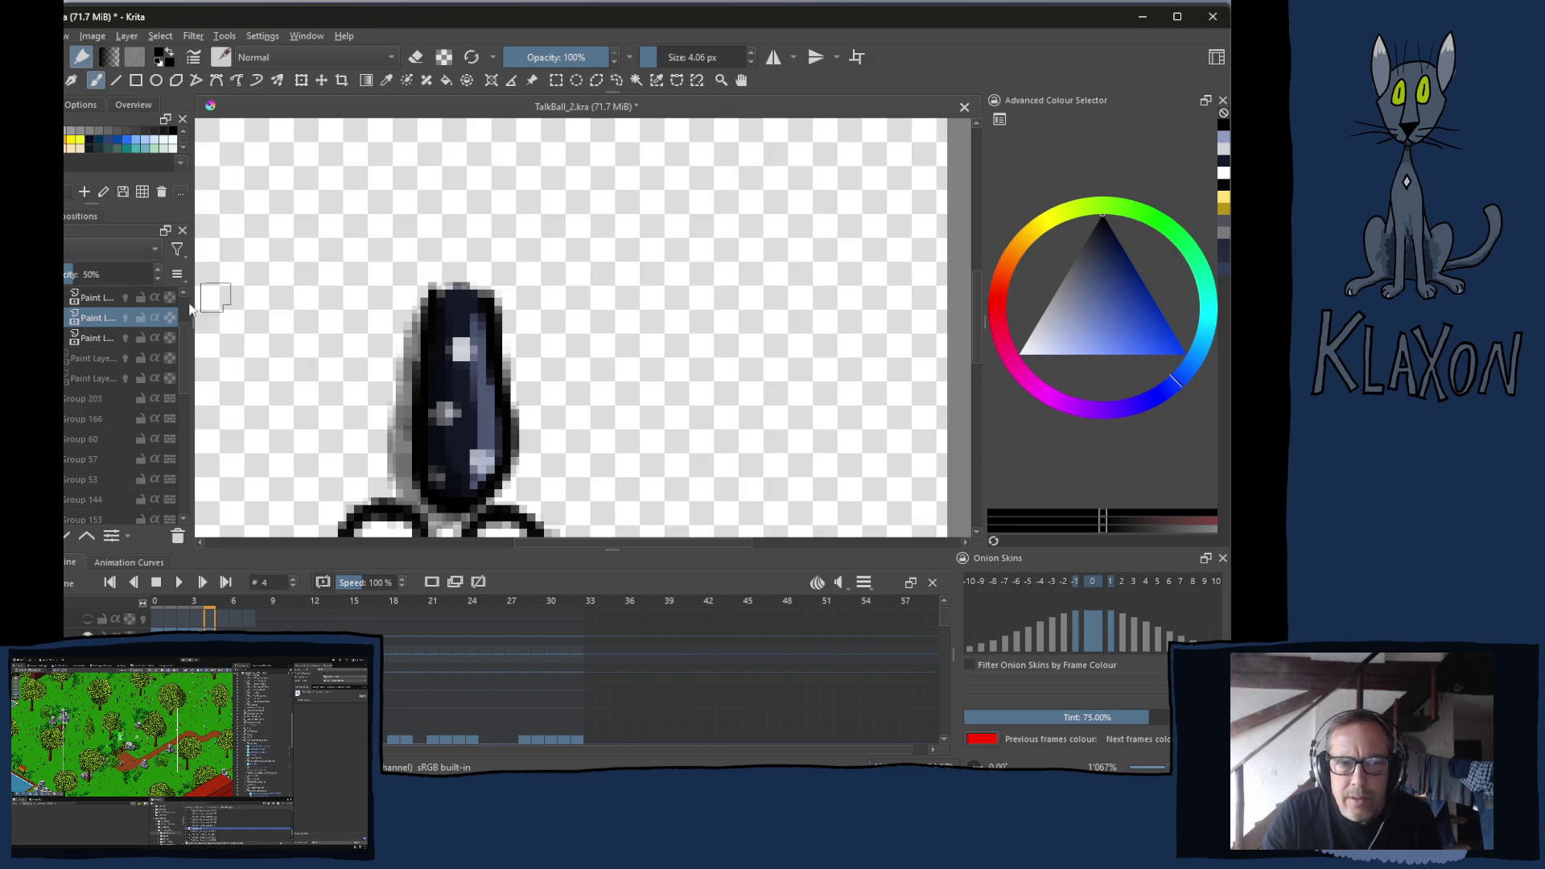
Review frames 5 and 6, then make the hidden body layer visible on frame 4
{"action": "scroll", "coordinate": [124, 366], "scroll_direction": "up", "scroll_amount": 1}
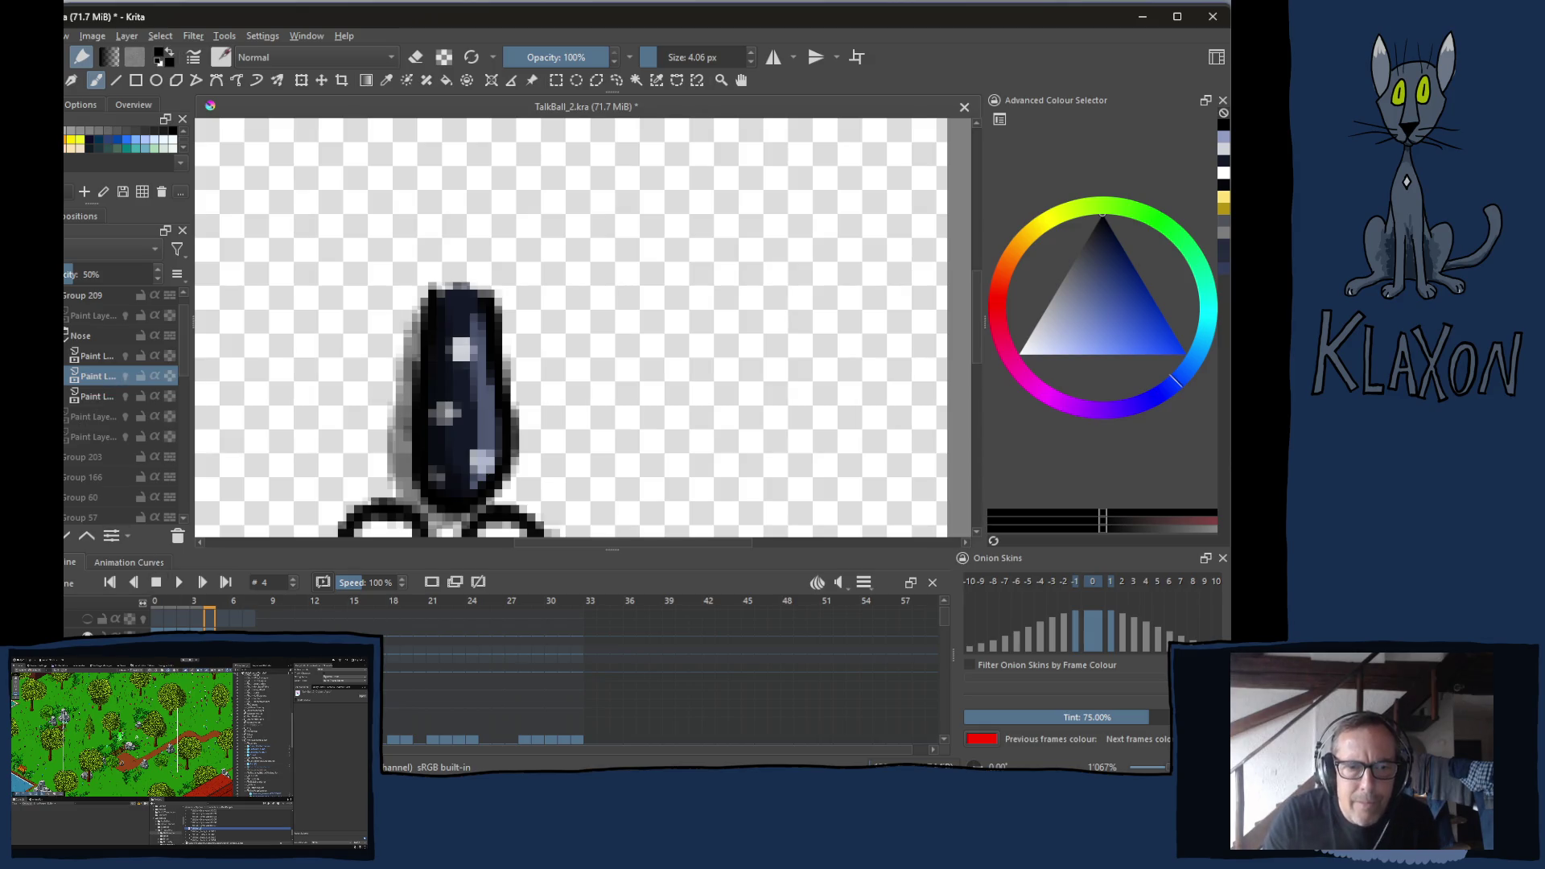
{"action": "left_click", "coordinate": [228, 603]}
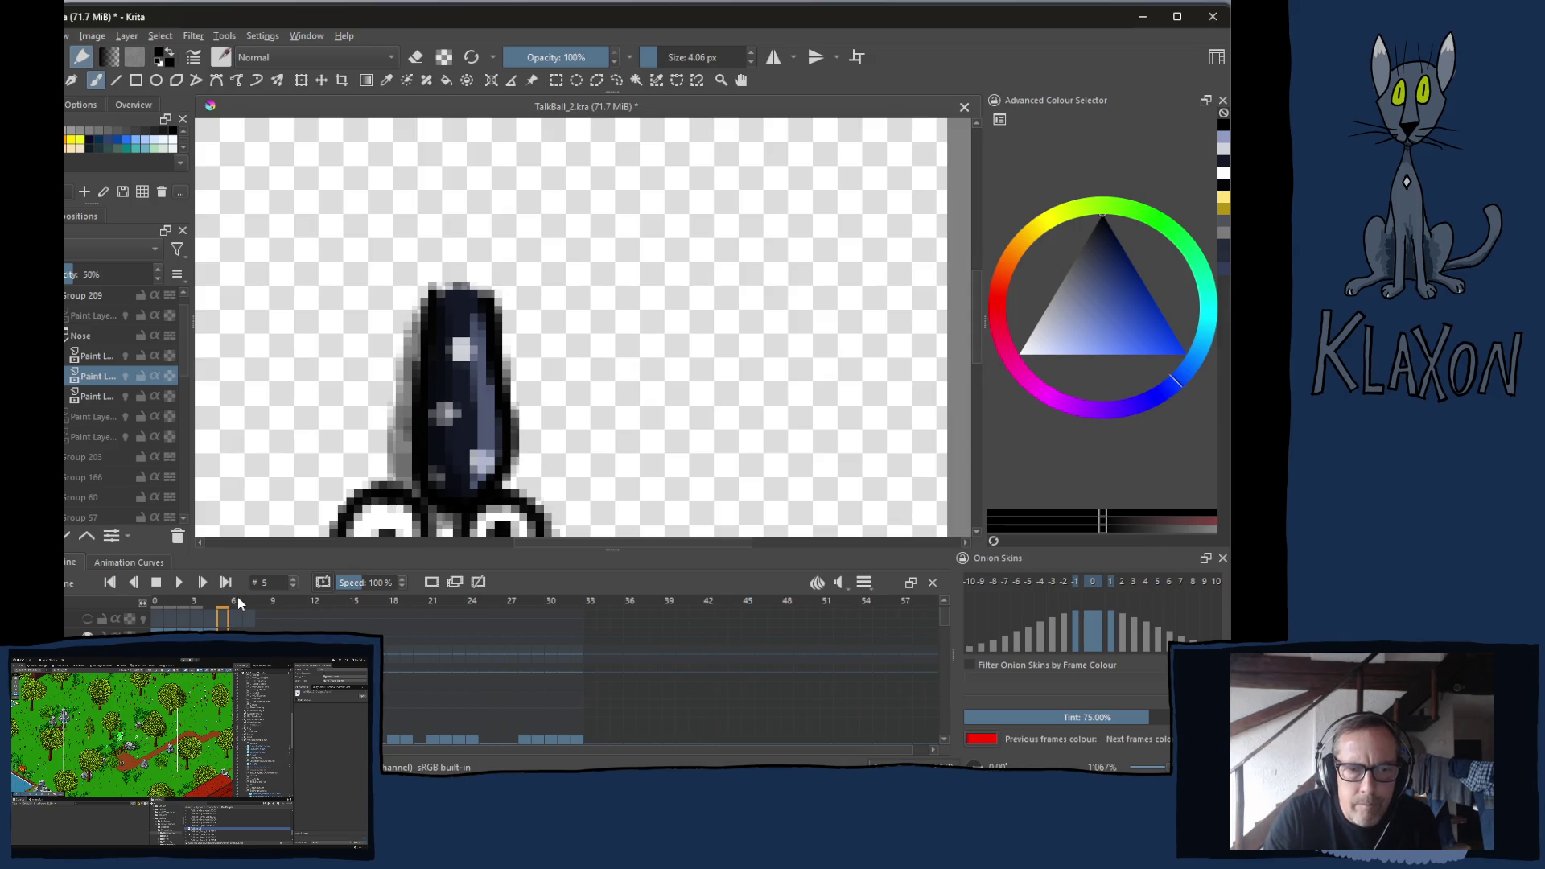
{"action": "left_click", "coordinate": [239, 597]}
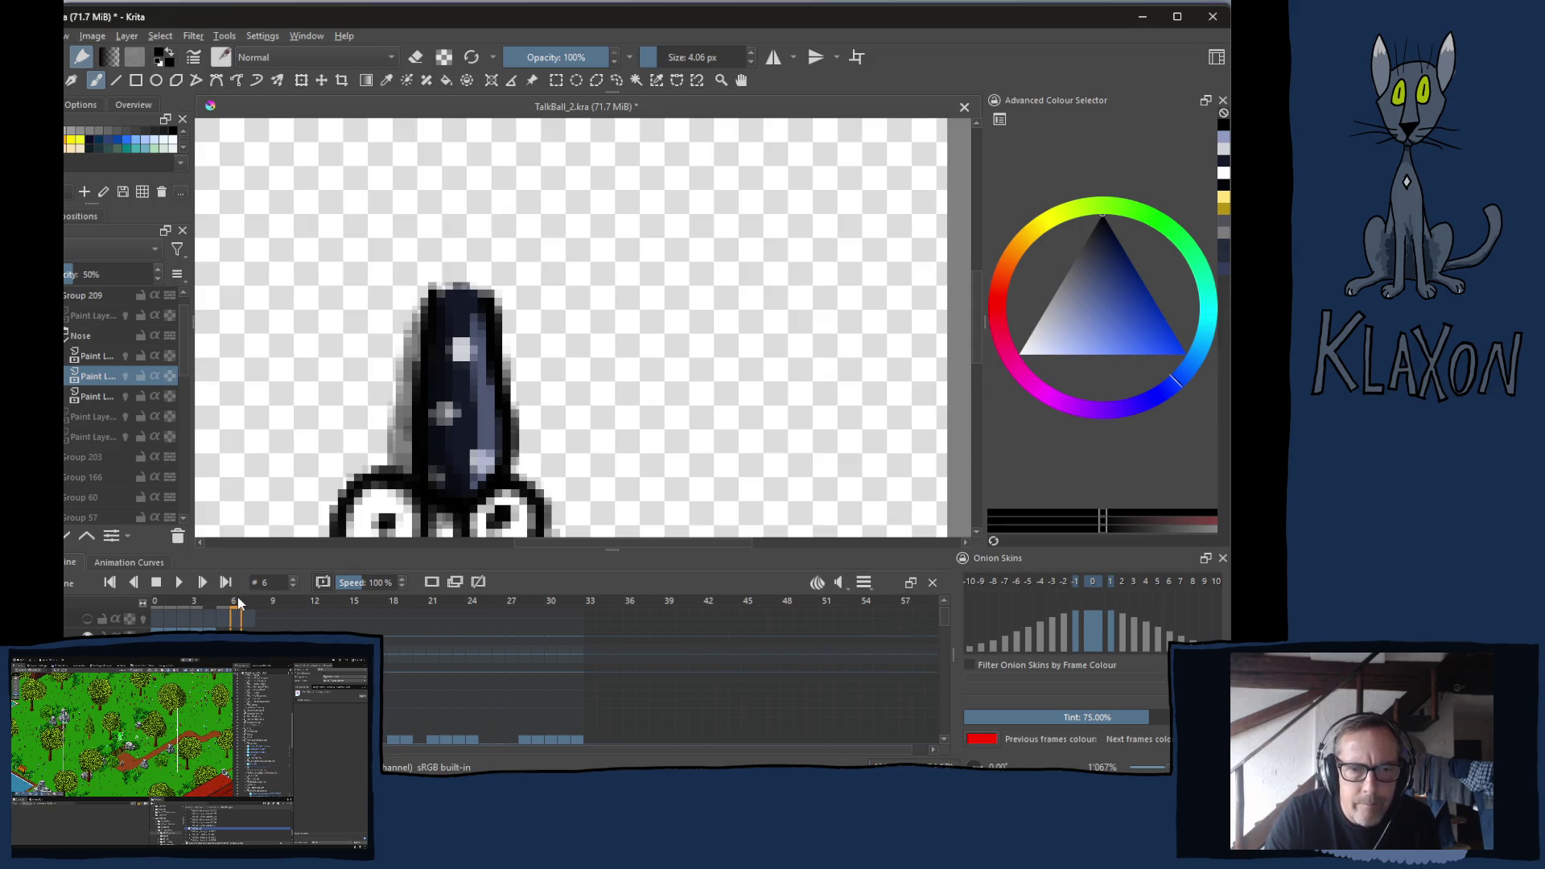
{"action": "left_click", "coordinate": [211, 600]}
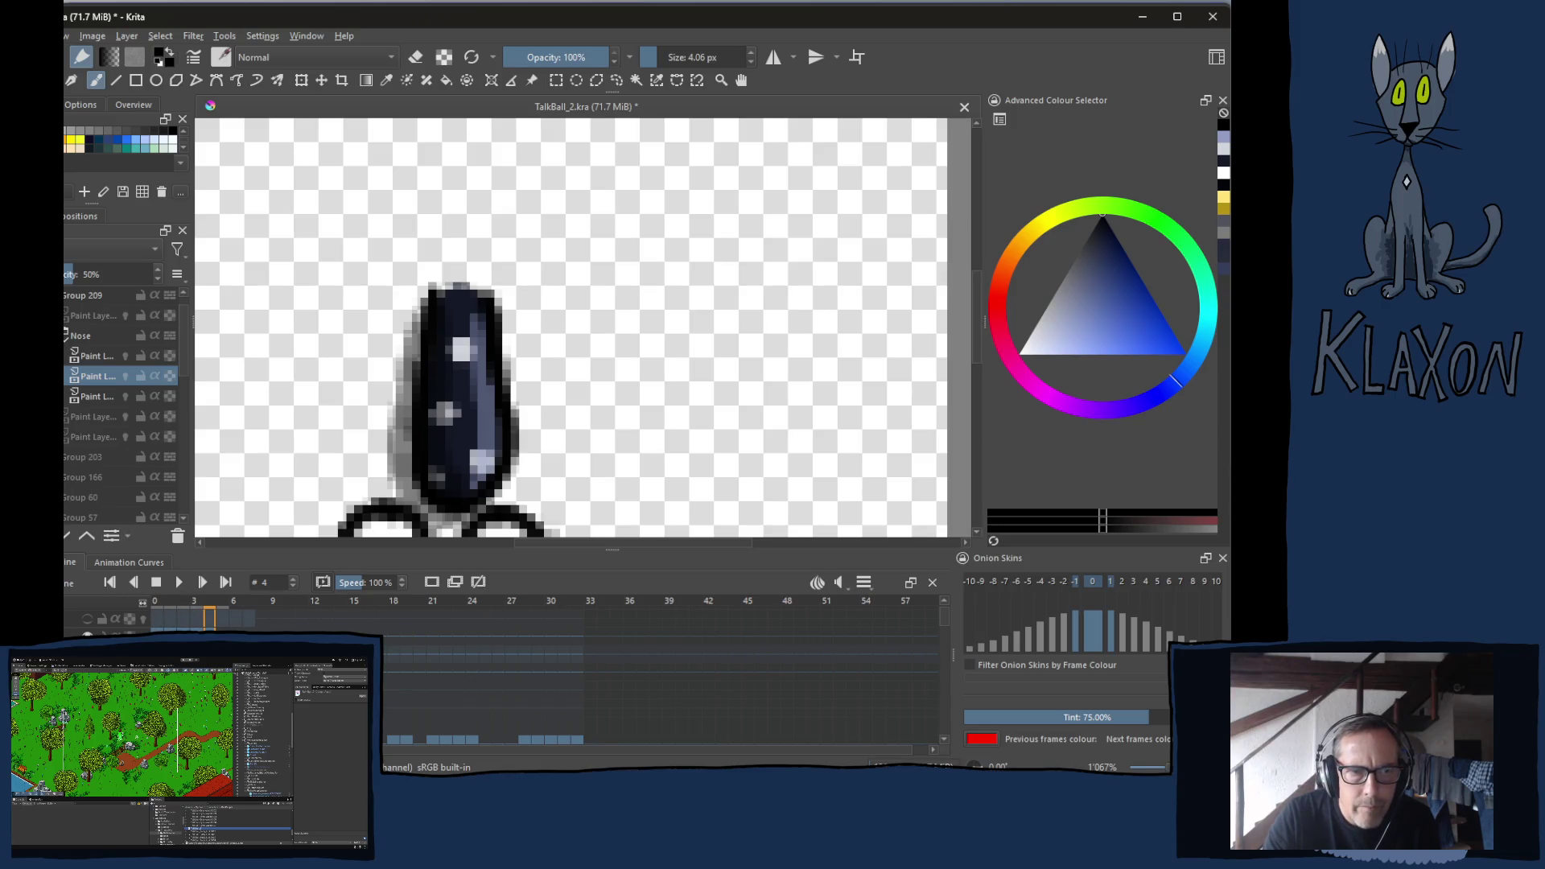
{"action": "left_click", "coordinate": [87, 618]}
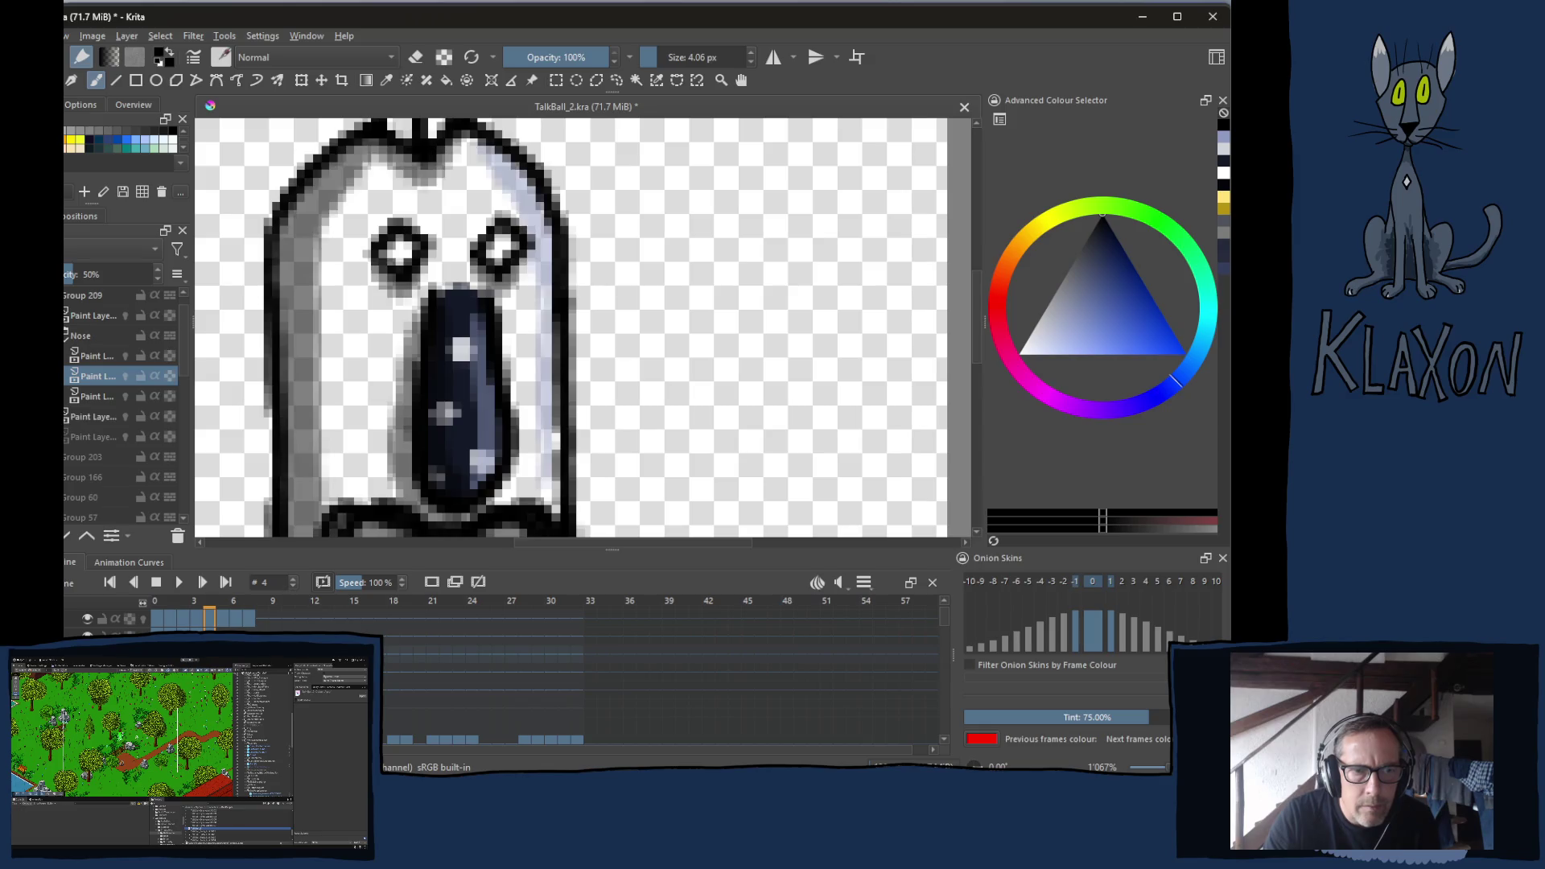
Flip back and forth between frames 2 and 3 to compare the nose poses
{"action": "key", "text": "Left"}
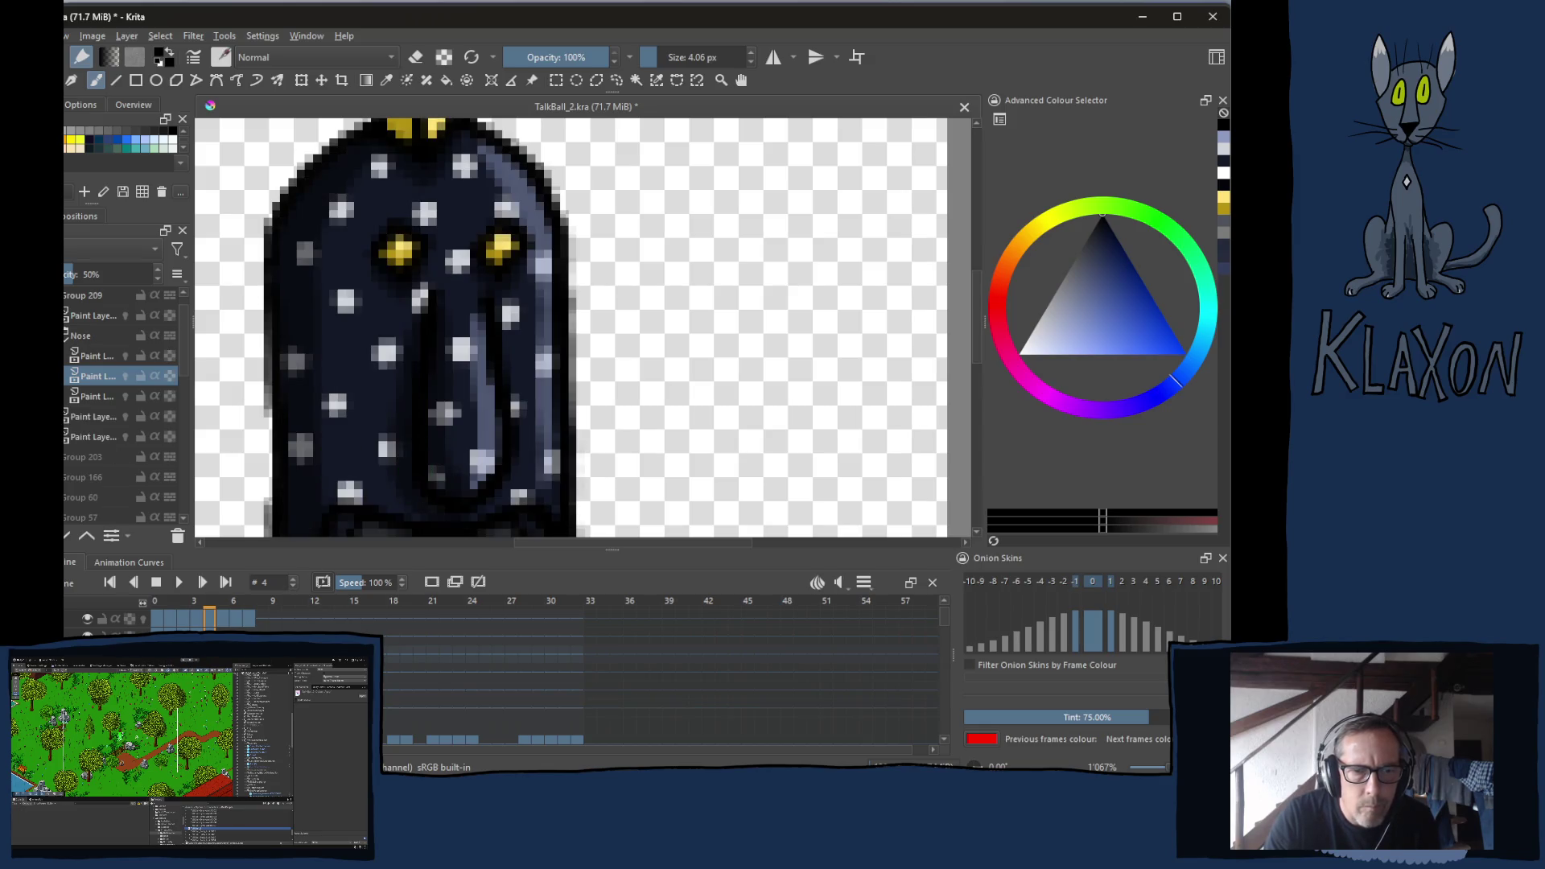
{"action": "key", "text": "Left"}
{"action": "key", "text": "Right"}
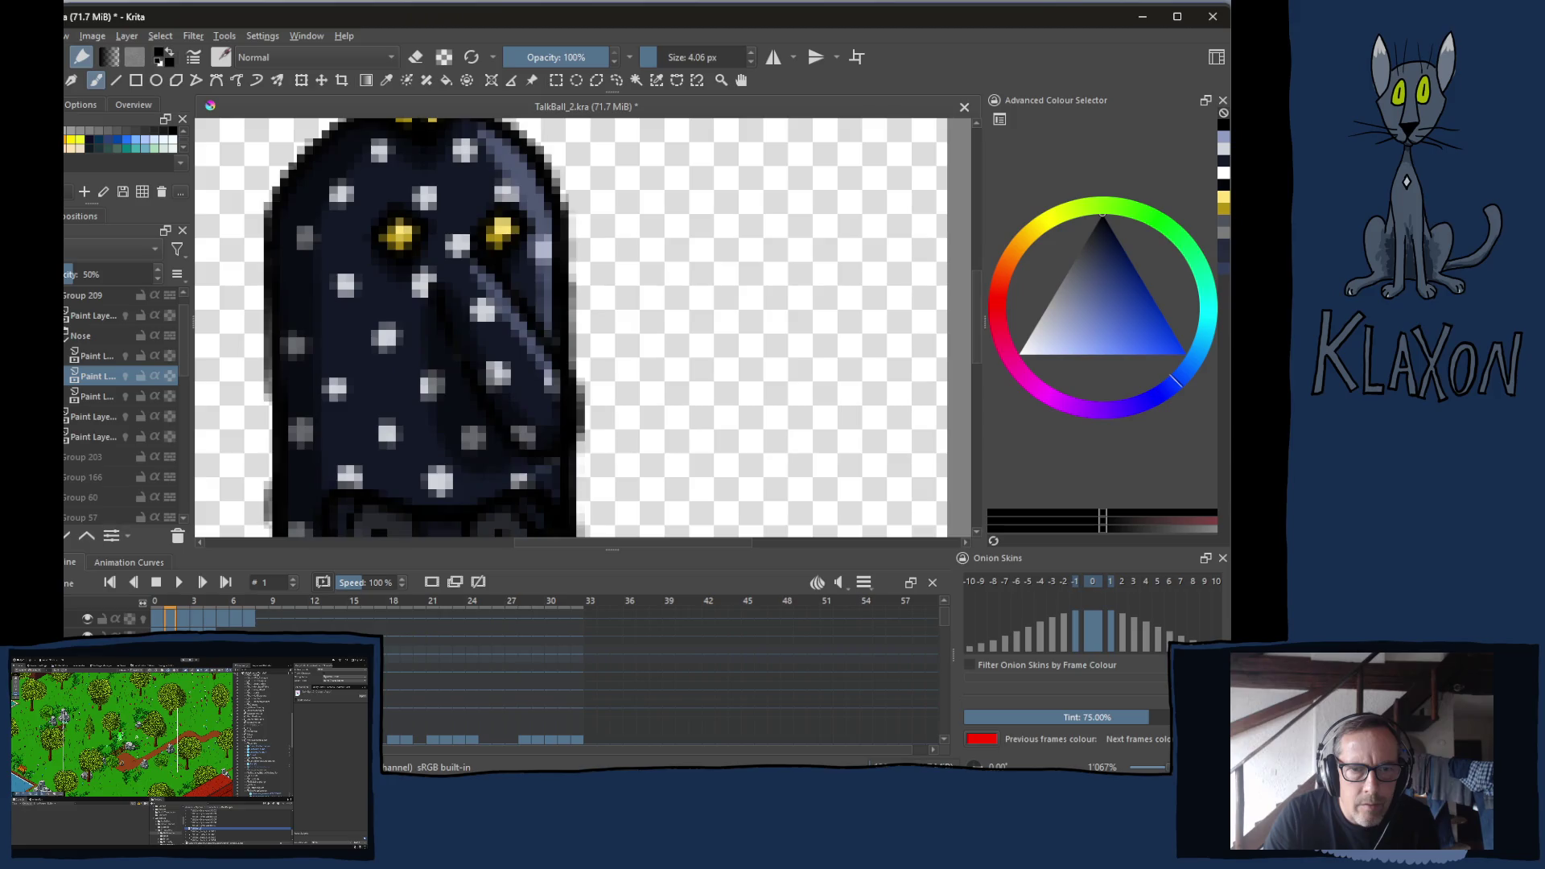
{"action": "key", "text": "Right"}
{"action": "key", "text": "Left"}
{"action": "key", "text": "Right"}
{"action": "key", "text": "Left"}
{"action": "key", "text": "Left"}
{"action": "key", "text": "Right"}
{"action": "key", "text": "Left"}
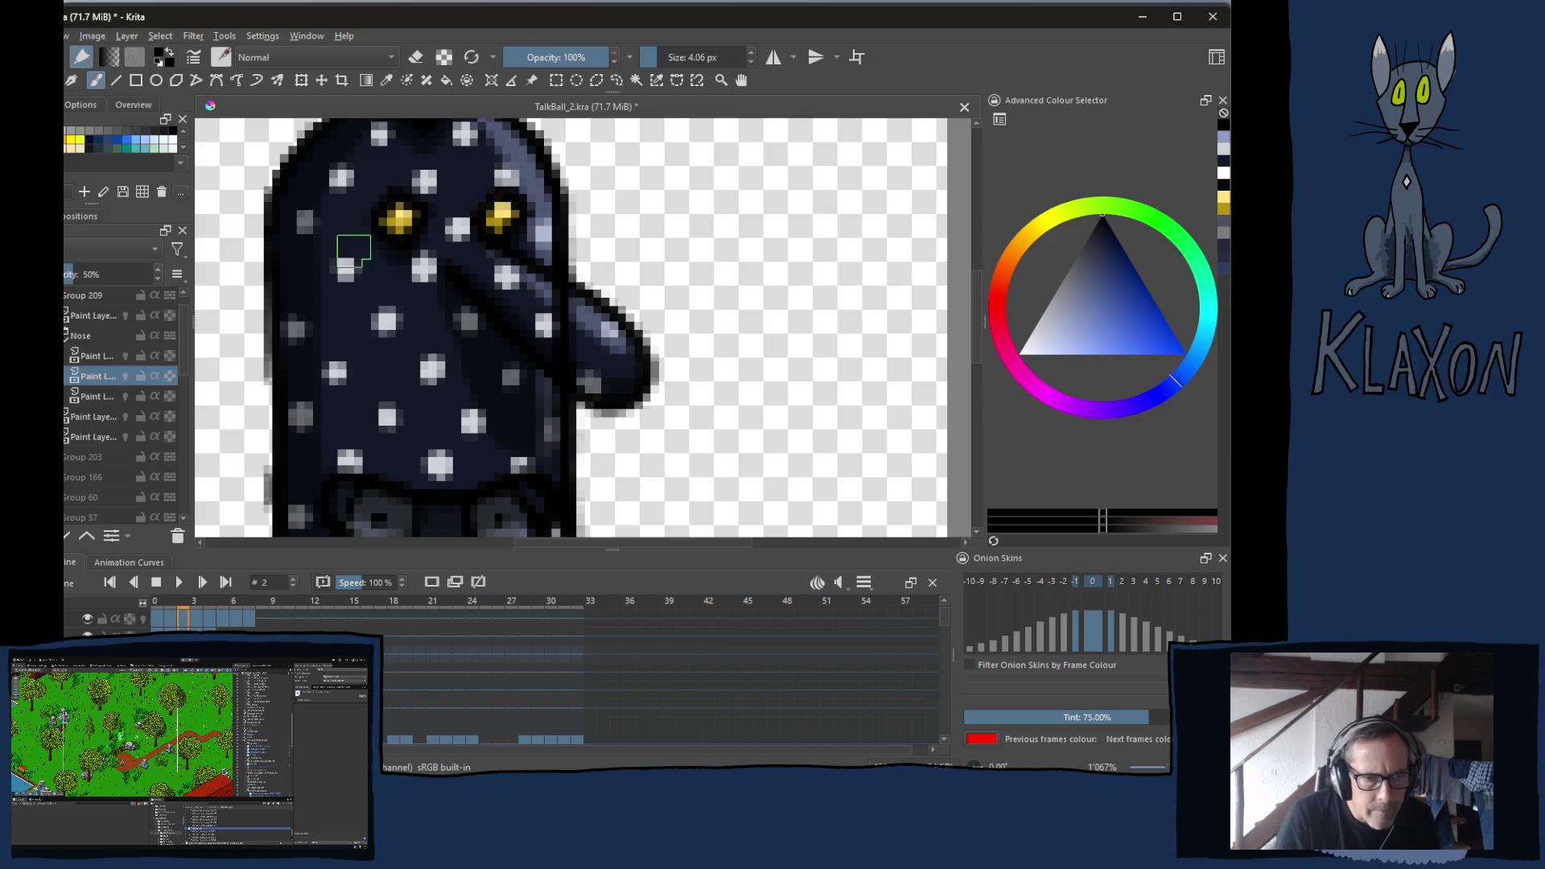
Switch the brush to eraser mode and select the top paint layer on frame 2
{"action": "left_click", "coordinate": [94, 416]}
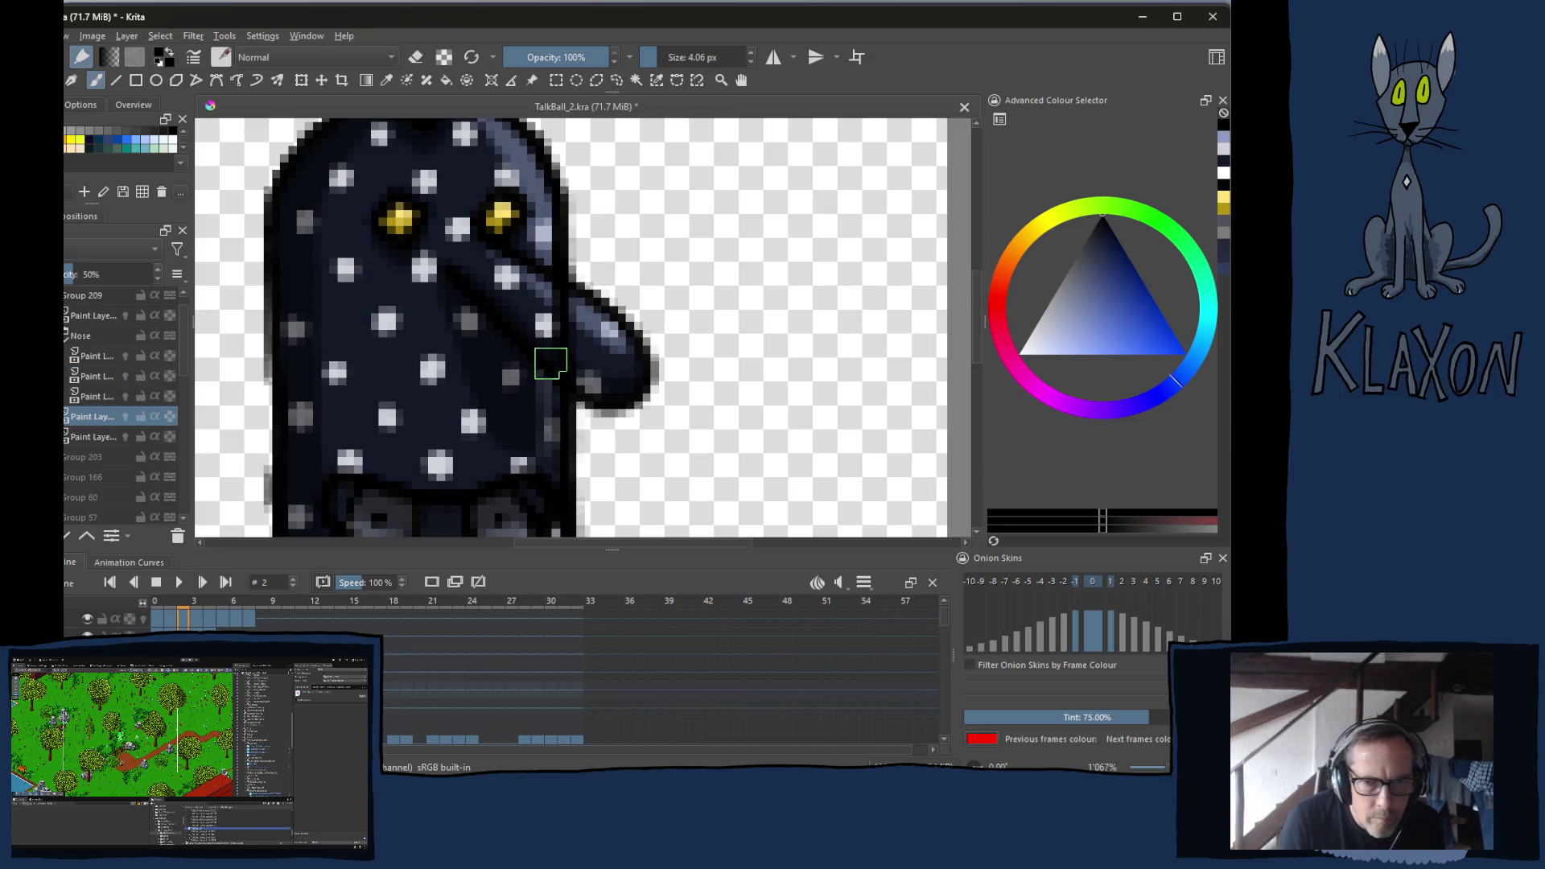
{"action": "right_click", "coordinate": [535, 378]}
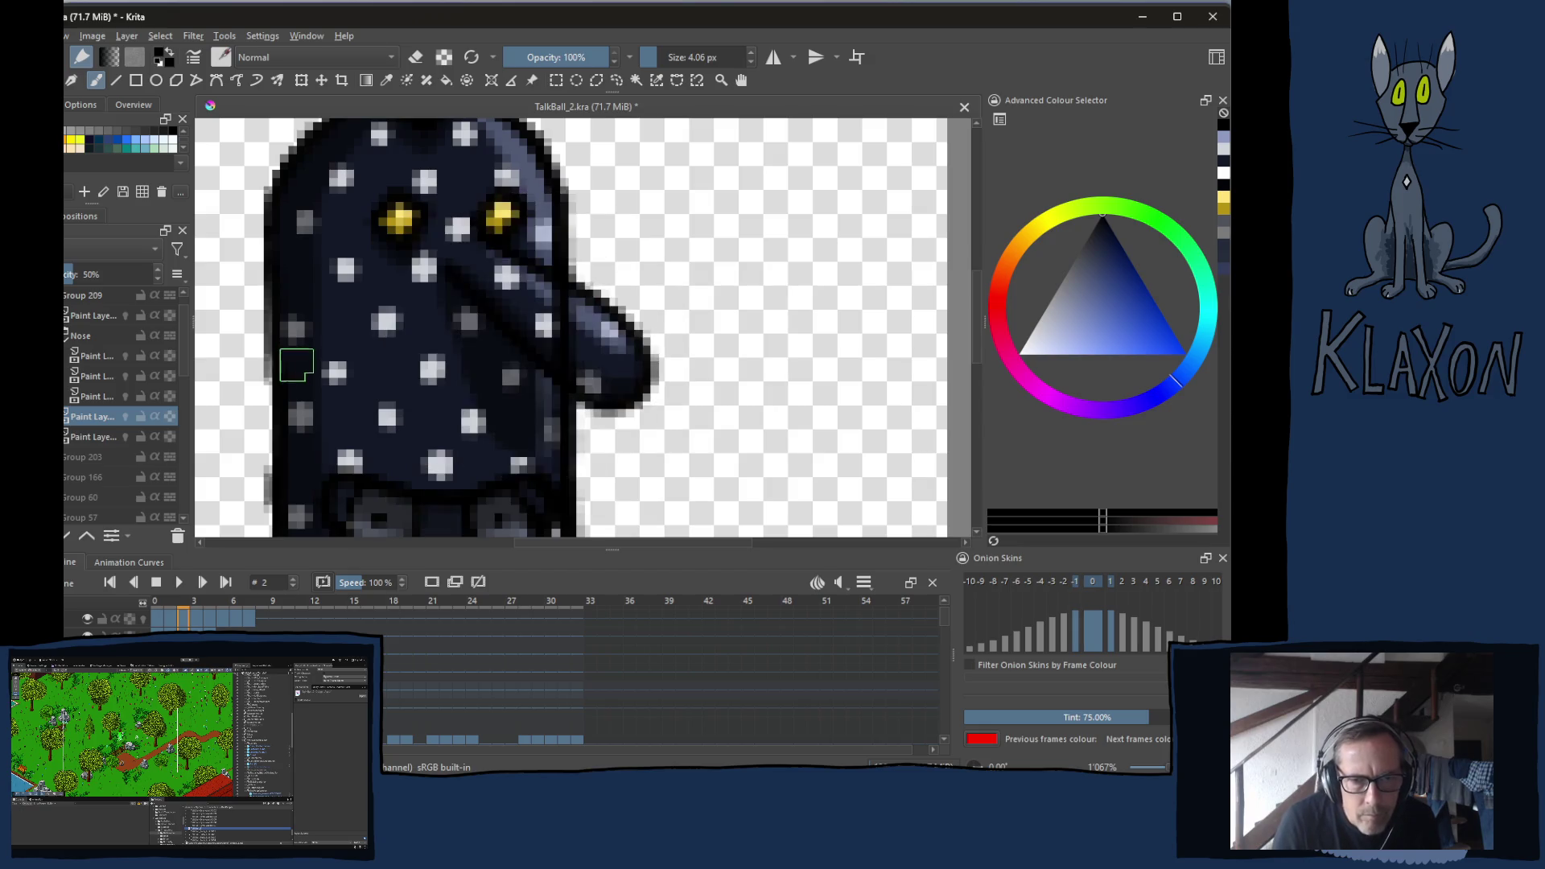
{"action": "key", "text": "e"}
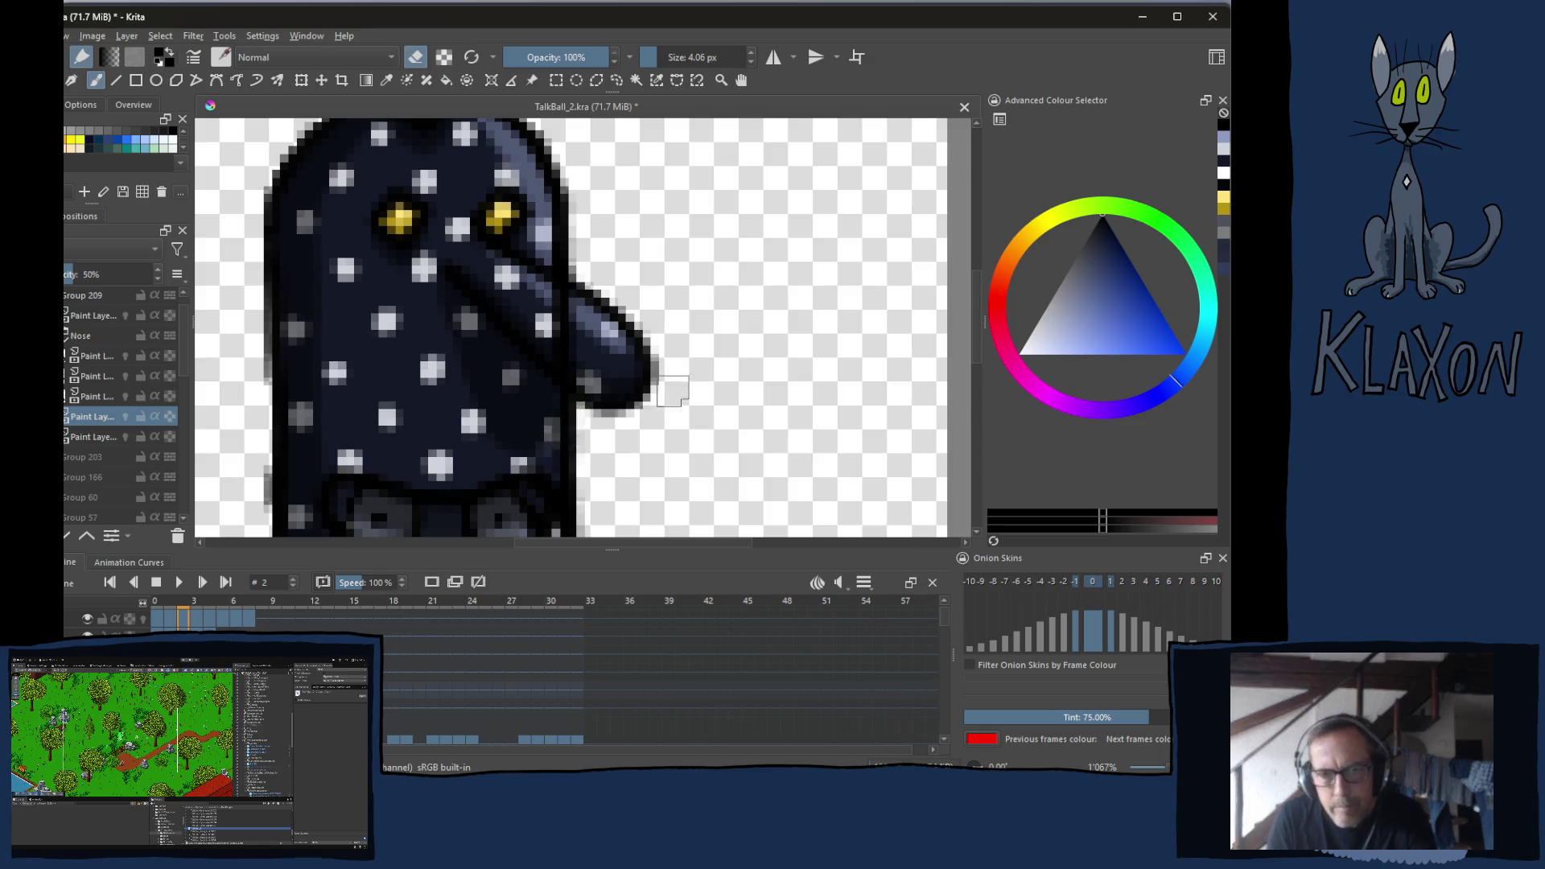
{"action": "key", "text": "Left"}
{"action": "key", "text": "Right"}
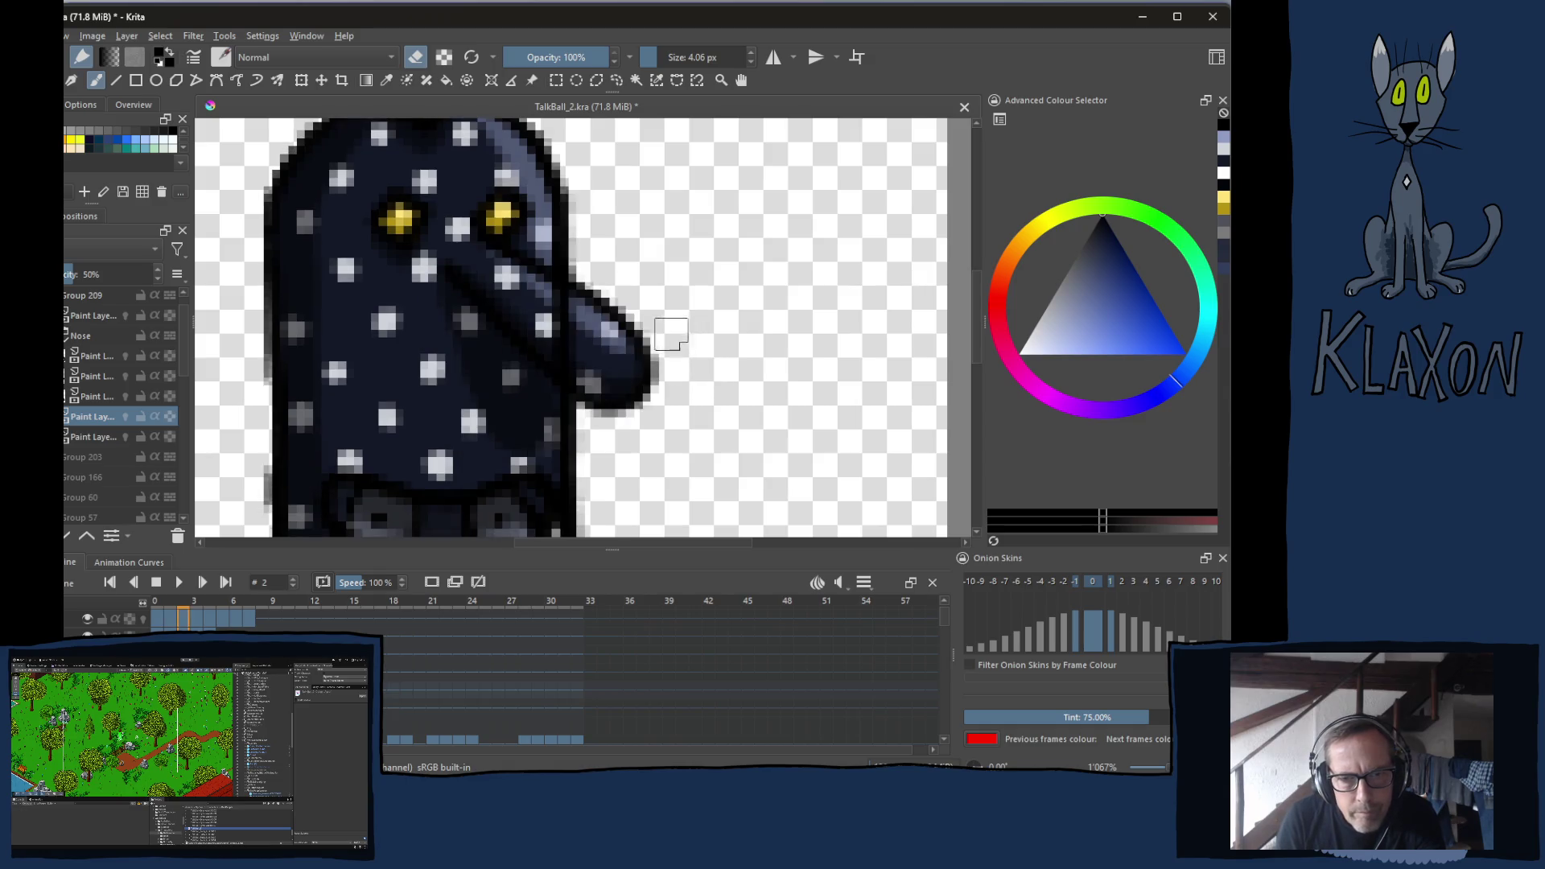
{"action": "left_click", "coordinate": [89, 317]}
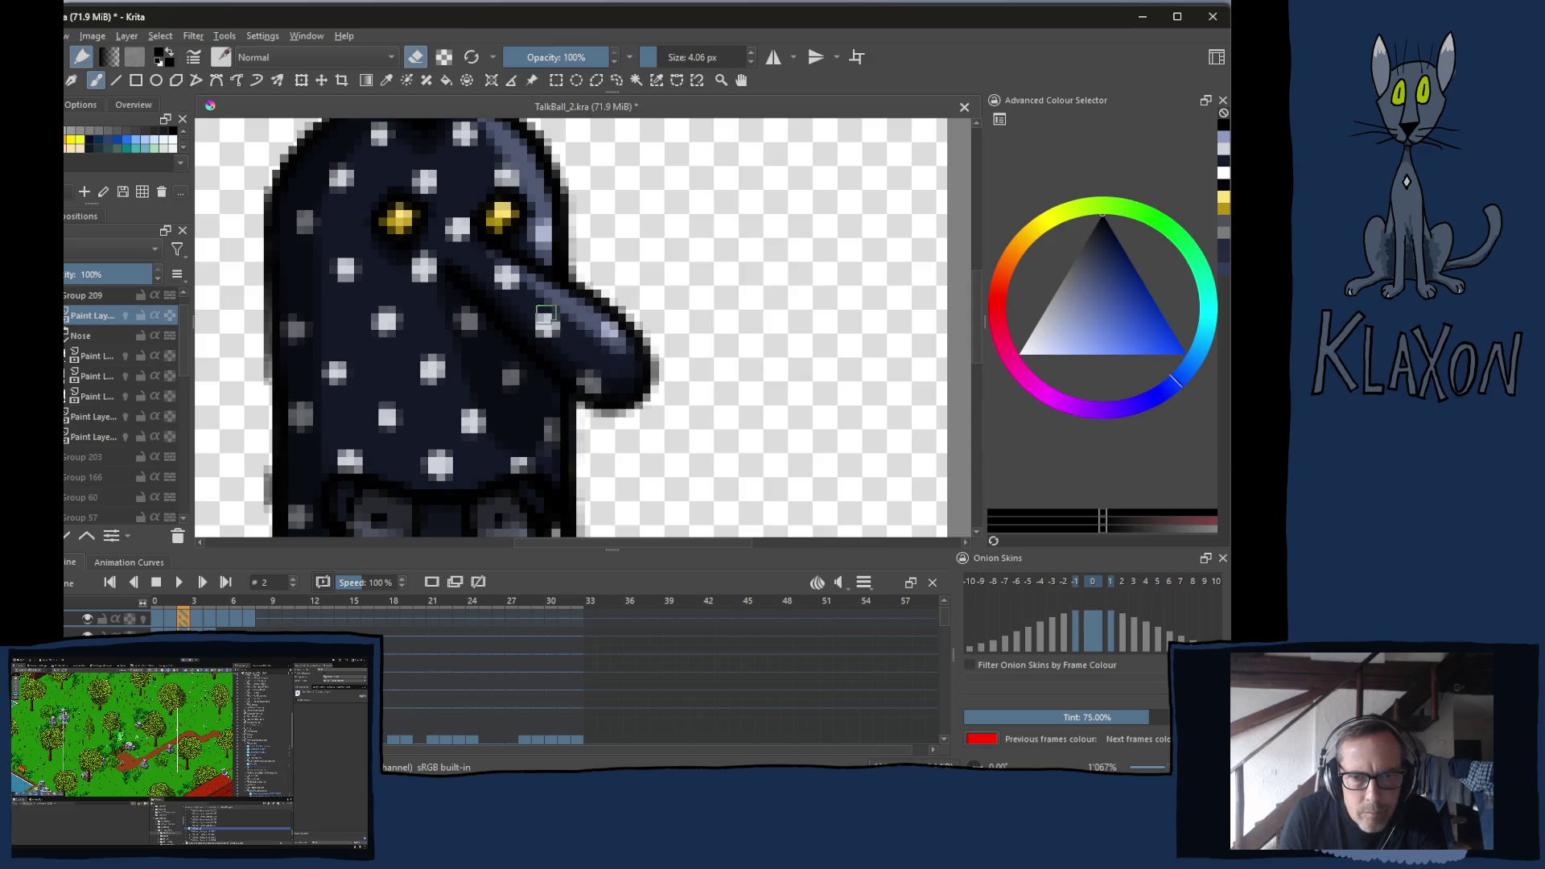
Paint over the nose tip's light pixels, hiding and showing the body layer to check
{"action": "left_click_drag", "start_coordinate": [548, 304], "coordinate": [569, 307]}
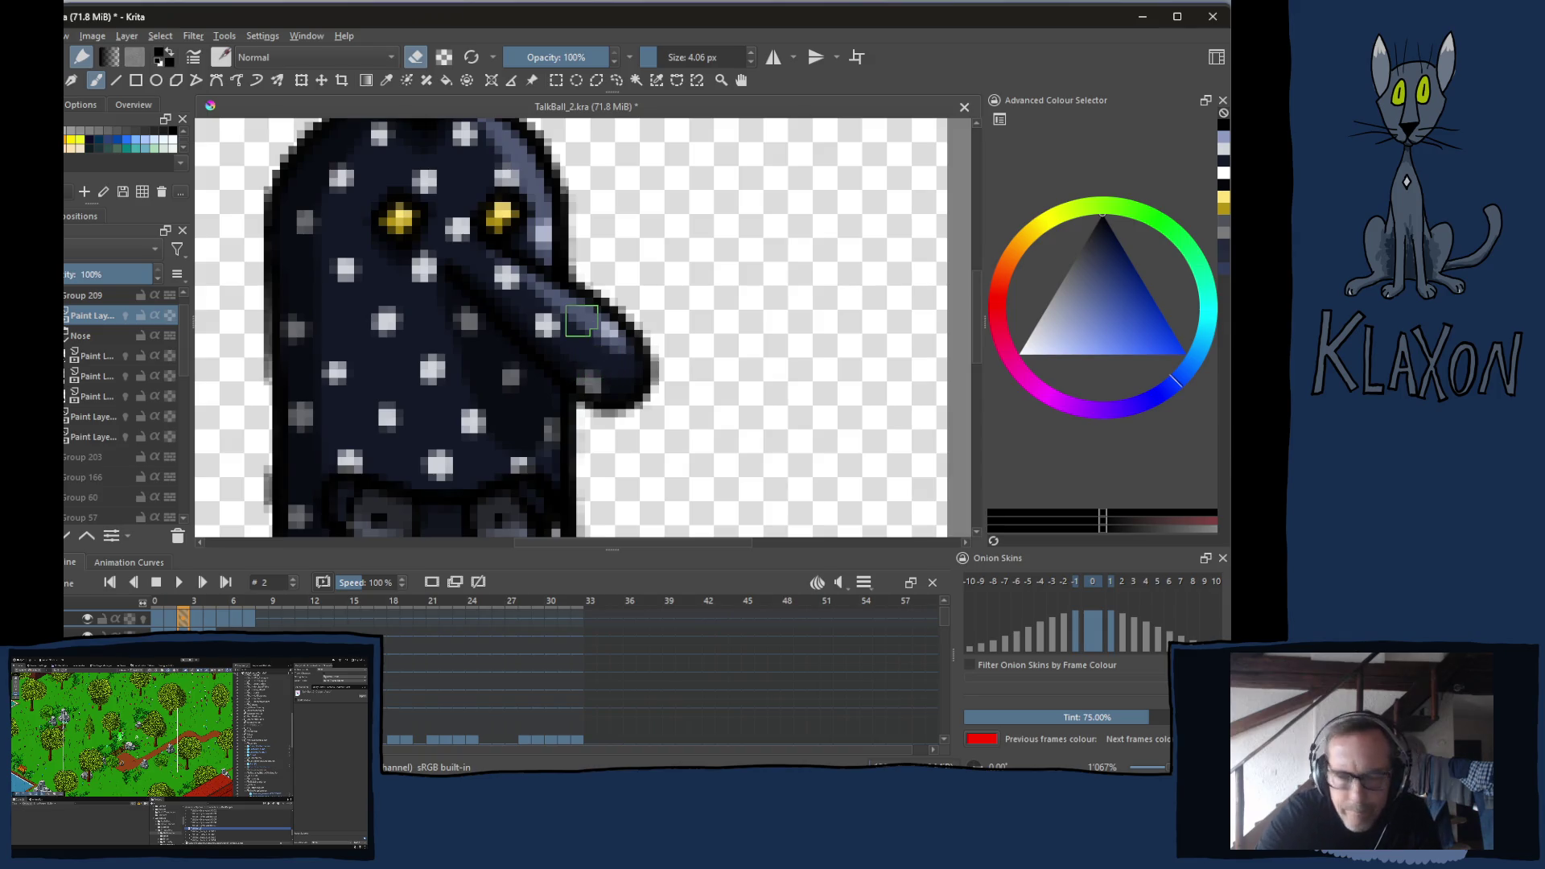
{"action": "left_click_drag", "start_coordinate": [625, 362], "coordinate": [623, 347]}
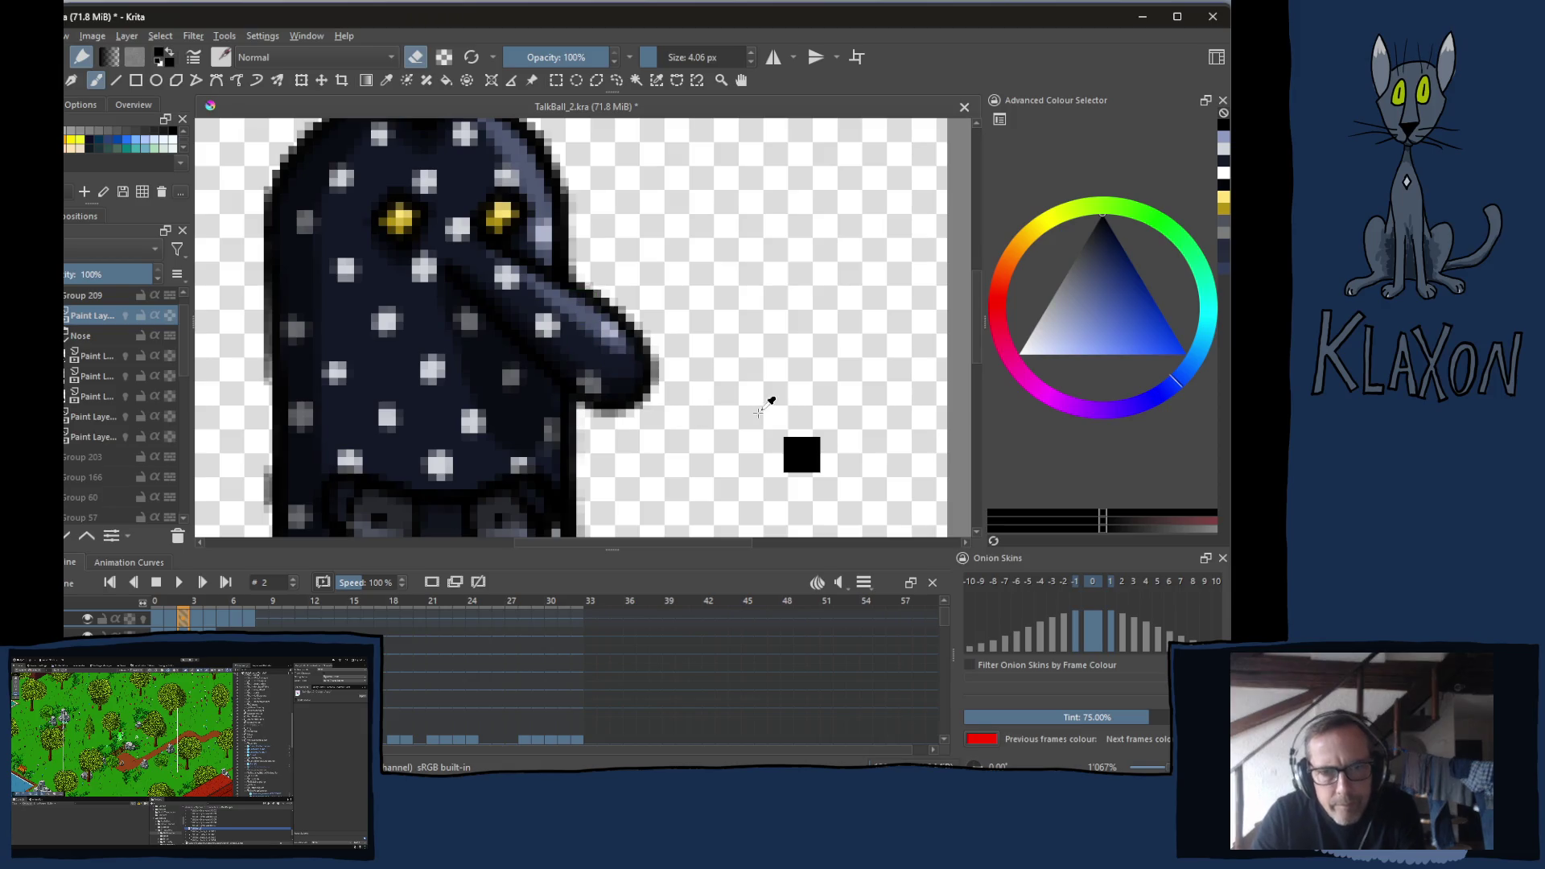
{"action": "key", "text": "ctrl+h"}
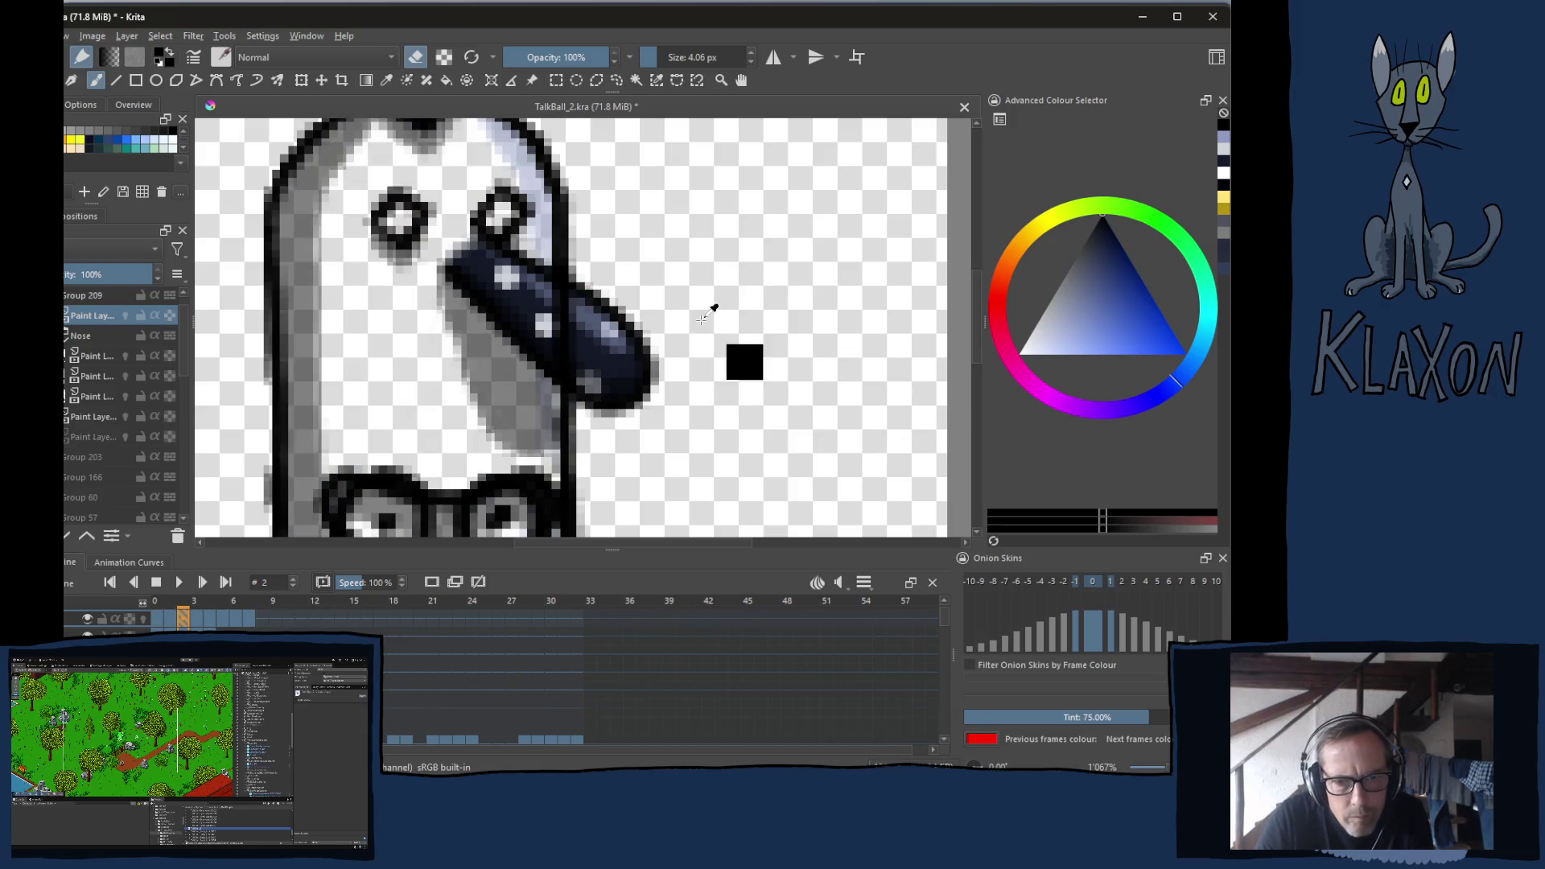
{"action": "key", "text": "ctrl+h"}
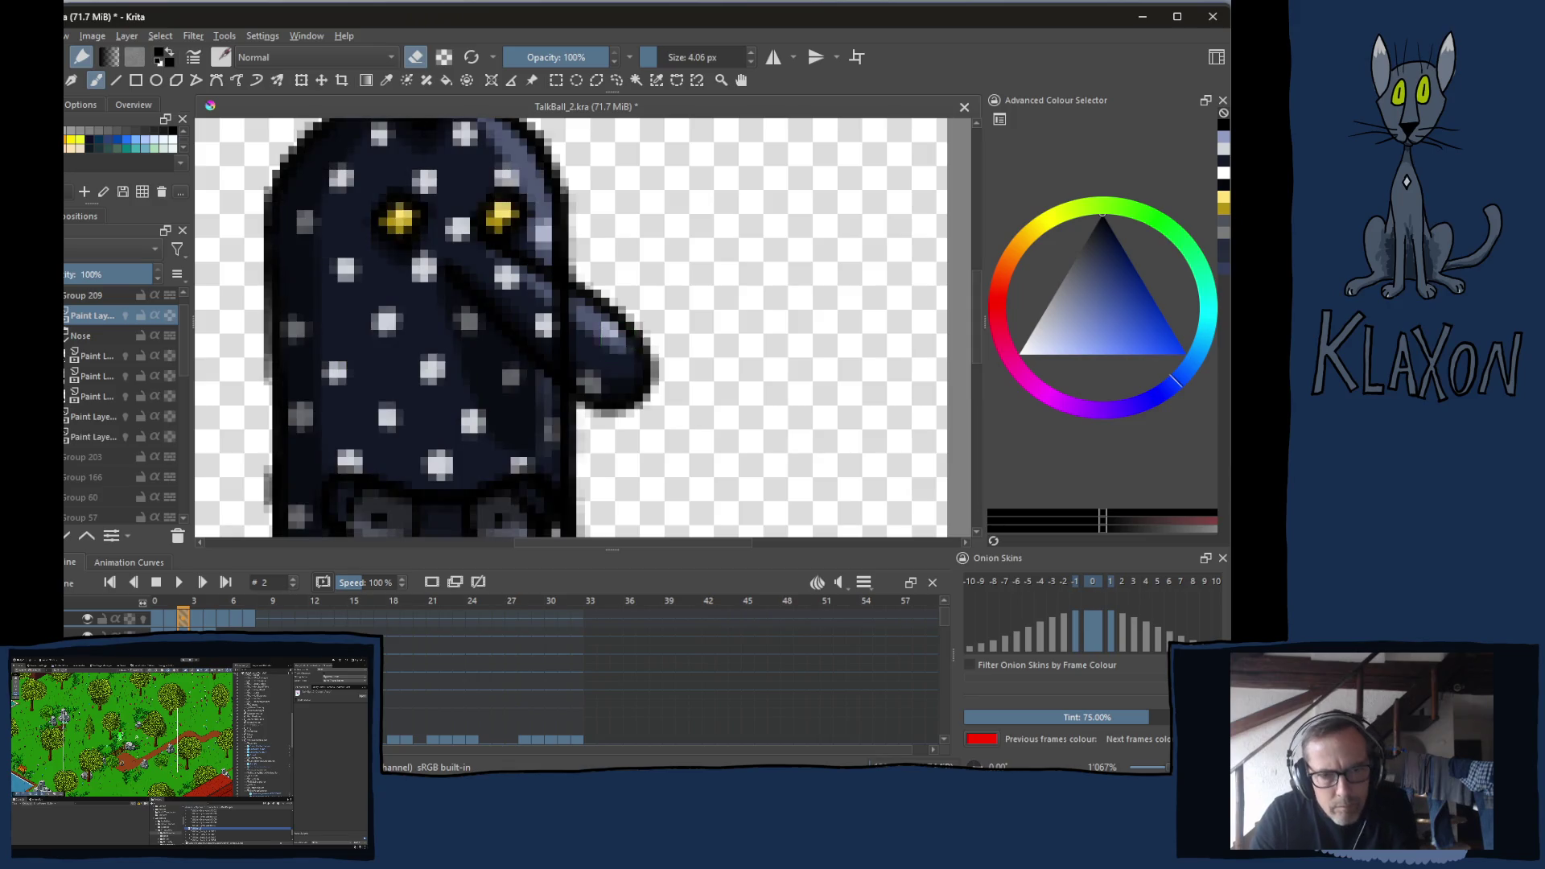
Collapse the Nose group and move it above the paint layer
{"action": "left_click", "coordinate": [66, 338]}
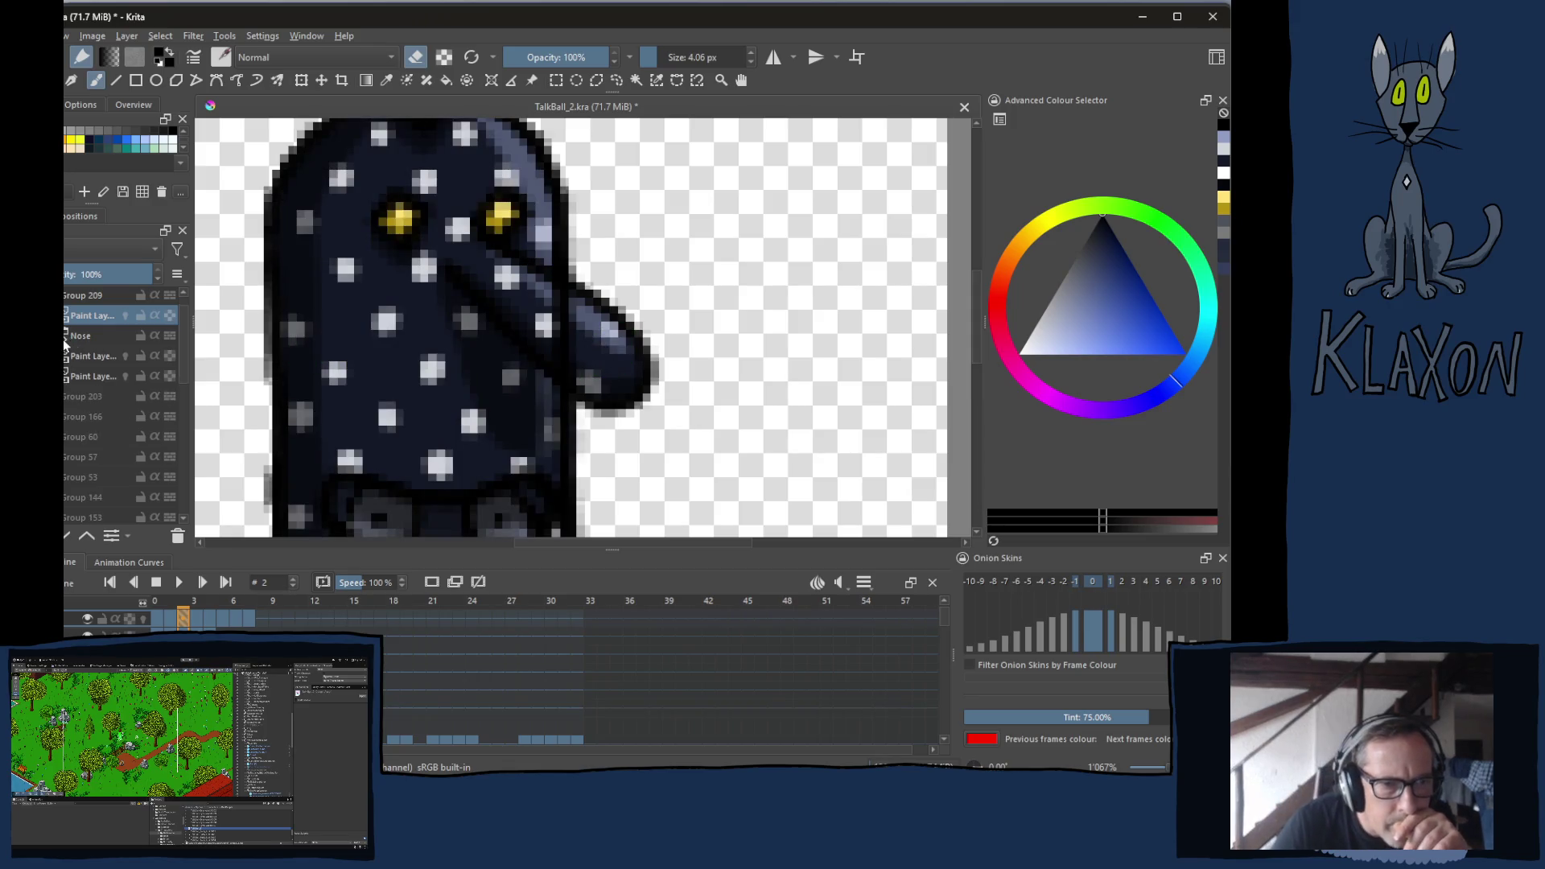
{"action": "left_click", "coordinate": [77, 338]}
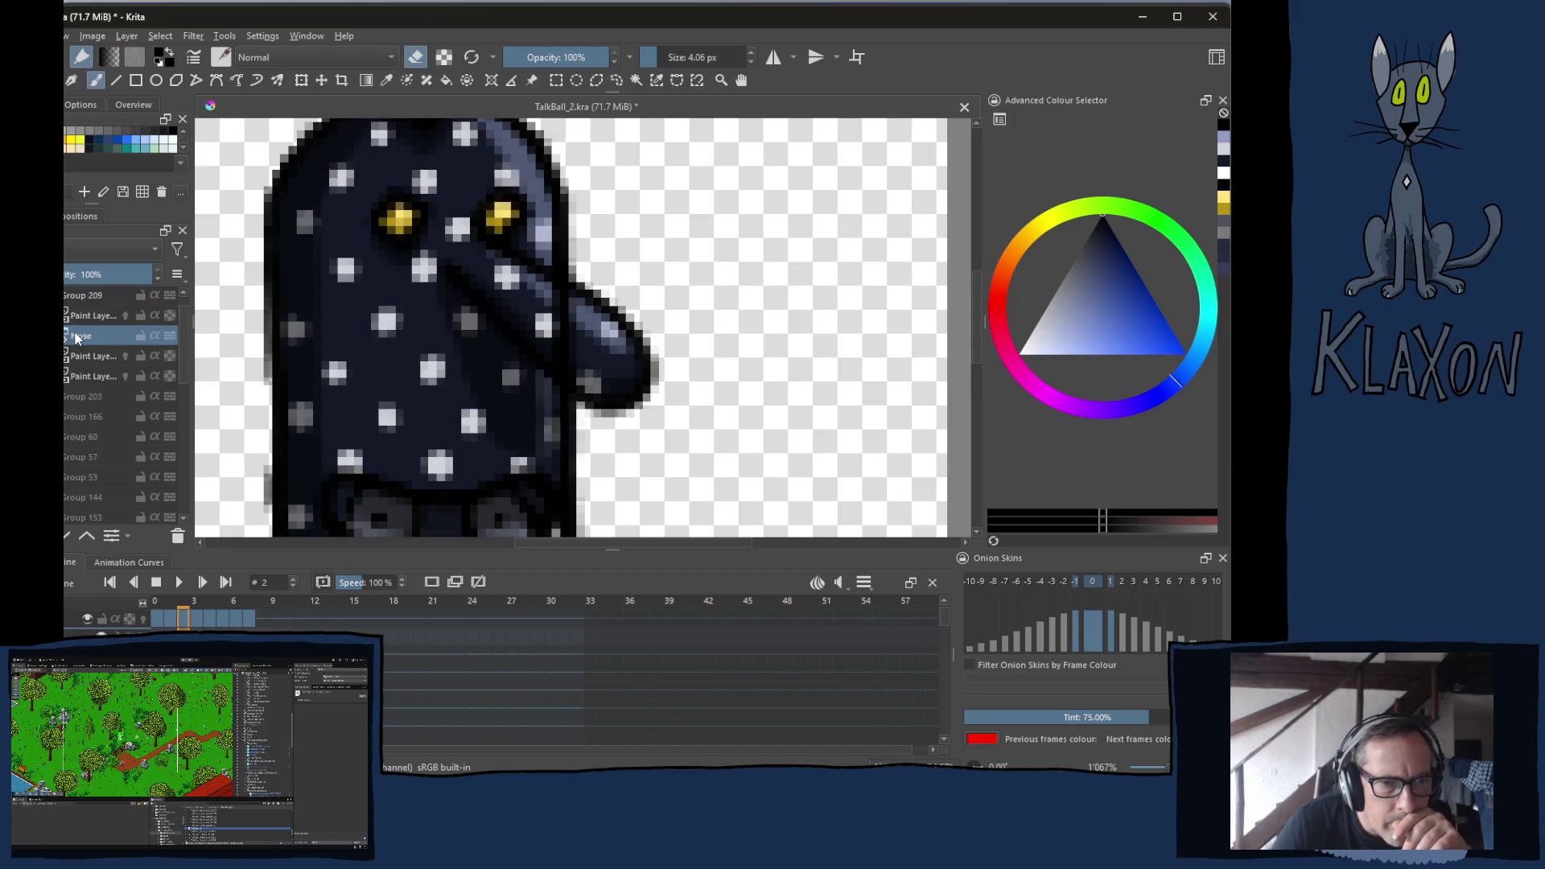
{"action": "left_click", "coordinate": [86, 537]}
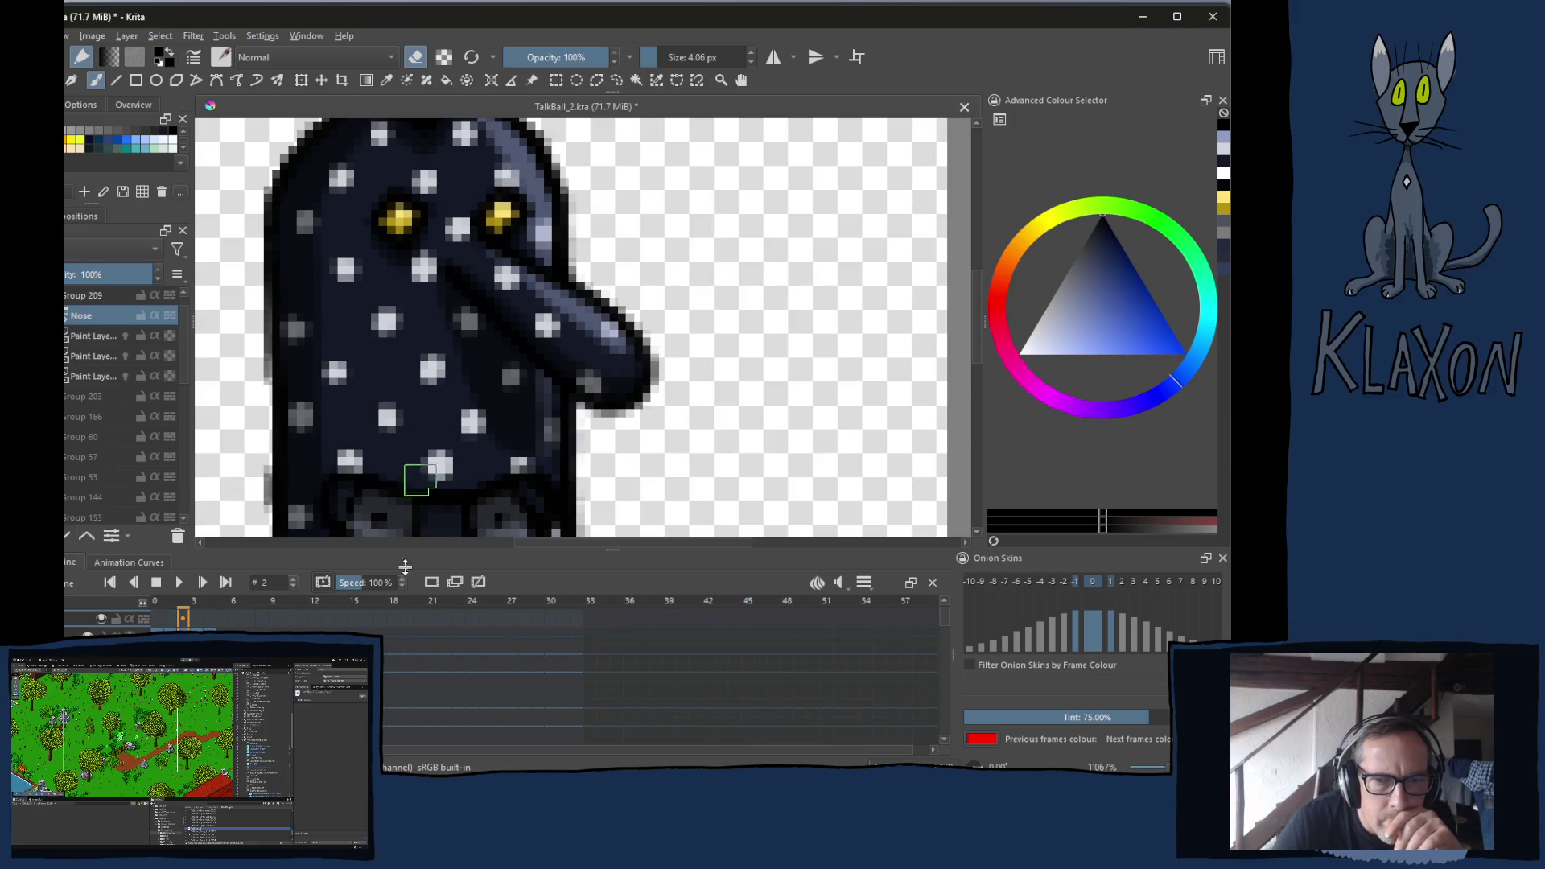
After comparing frames 0 and 2, paint the stray light pixel dark on the 50% layer
{"action": "left_click", "coordinate": [157, 618]}
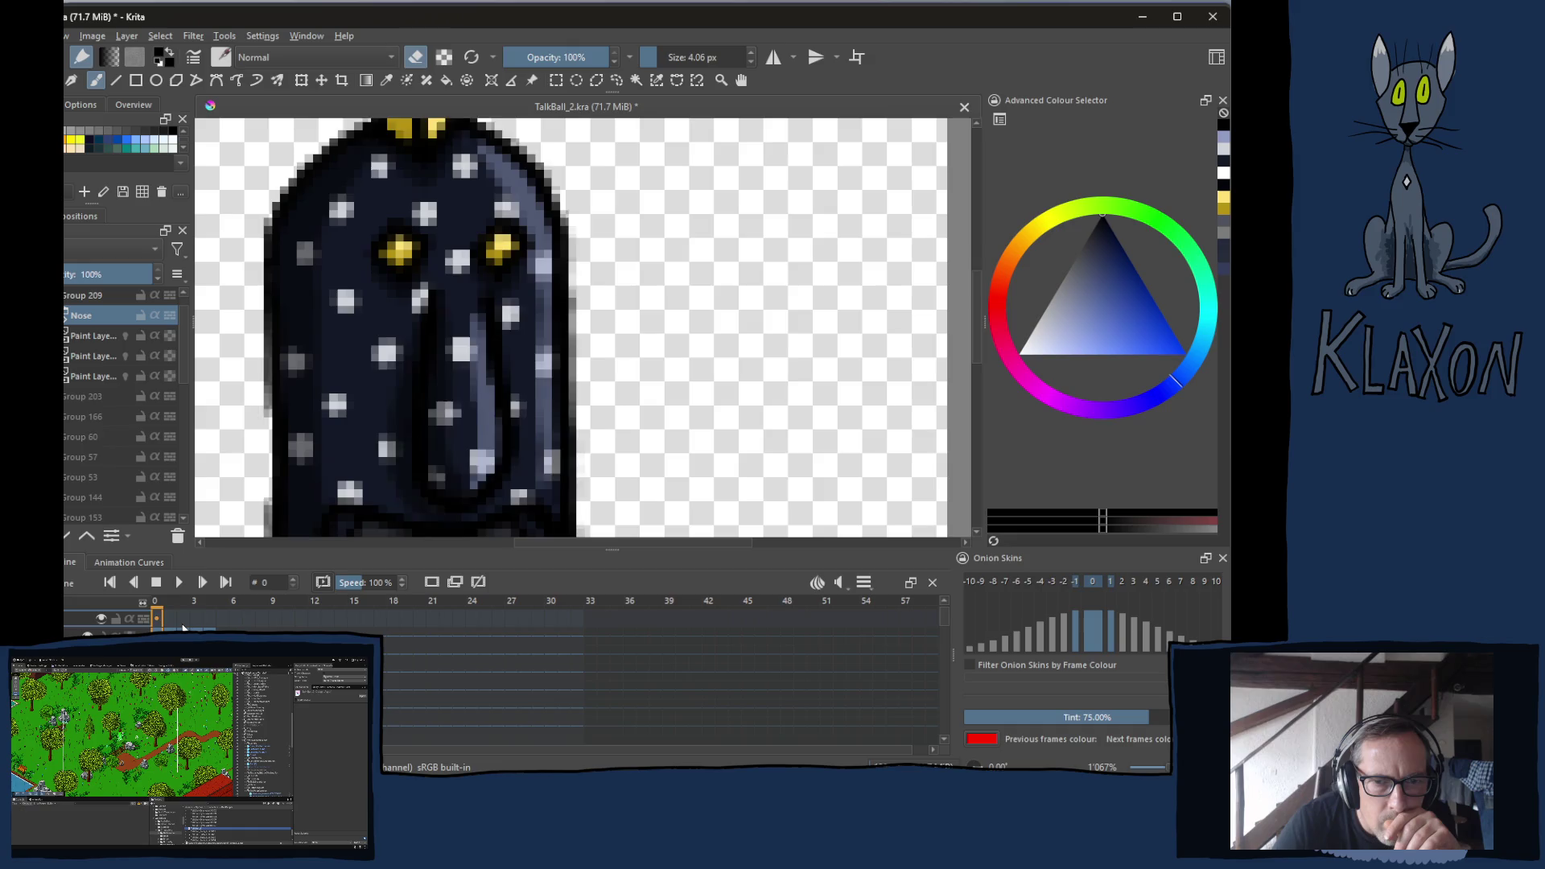
{"action": "left_click", "coordinate": [183, 620]}
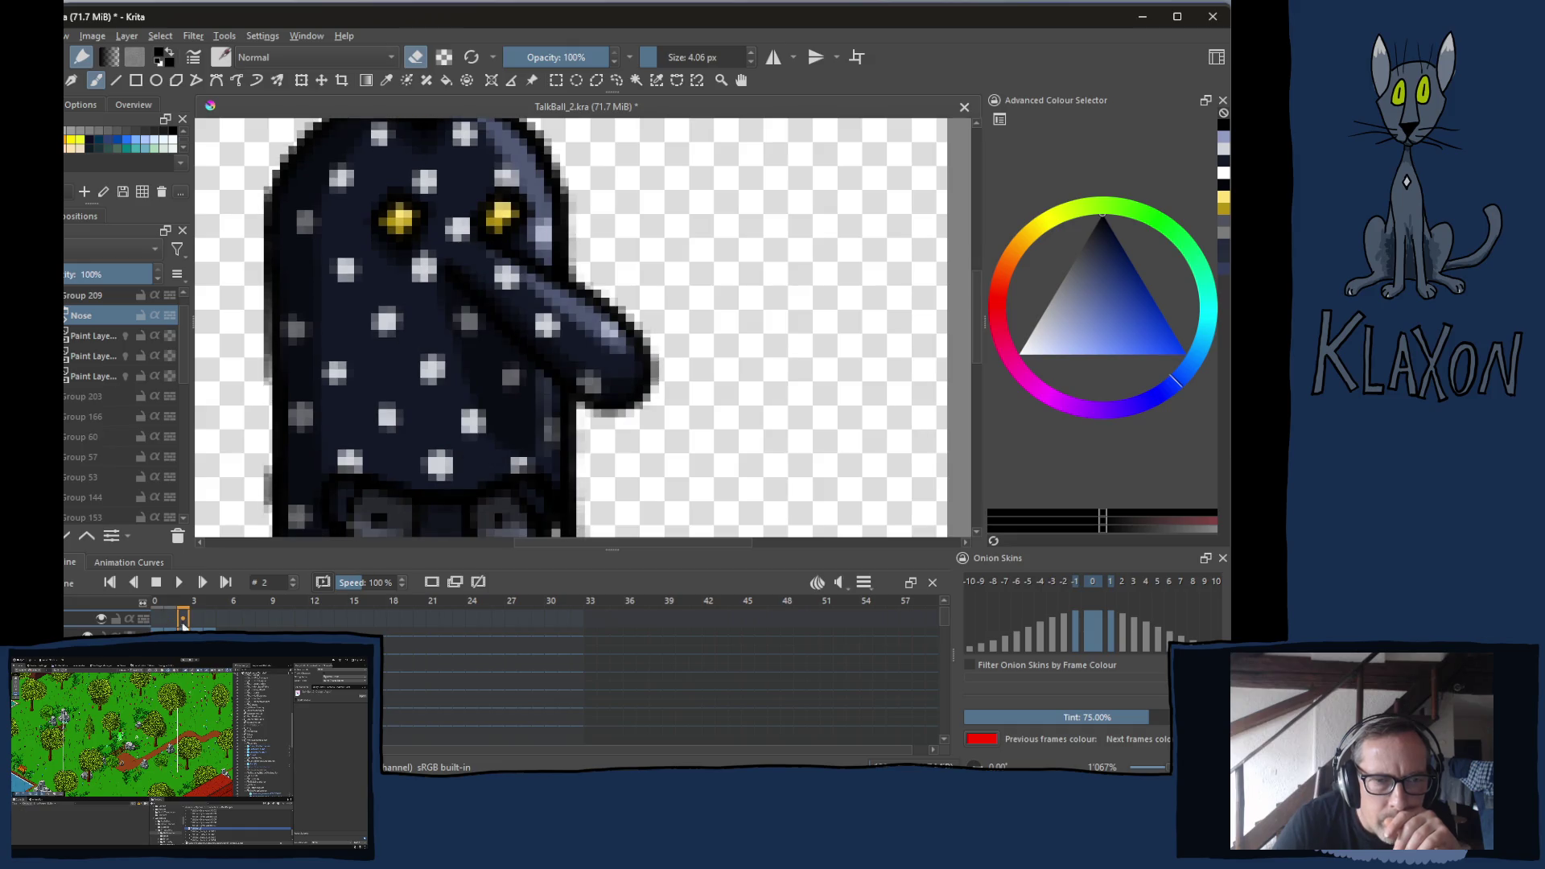
{"action": "left_click", "coordinate": [89, 354]}
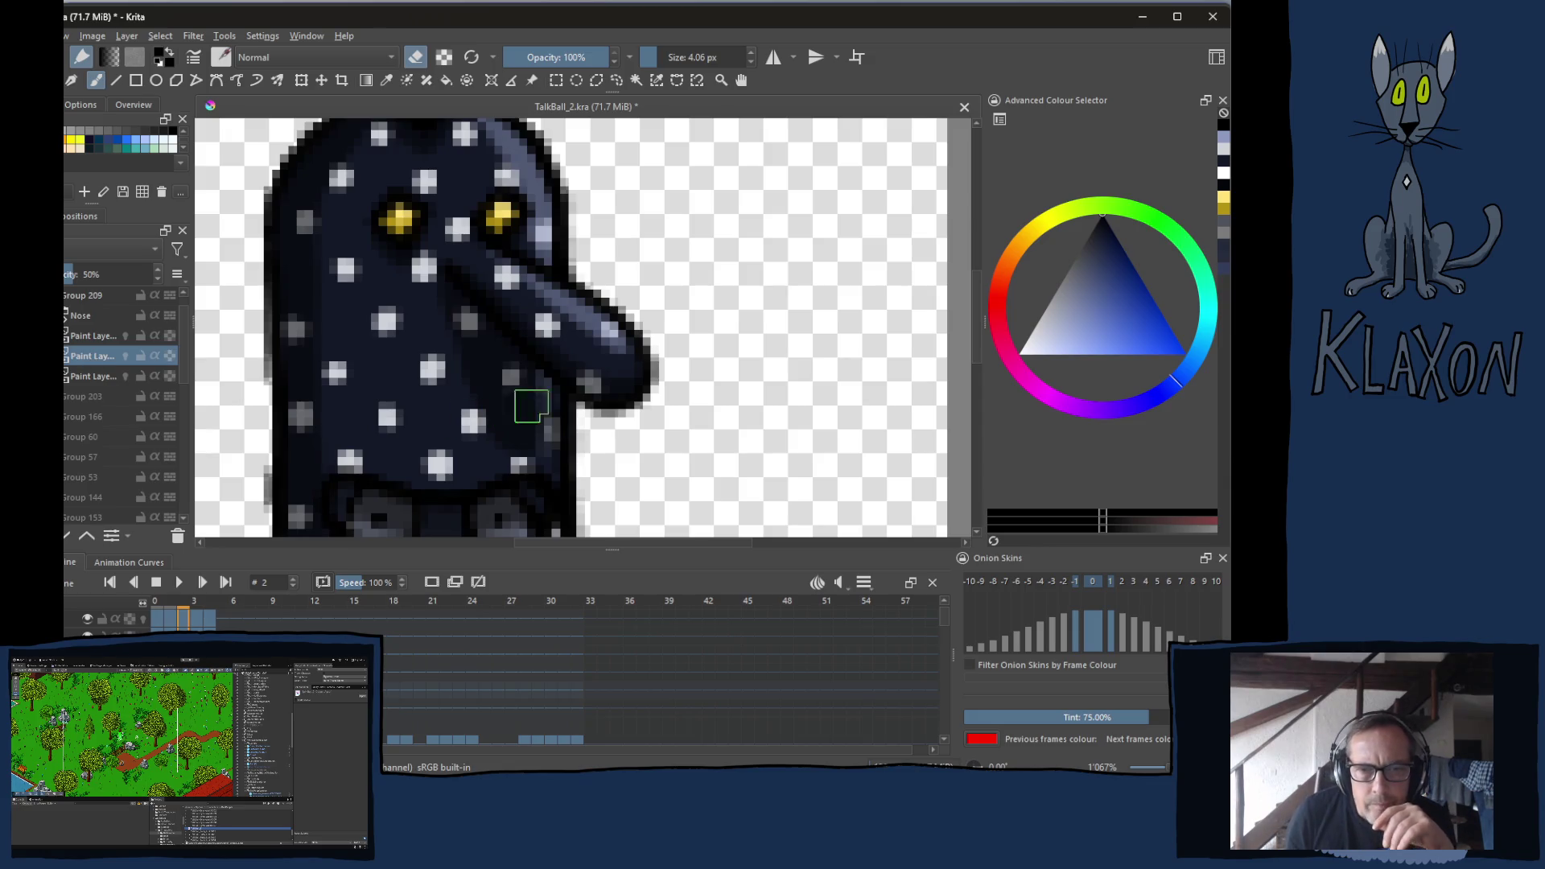
{"action": "key", "text": "e"}
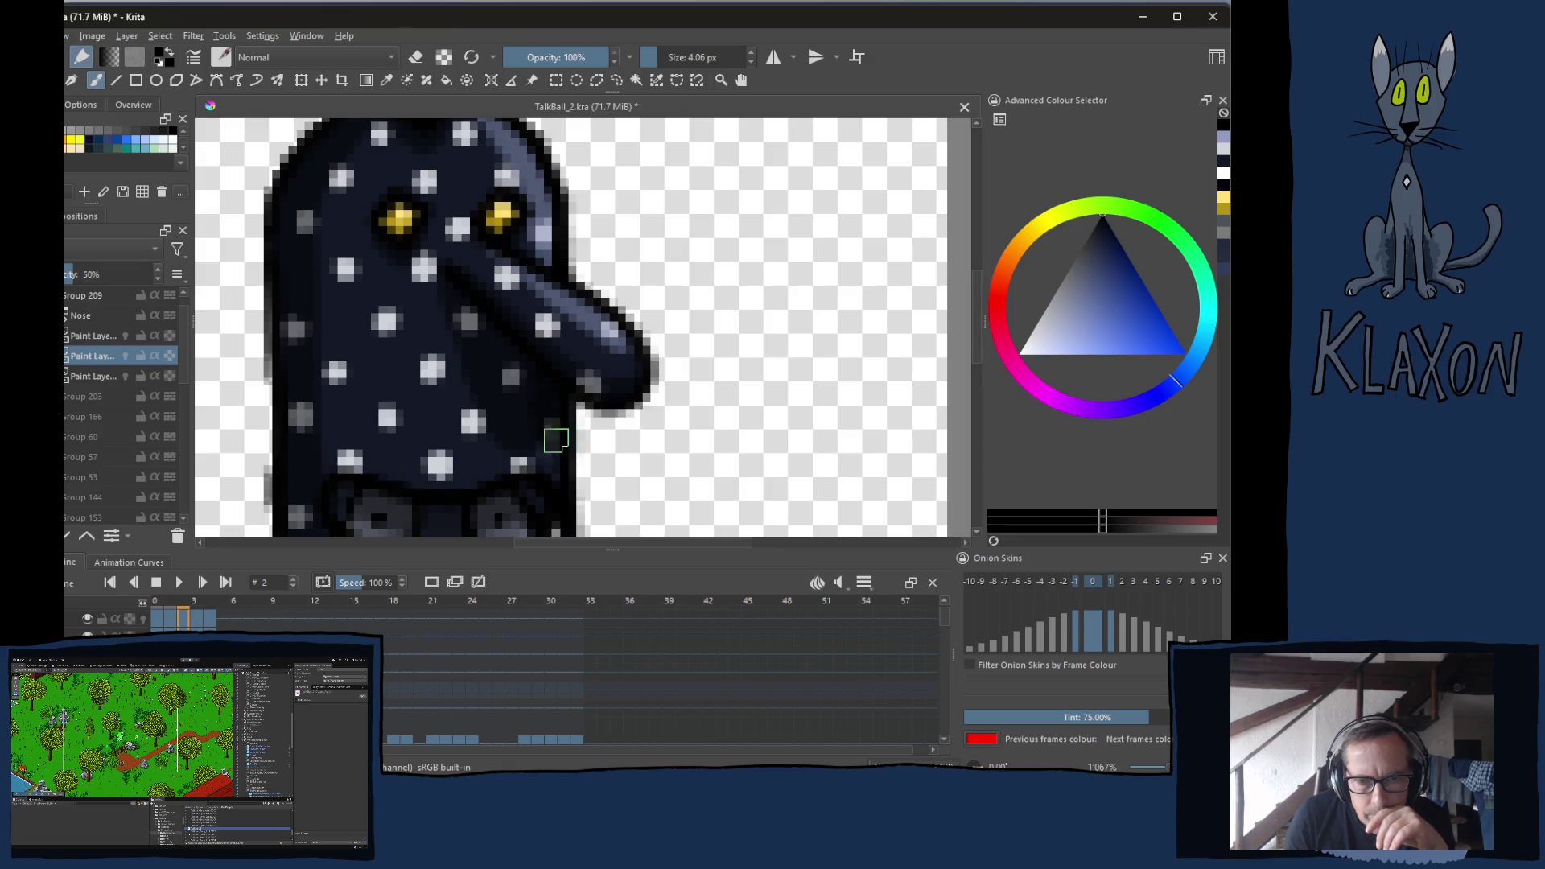
{"action": "left_click", "coordinate": [546, 432]}
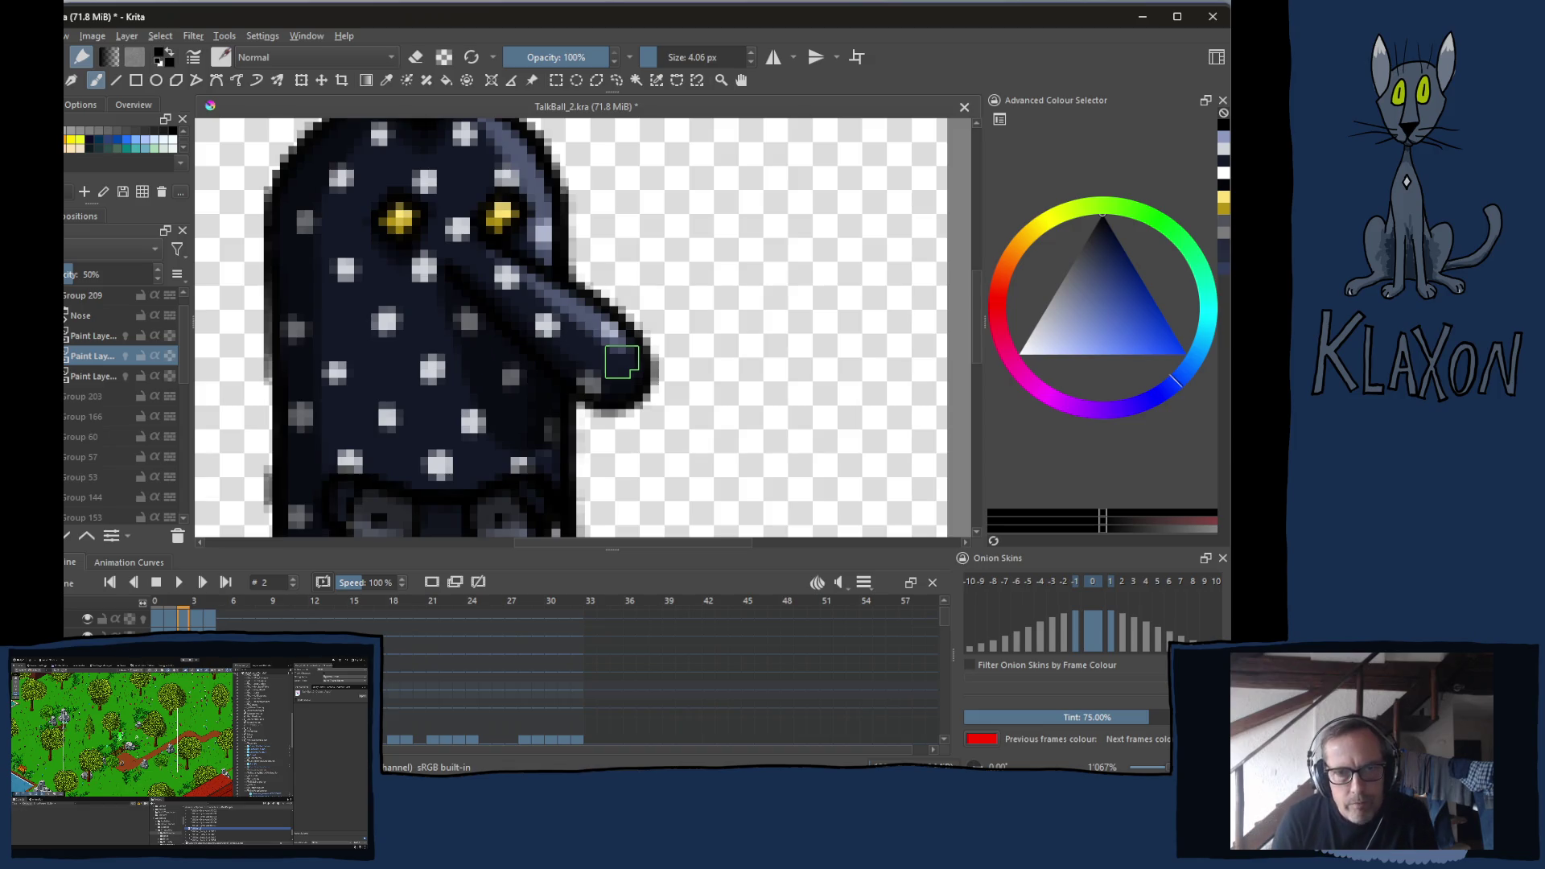
Add a white highlight speck on the nose's upper edge in frame 2's paint layer
{"action": "right_click", "coordinate": [447, 335]}
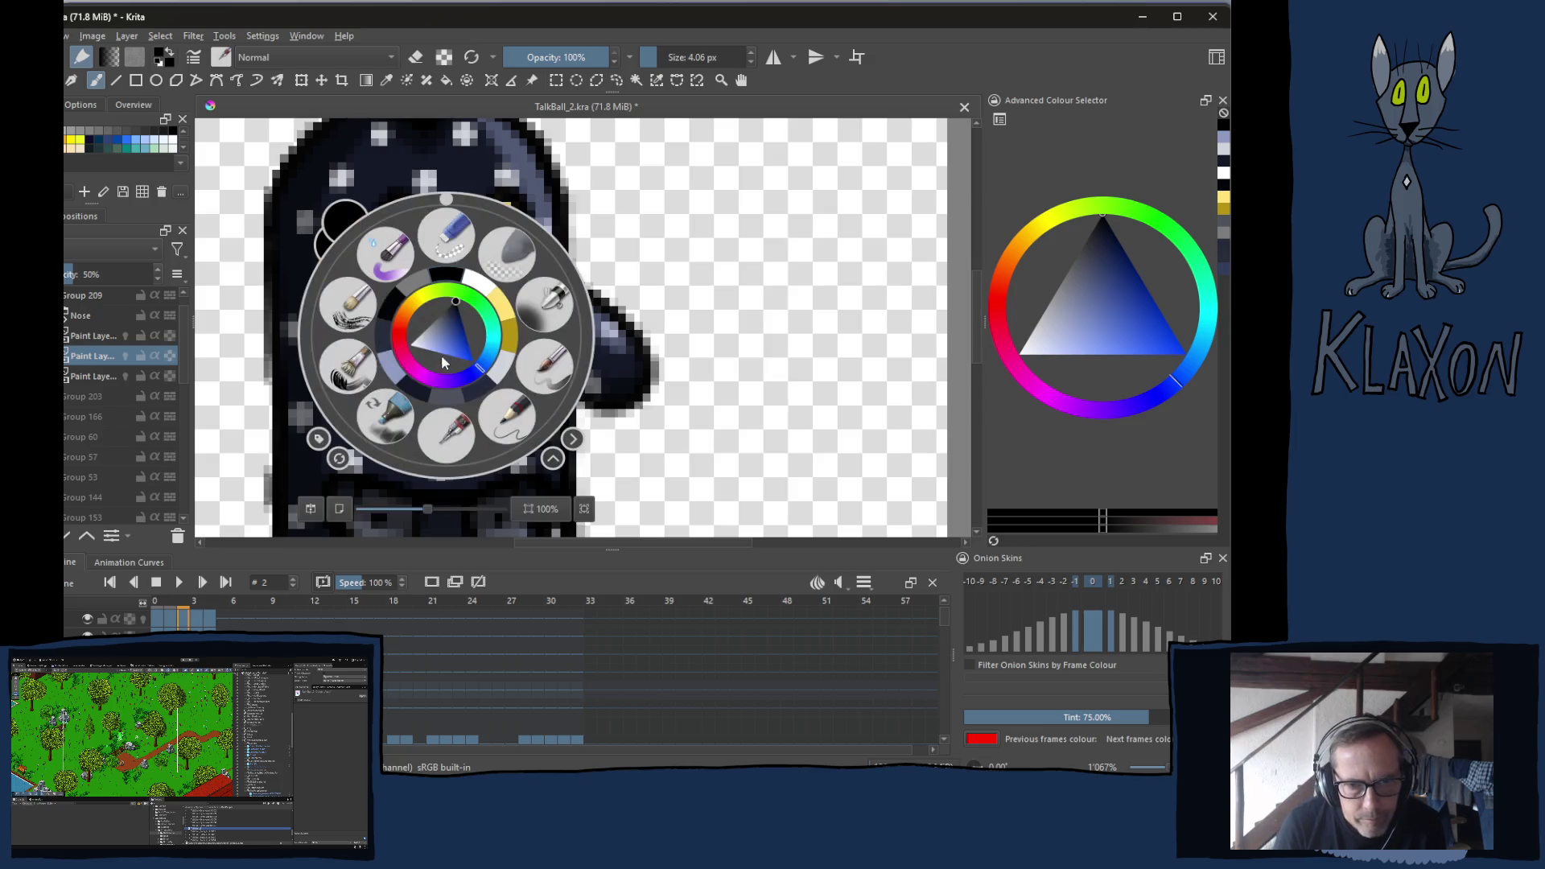
{"action": "left_click", "coordinate": [483, 288]}
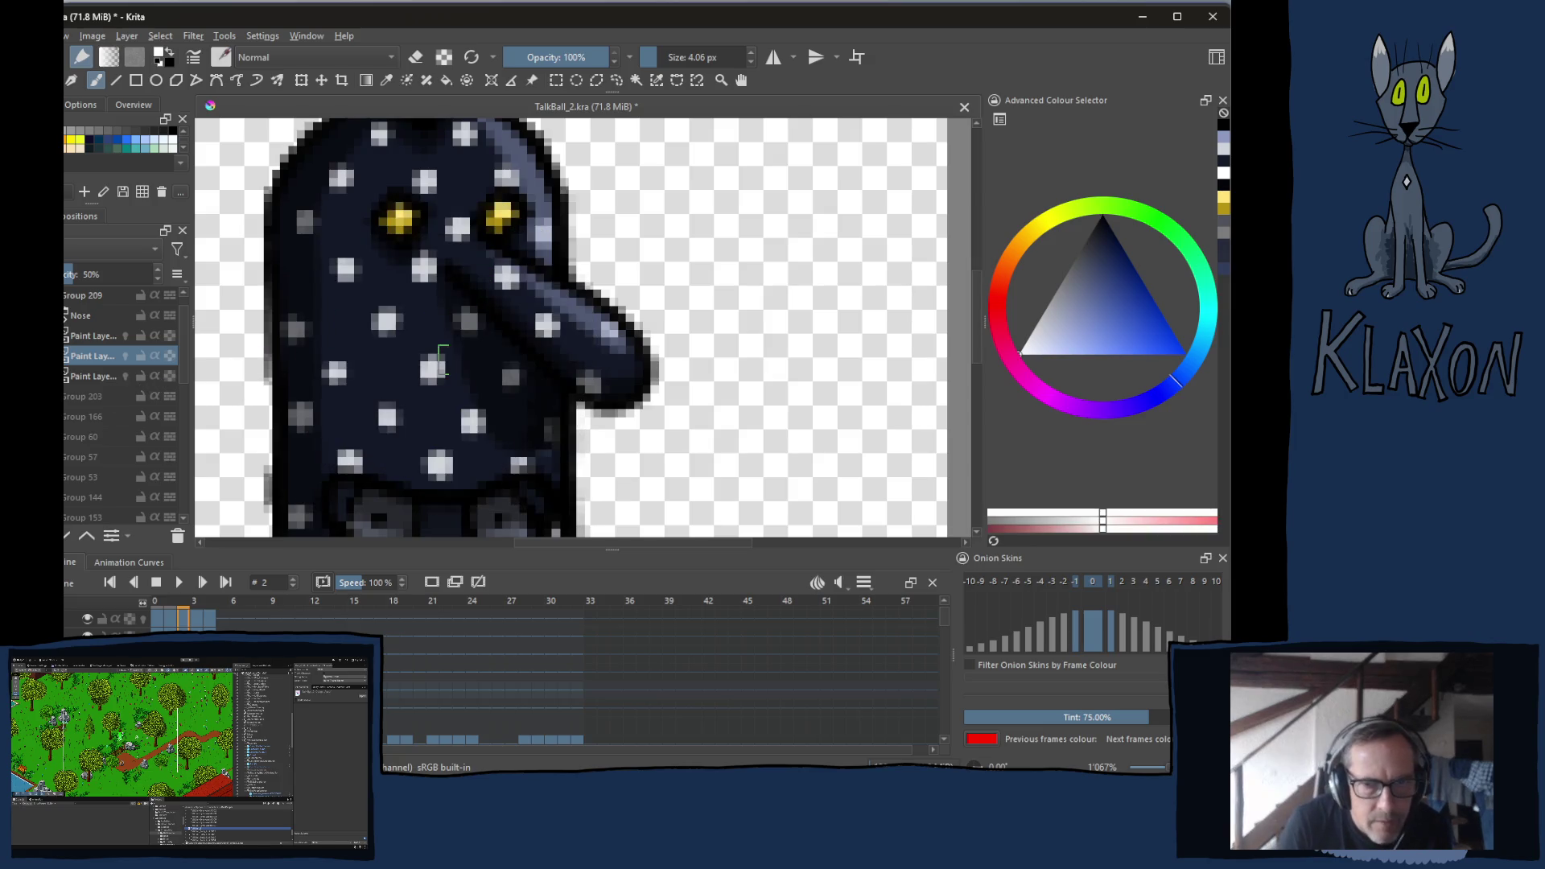
{"action": "left_click", "coordinate": [68, 328]}
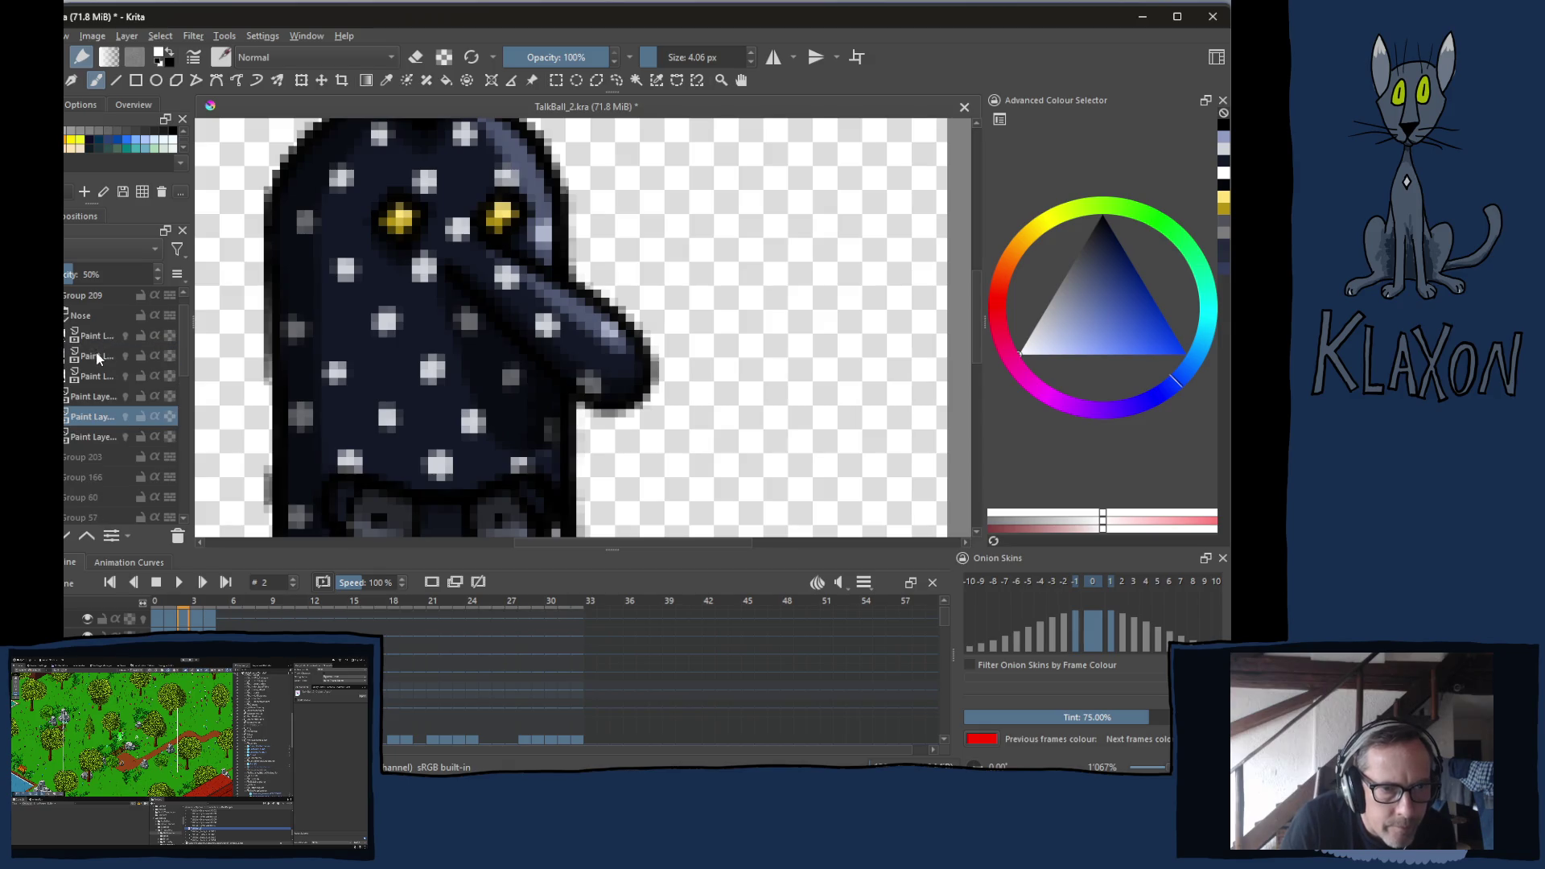
{"action": "left_click", "coordinate": [97, 356]}
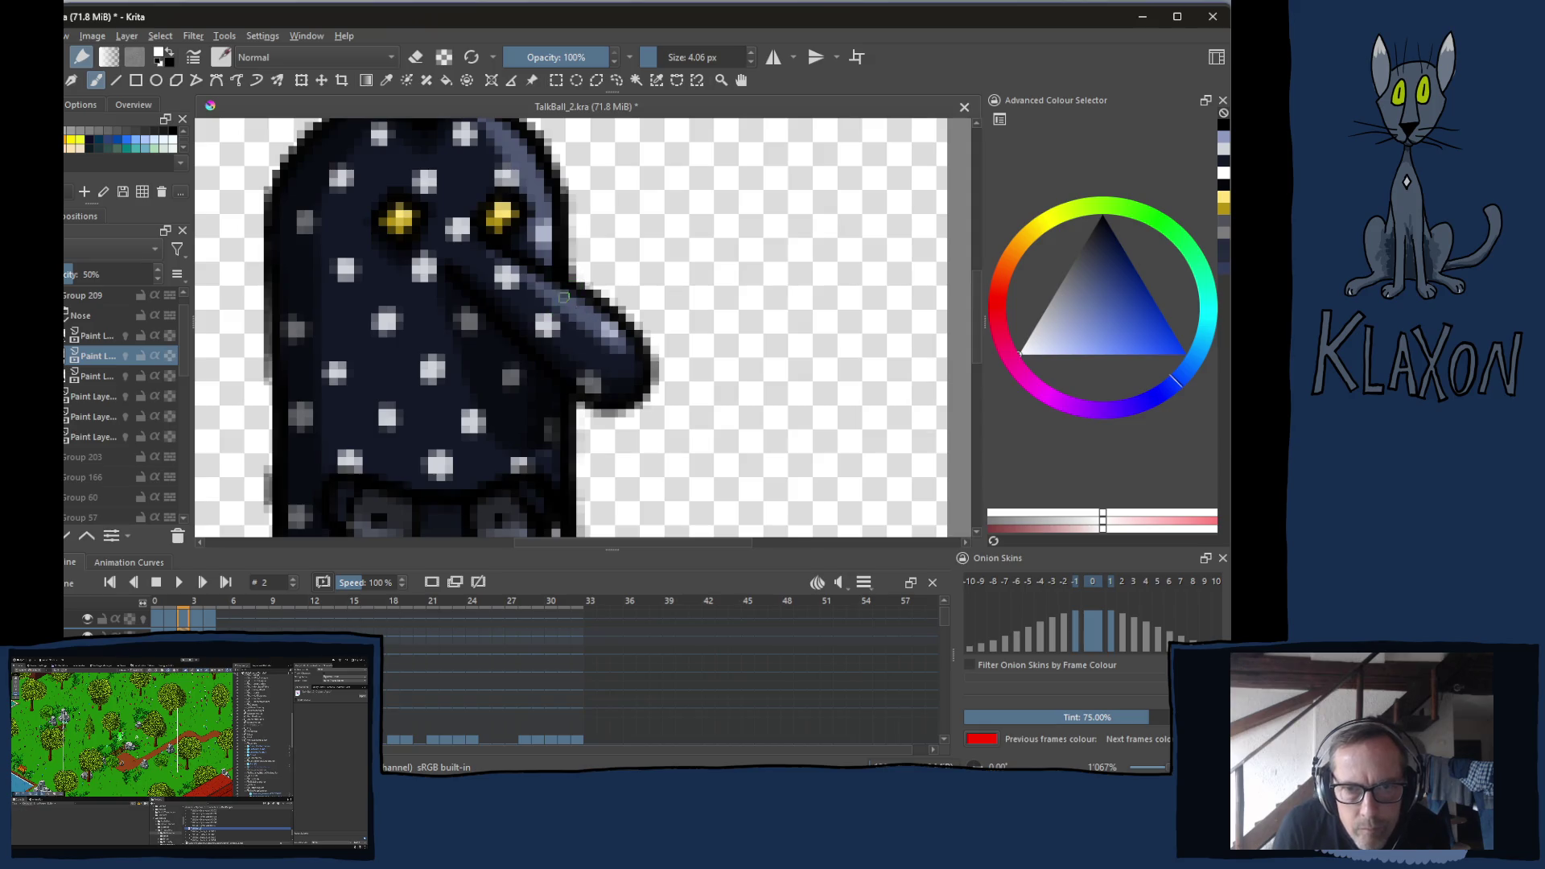
{"action": "left_click", "coordinate": [622, 334]}
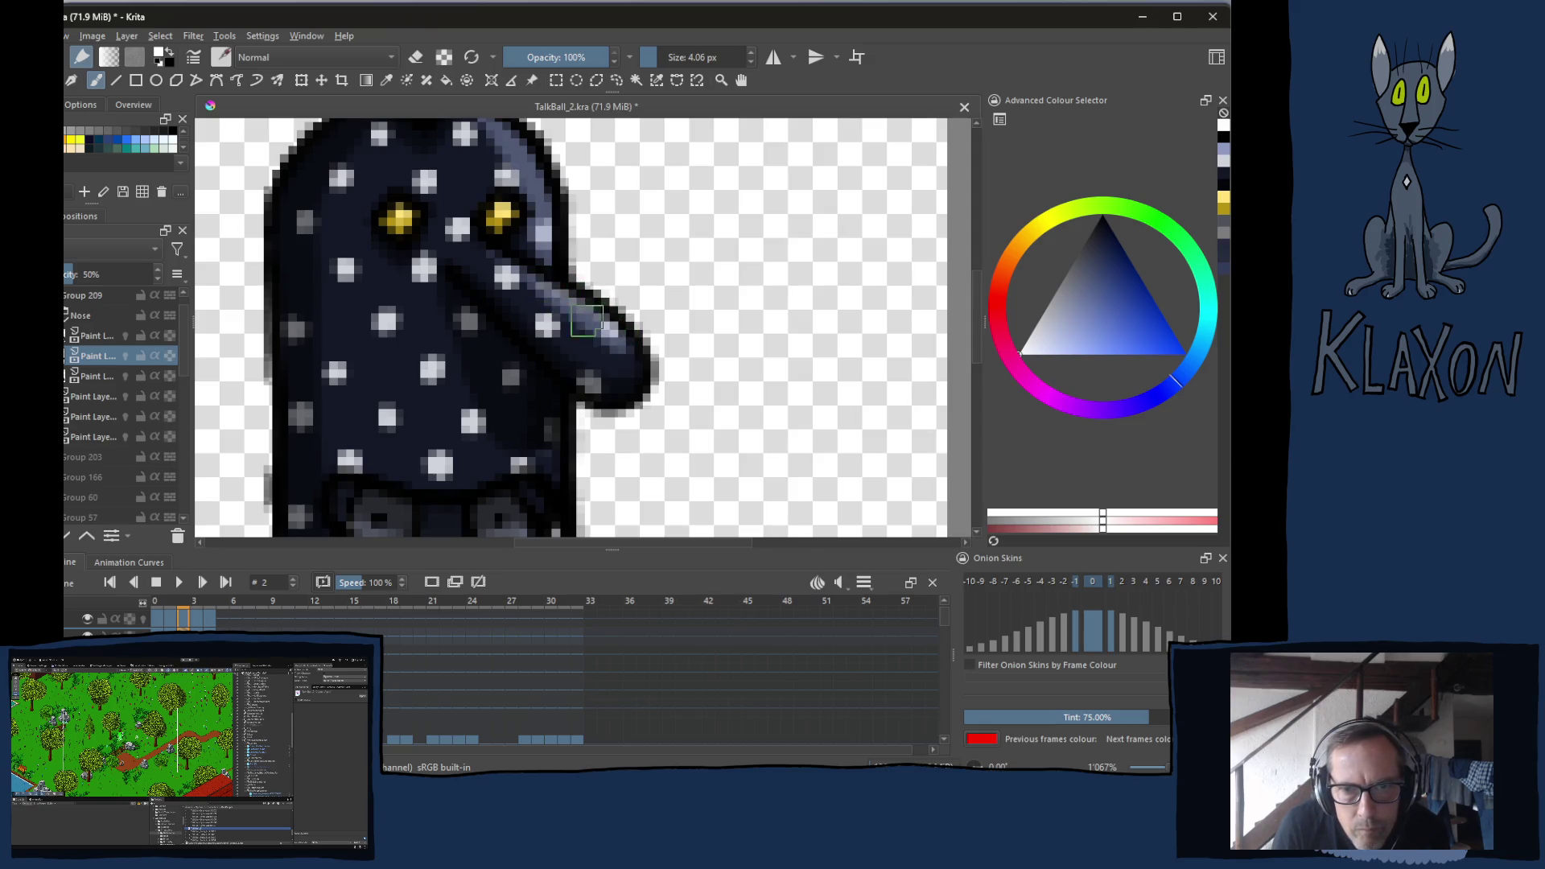
{"action": "left_click", "coordinate": [532, 278]}
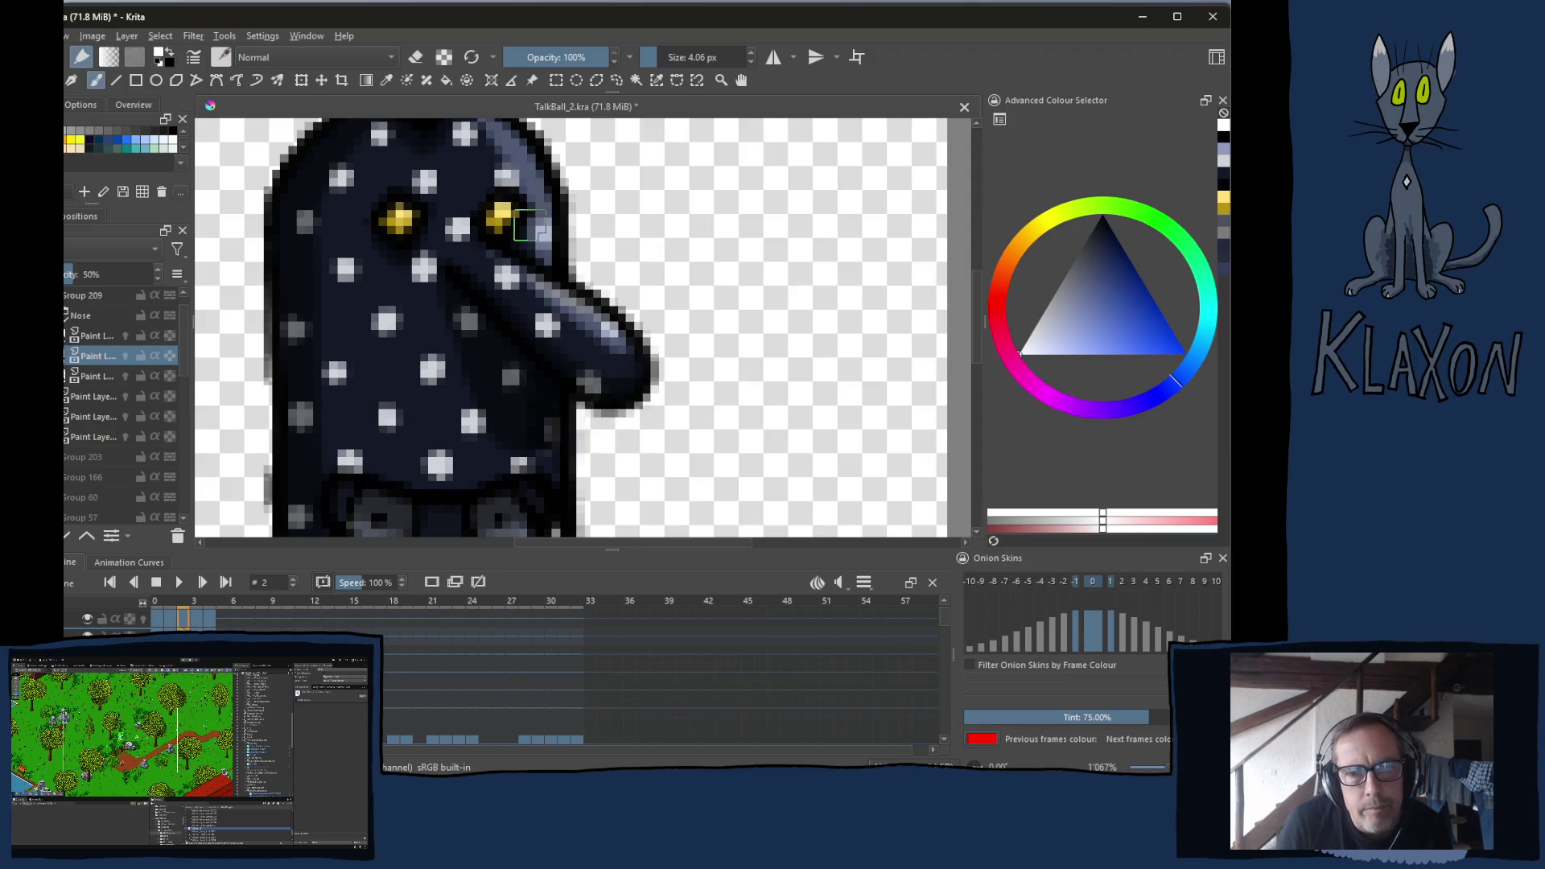
Step through the frames to preview the nose swing, ending on frame 4
{"action": "key", "text": "Left"}
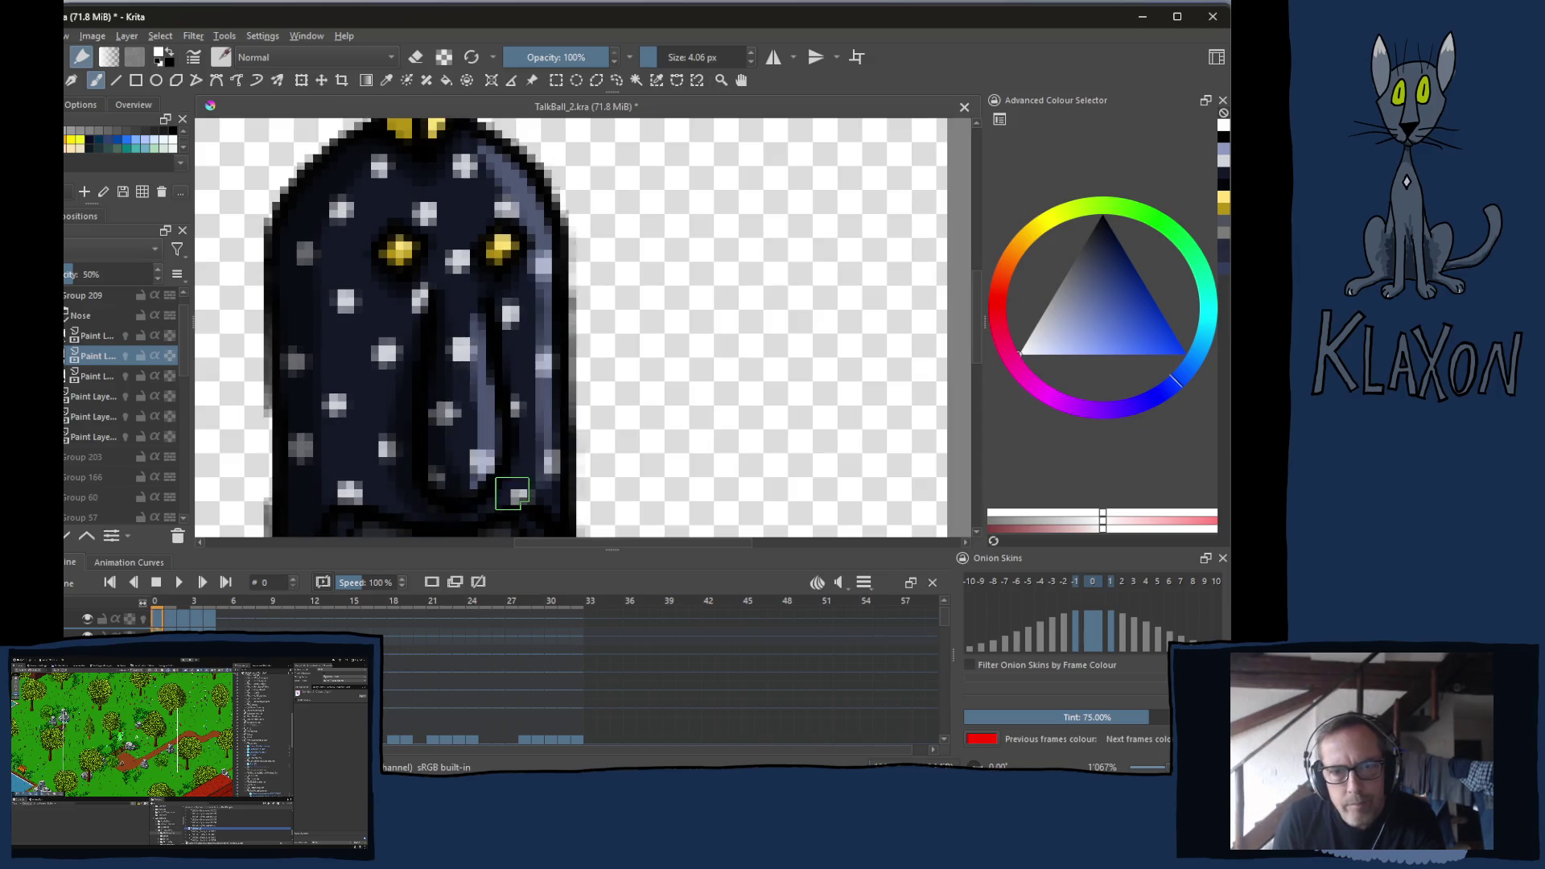
{"action": "key", "text": "Right"}
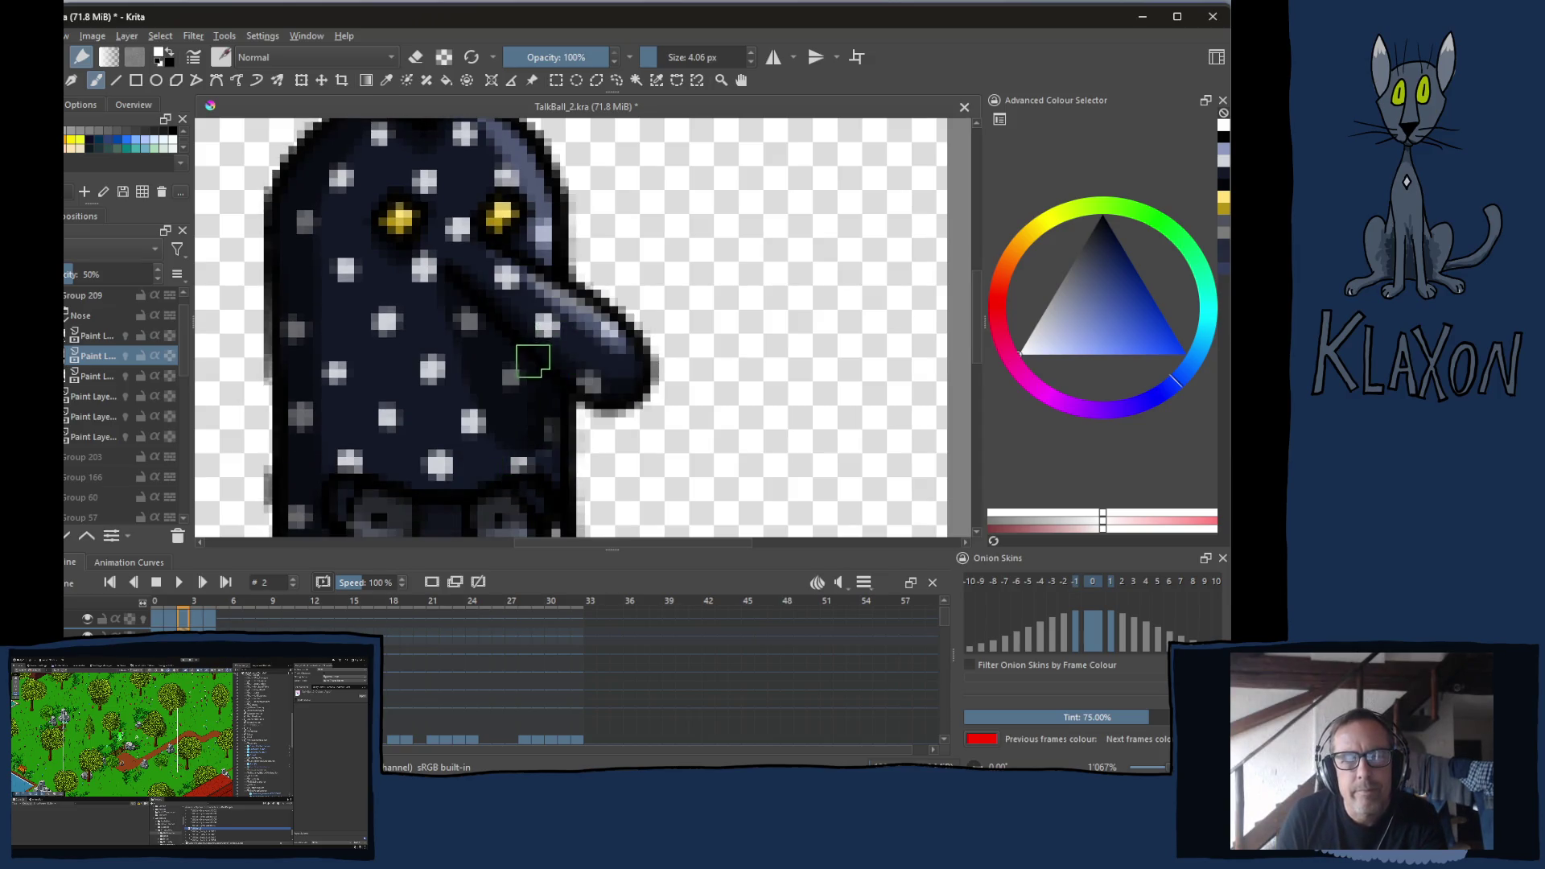
{"action": "key", "text": "Left"}
{"action": "key", "text": "Left"}
{"action": "key", "text": "Right"}
{"action": "key", "text": "Right"}
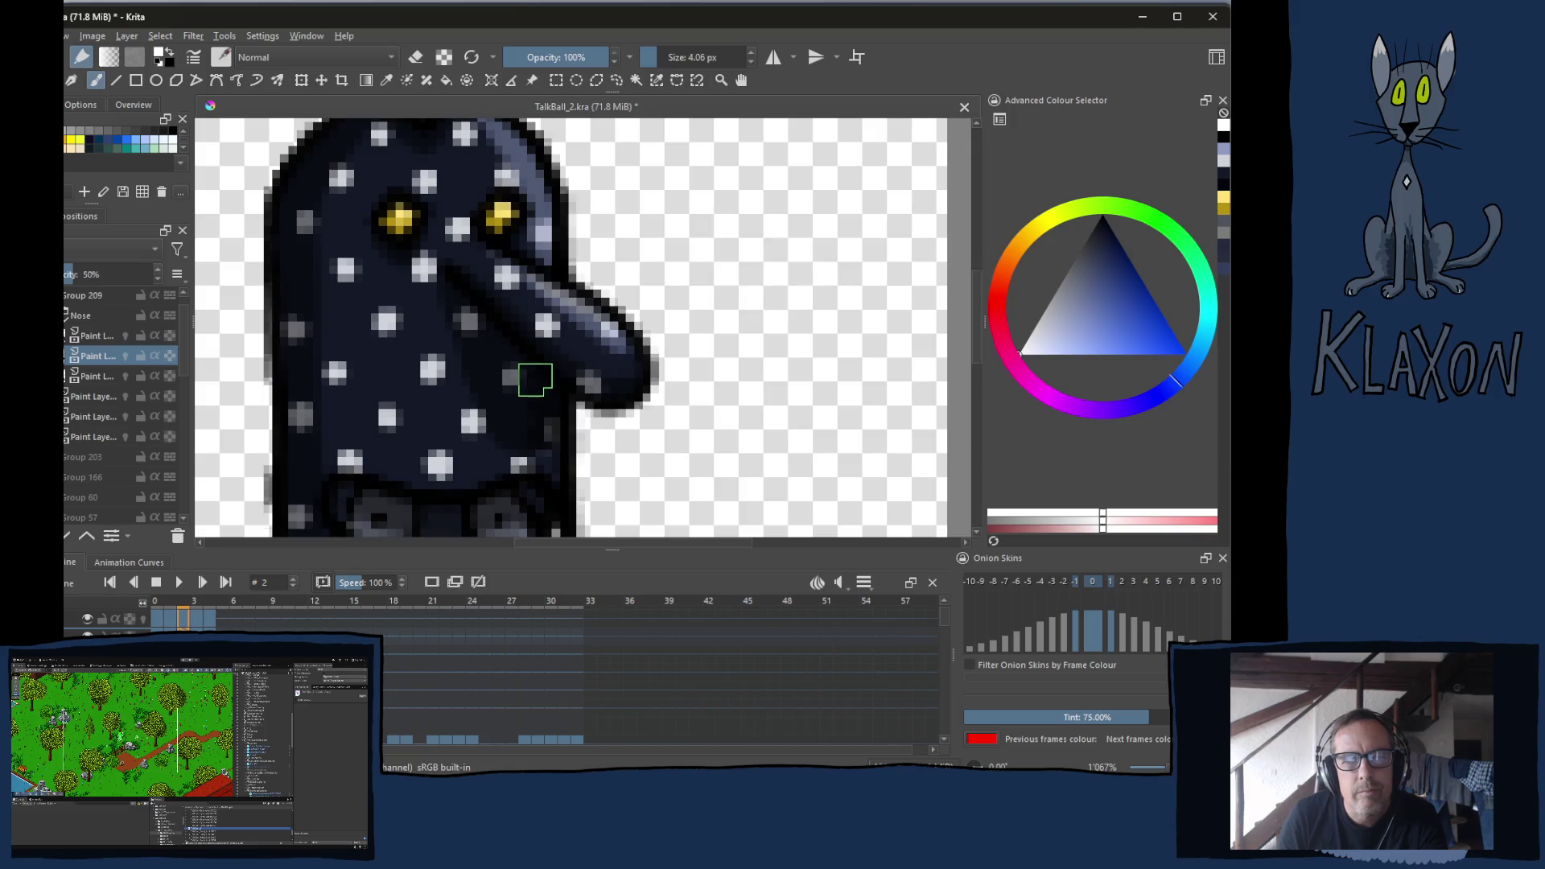
{"action": "key", "text": "Left"}
{"action": "key", "text": "Left"}
{"action": "key", "text": "Left"}
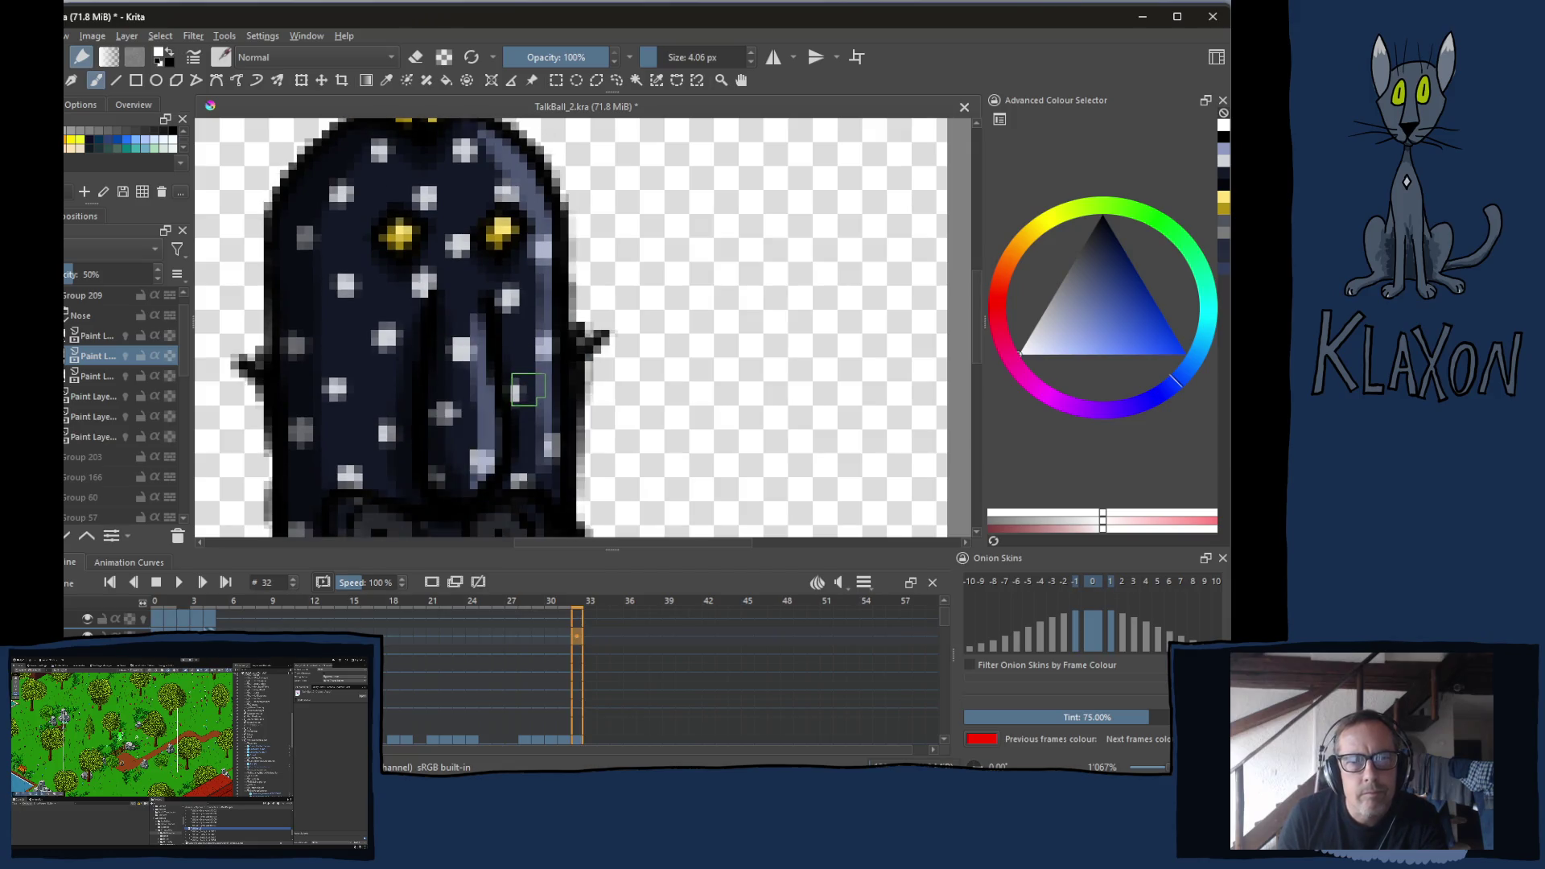
{"action": "key", "text": "Right"}
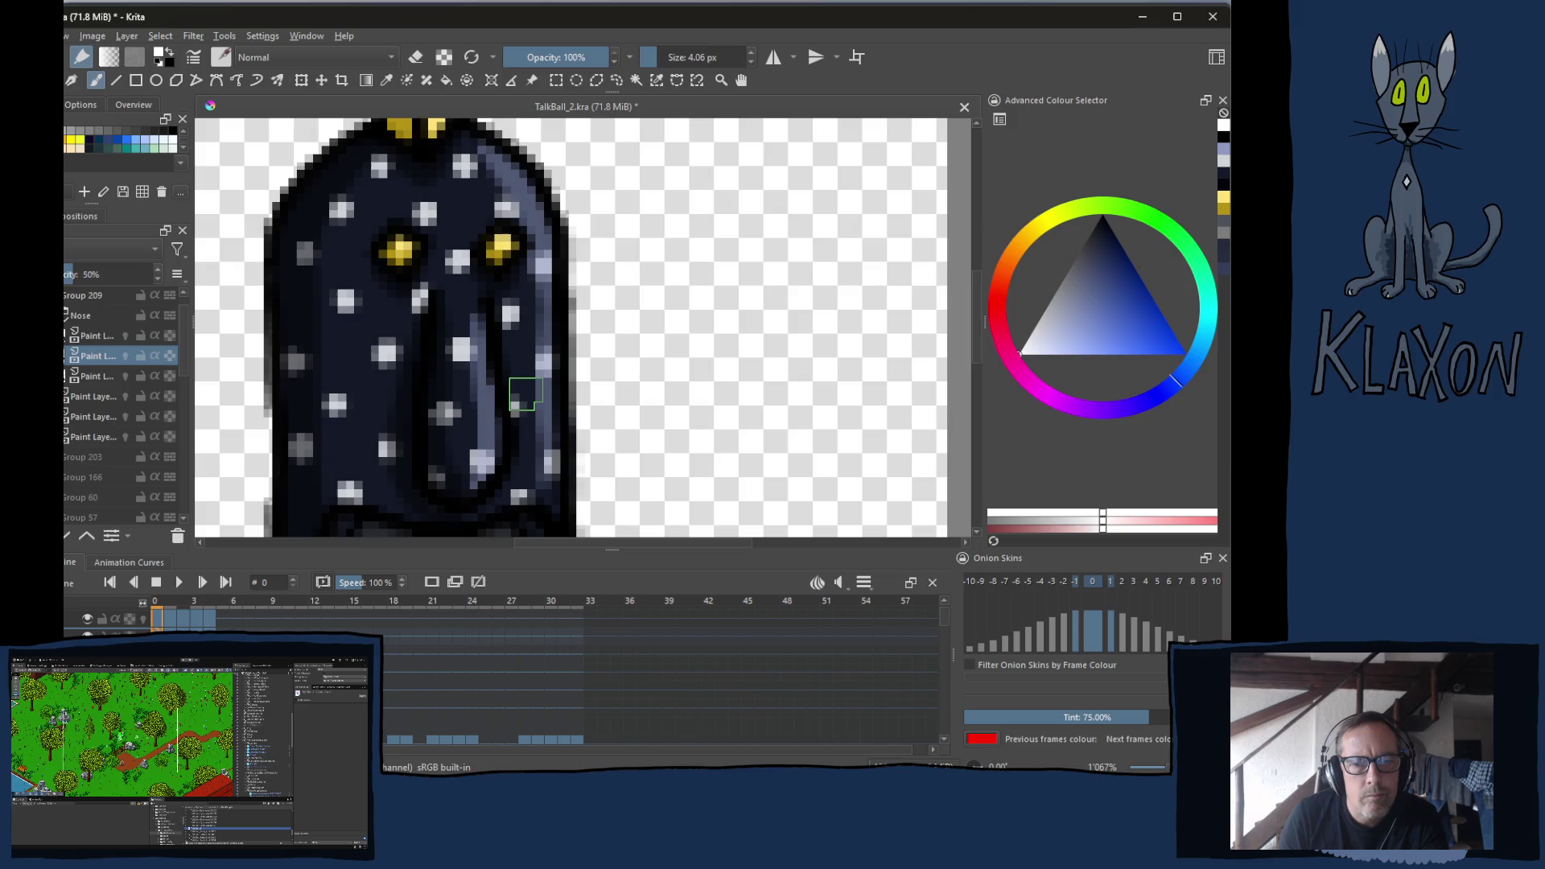
{"action": "key", "text": "Right"}
{"action": "key", "text": "Right"}
{"action": "key", "text": "Right"}
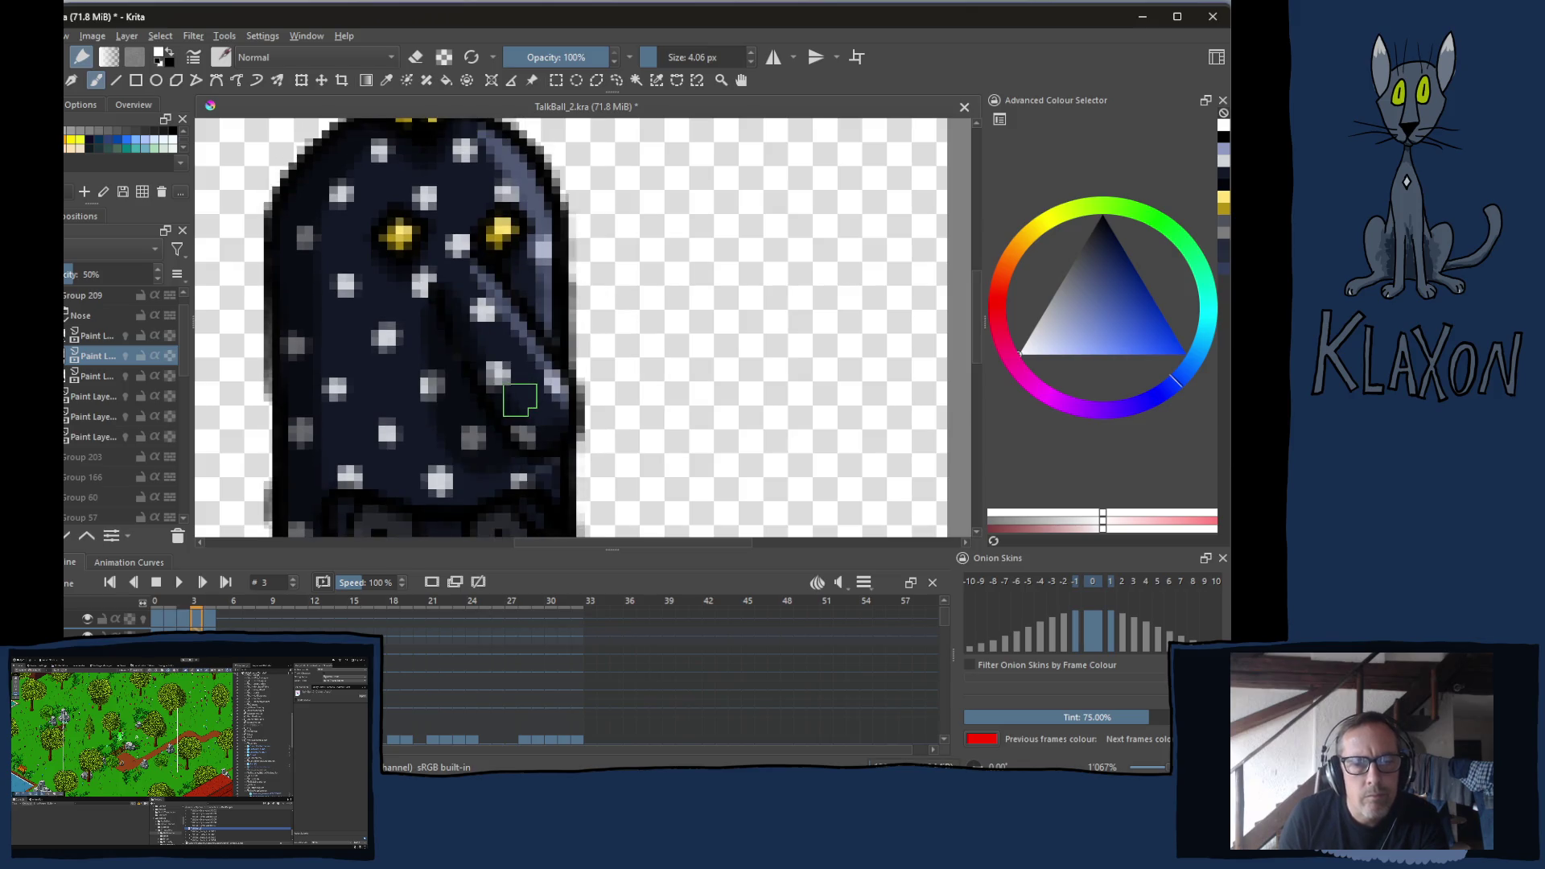
{"action": "key", "text": "Right"}
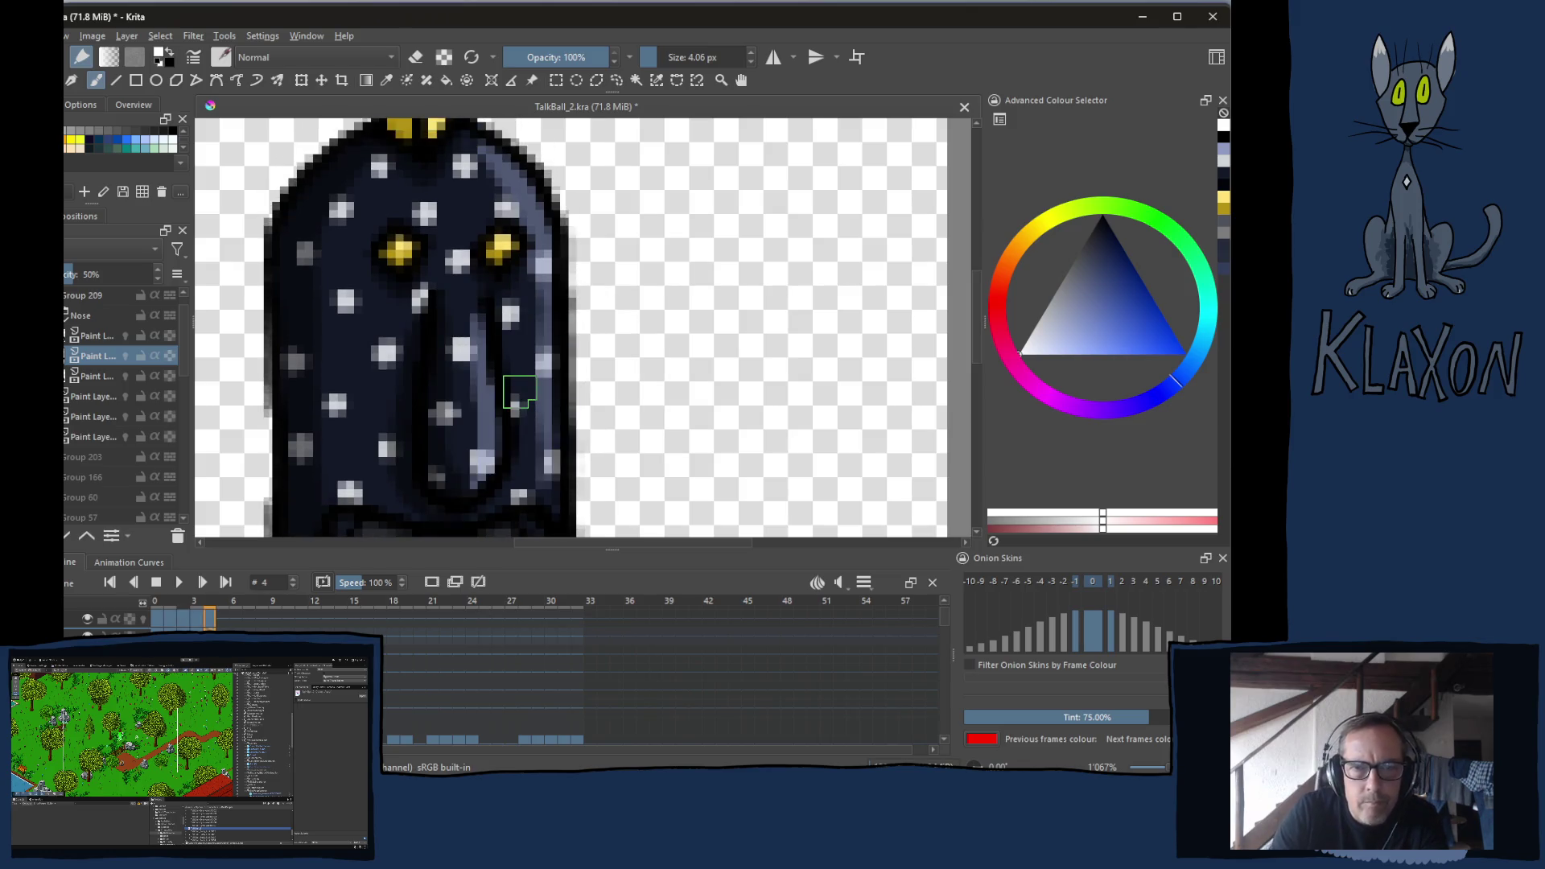
On frame 6, nudge the Nose layer up slightly and rotate it into a leftward diagonal tilt
{"action": "left_click", "coordinate": [238, 600]}
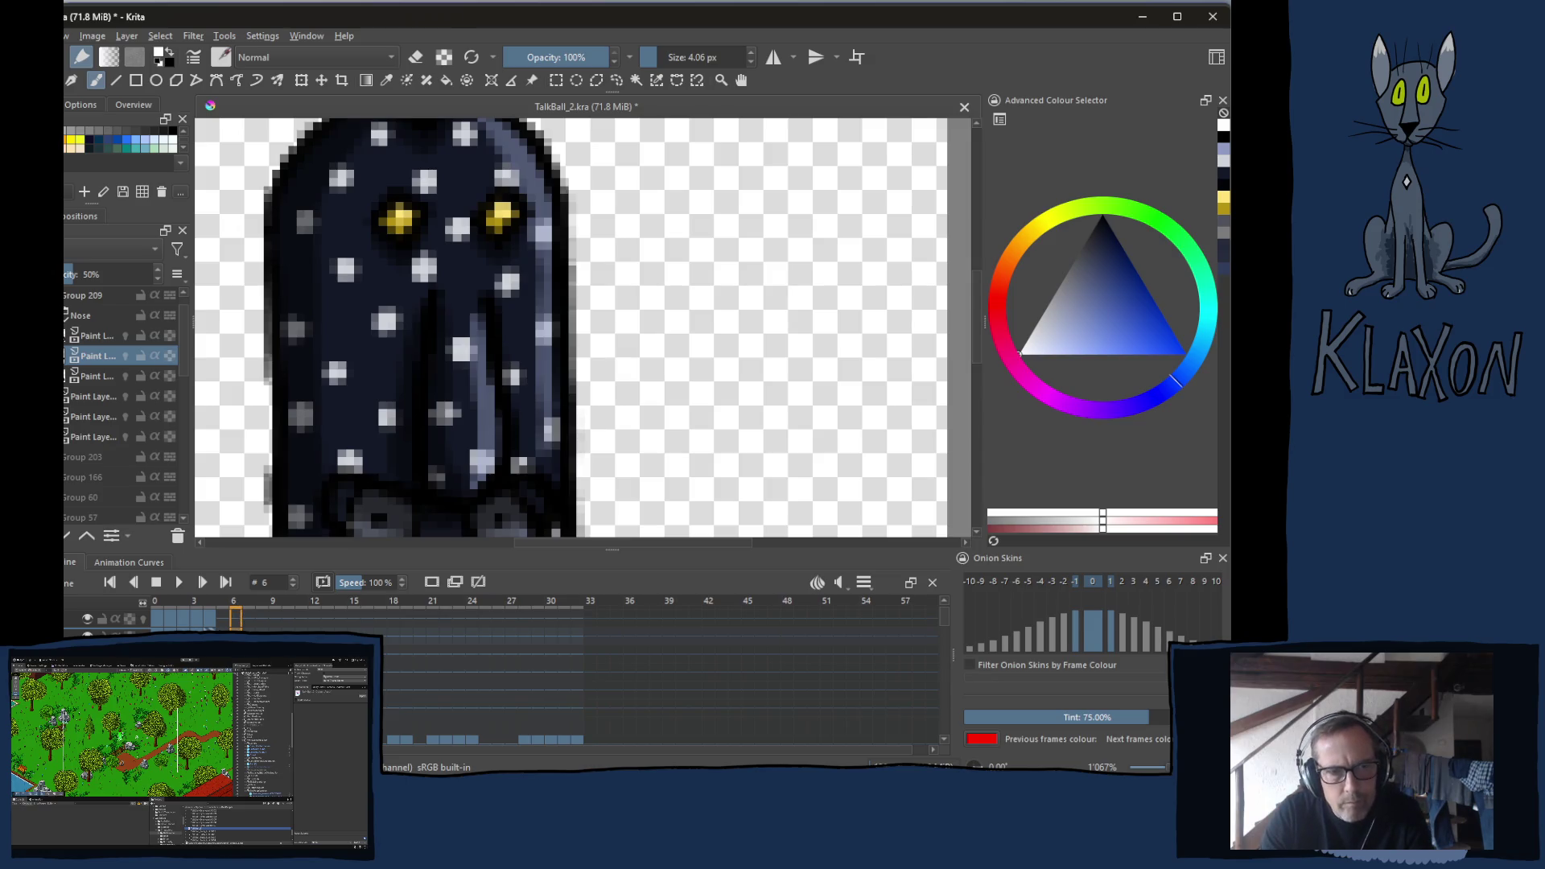
{"action": "left_click", "coordinate": [82, 316]}
{"action": "key", "text": "ctrl+t"}
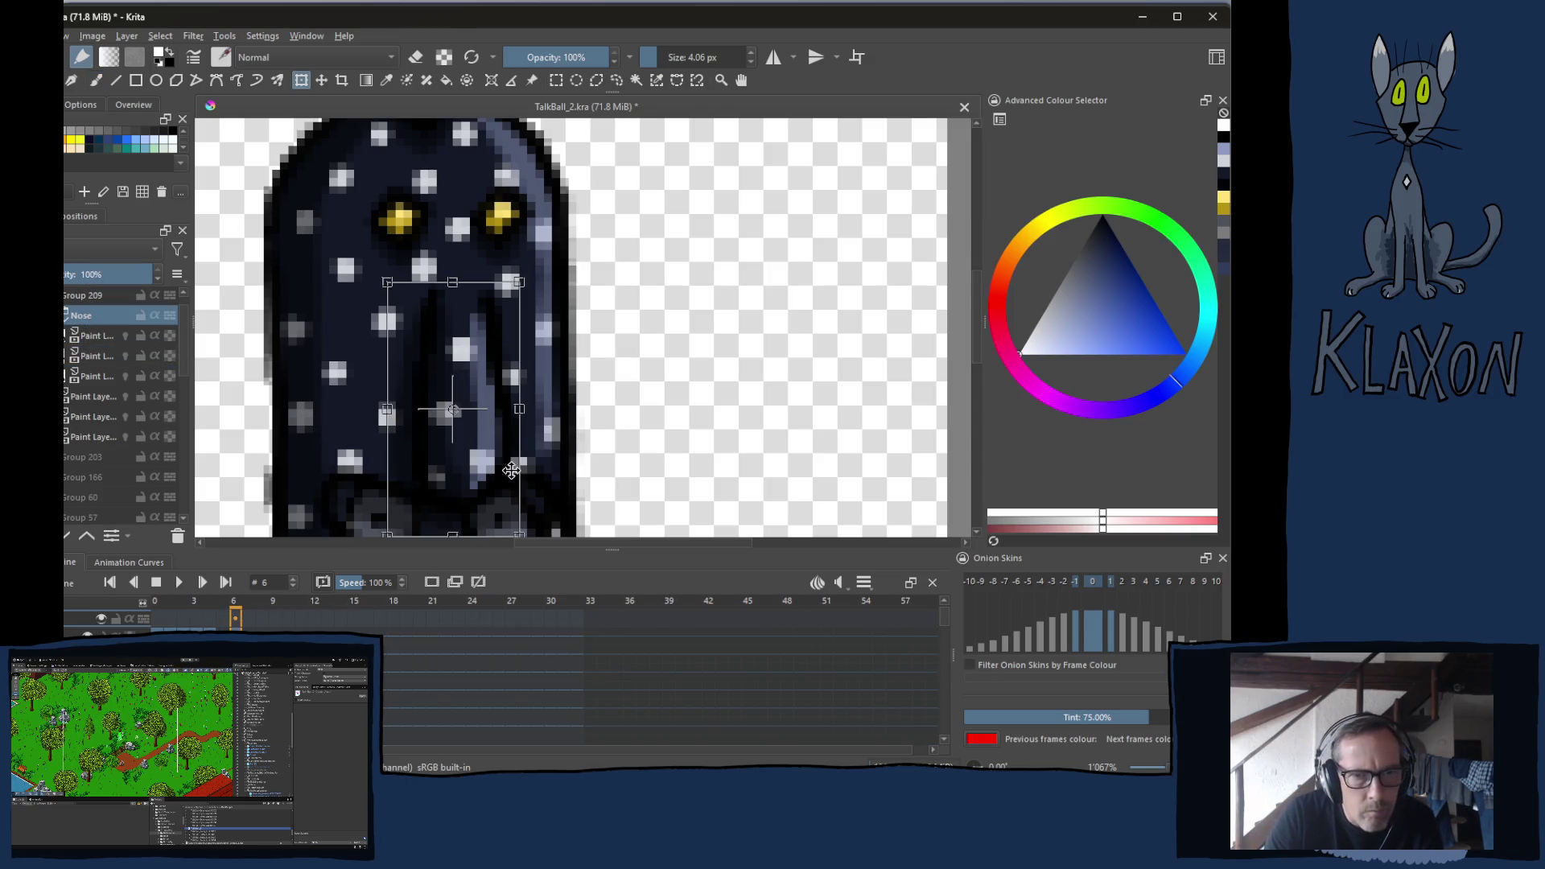
{"action": "scroll", "coordinate": [464, 450], "scroll_direction": "down", "scroll_amount": 1}
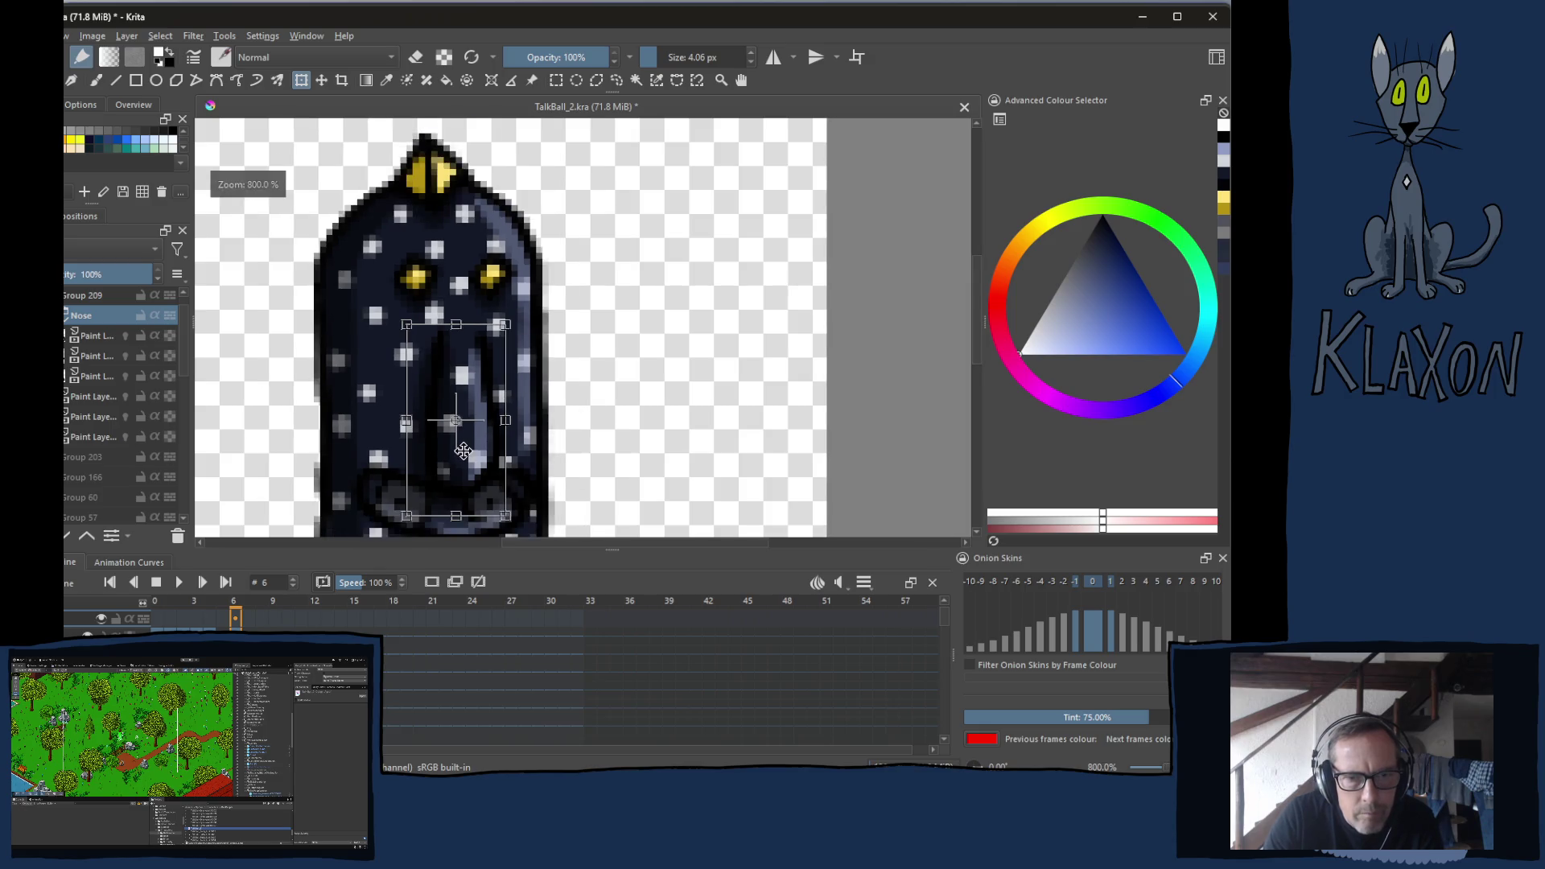
{"action": "key", "text": "Return"}
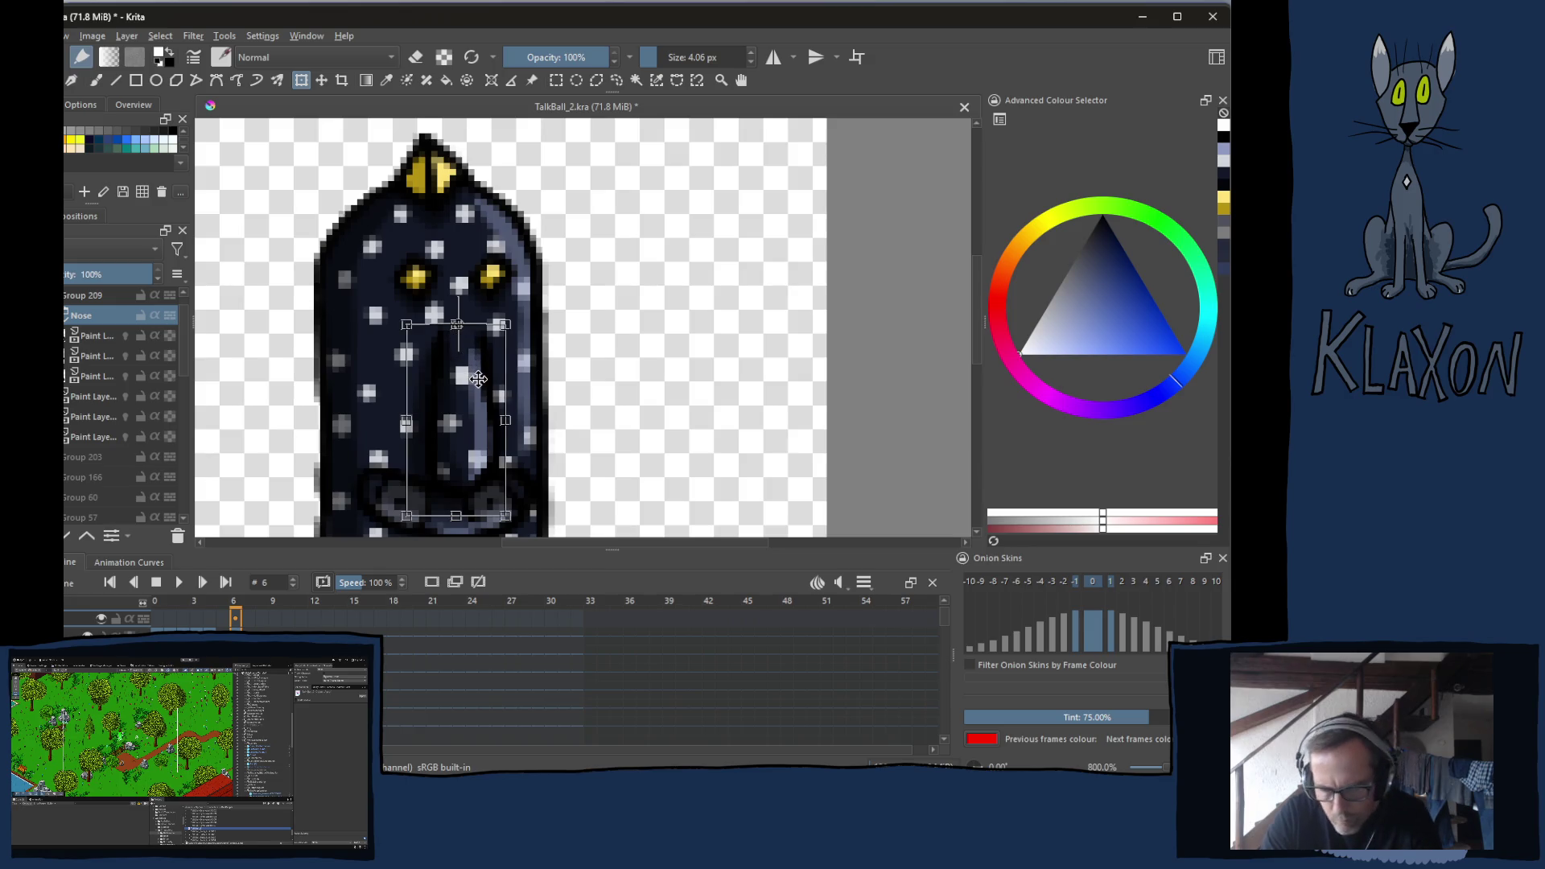
{"action": "left_click", "coordinate": [477, 425]}
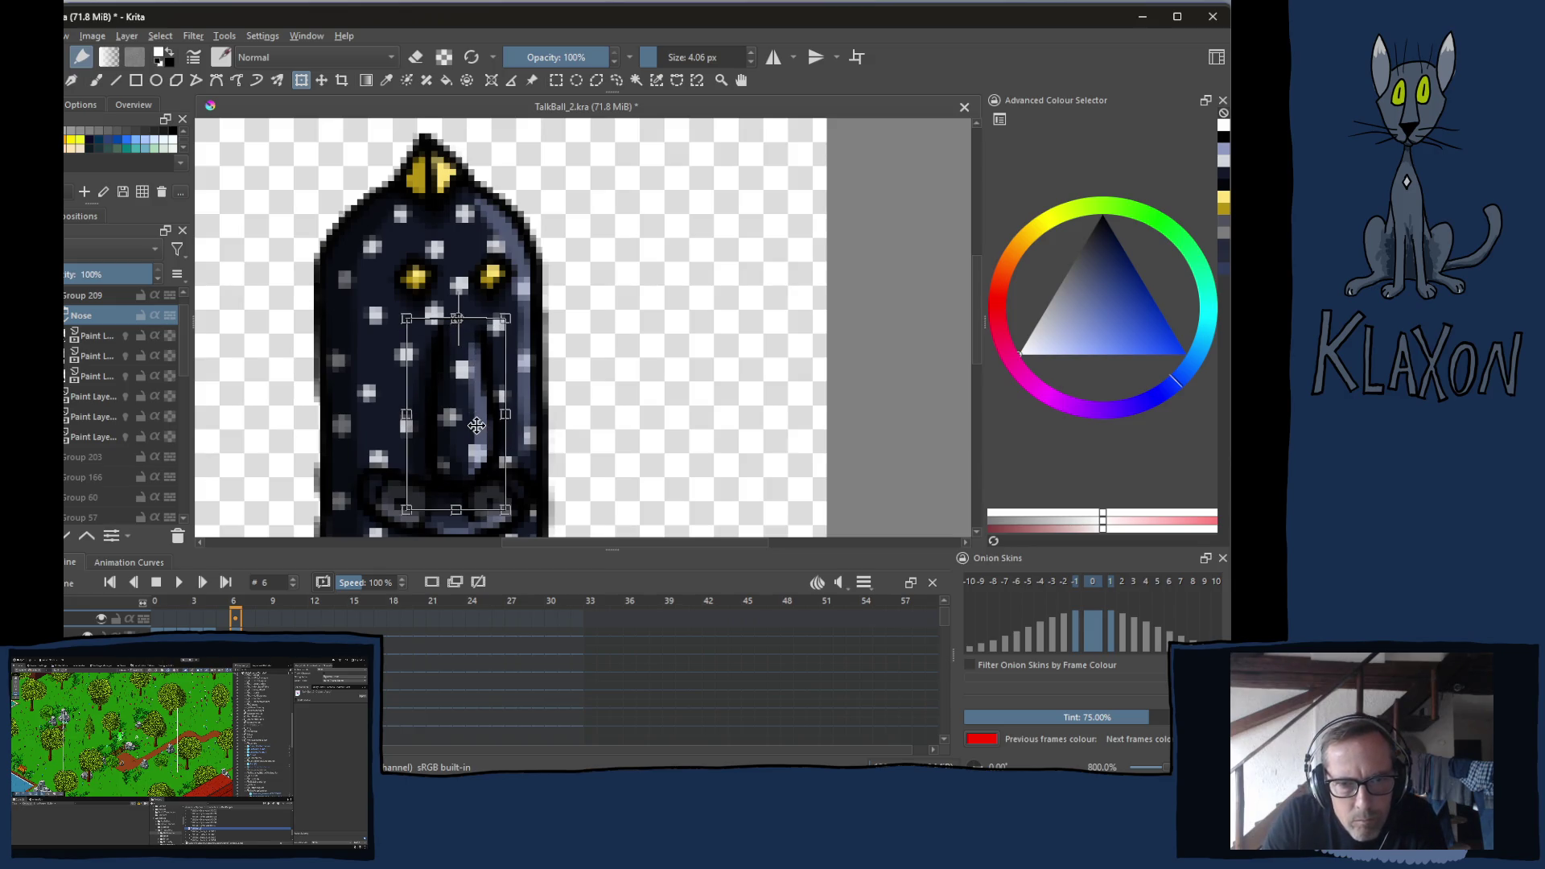
{"action": "key", "text": "Up"}
{"action": "key", "text": "Up"}
{"action": "key", "text": "Up"}
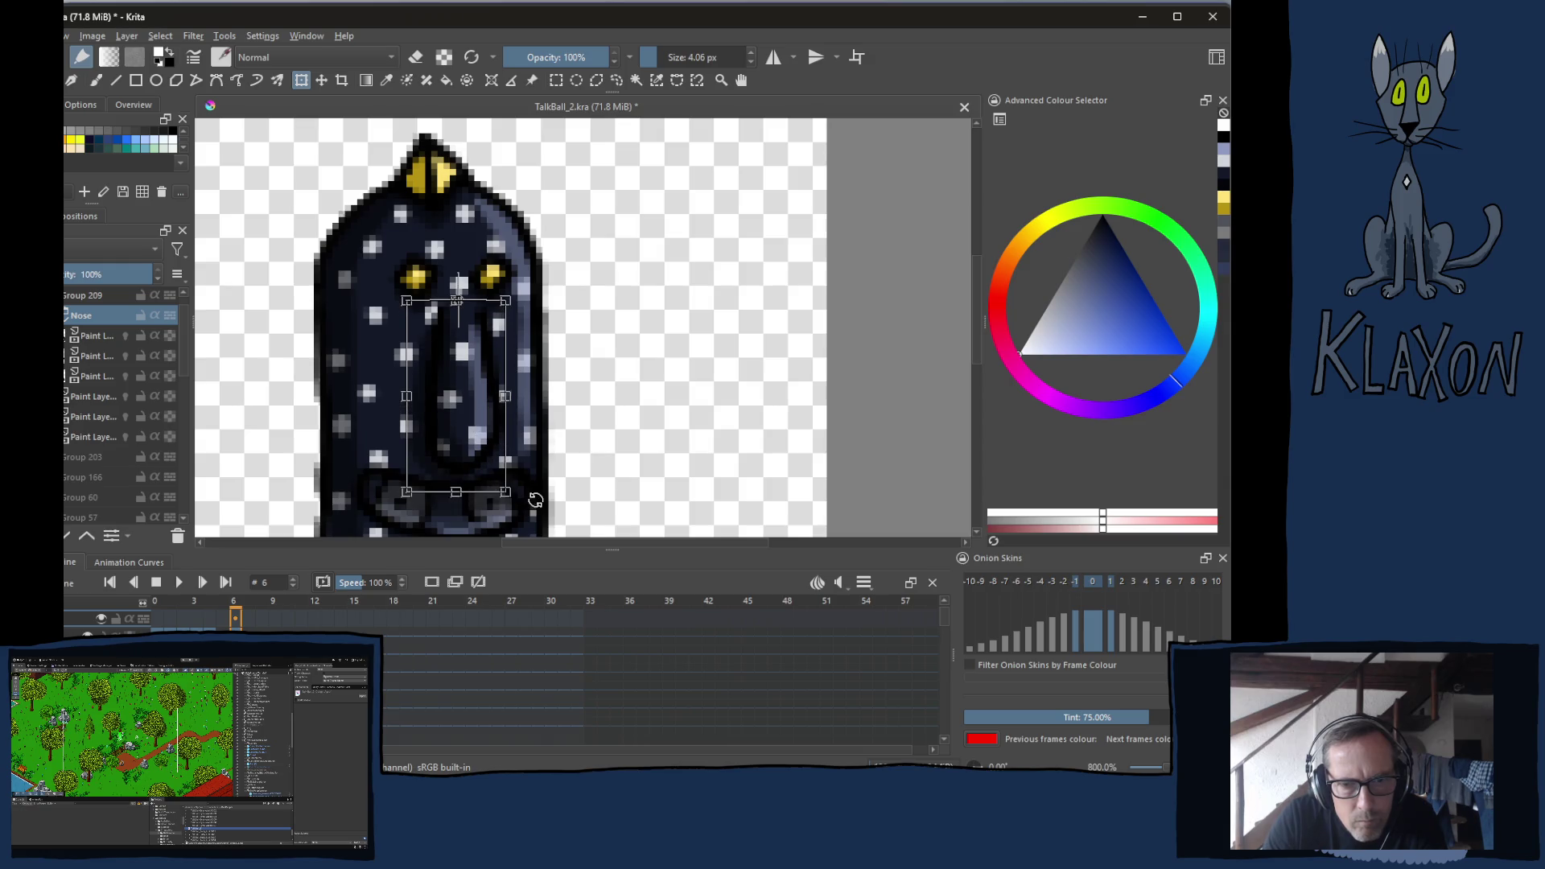
{"action": "key", "text": "Return"}
{"action": "mouse_move", "coordinate": [471, 518]}
{"action": "left_mouse_down"}
{"action": "mouse_move", "coordinate": [338, 483]}
{"action": "mouse_move", "coordinate": [353, 463]}
{"action": "mouse_move", "coordinate": [277, 472]}
{"action": "mouse_move", "coordinate": [379, 460]}
{"action": "mouse_move", "coordinate": [354, 466]}
{"action": "mouse_move", "coordinate": [517, 515]}
{"action": "mouse_move", "coordinate": [309, 483]}
{"action": "left_mouse_up"}
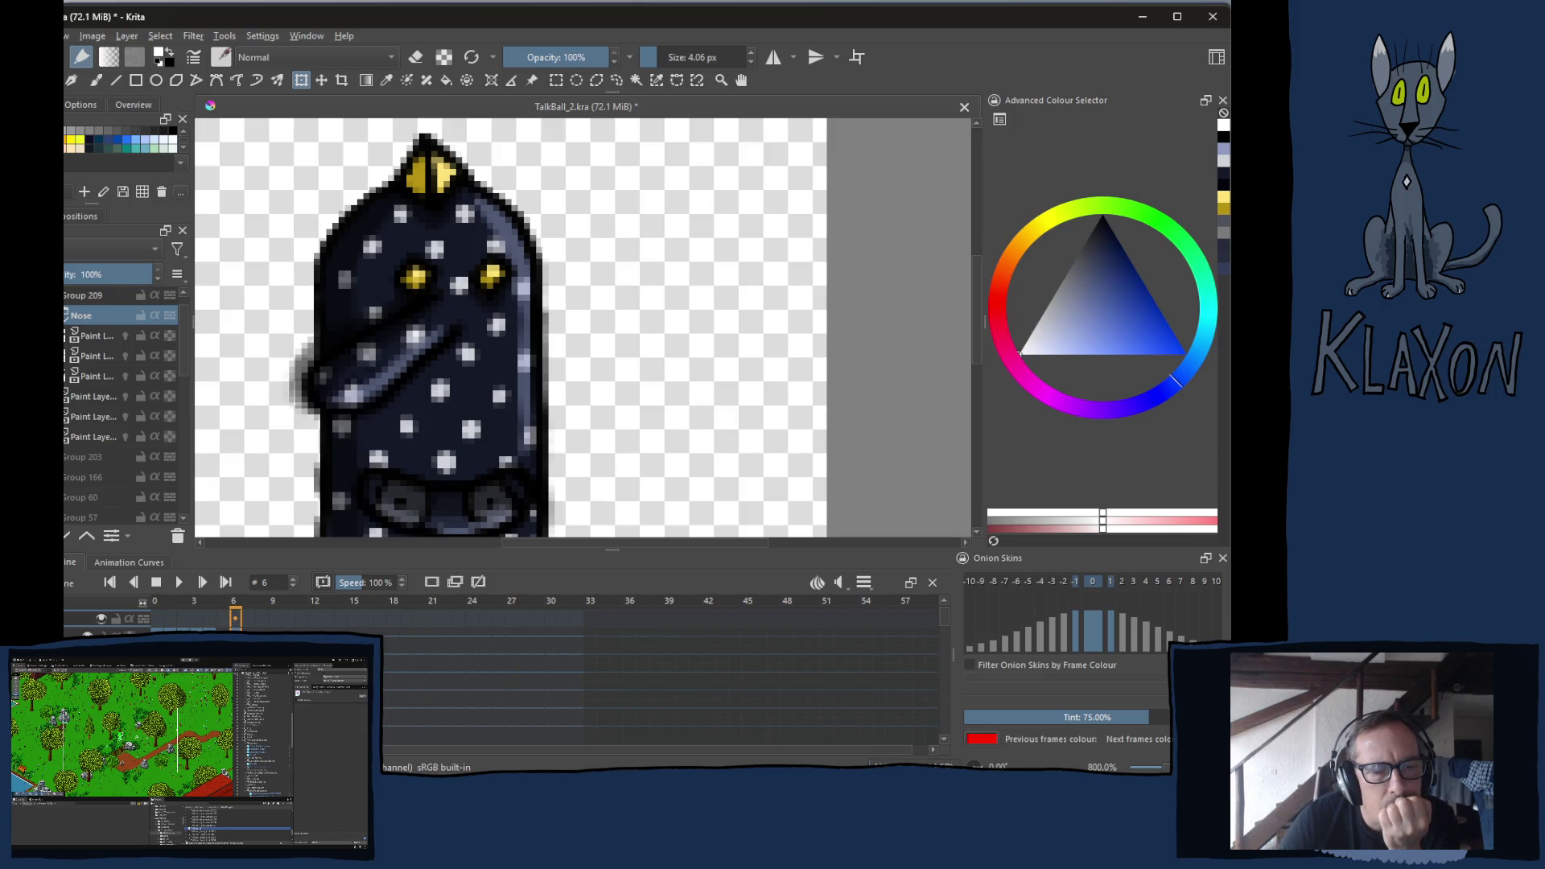
Review frames 4 and 2, ending on frame 5 with the straight-hanging nose
{"action": "left_click", "coordinate": [209, 602]}
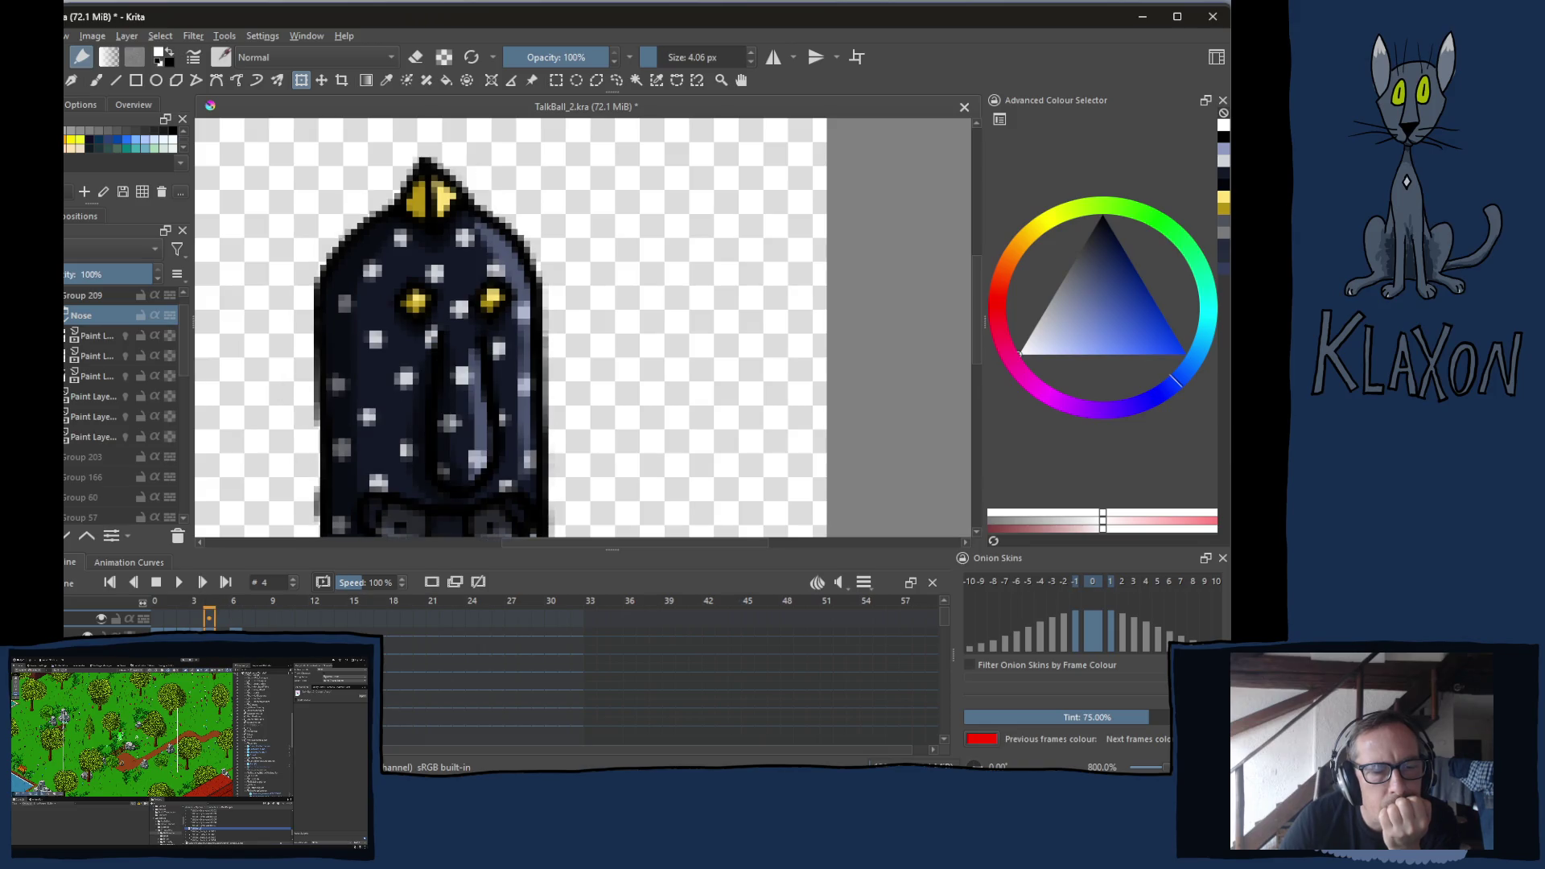
{"action": "left_click", "coordinate": [183, 601]}
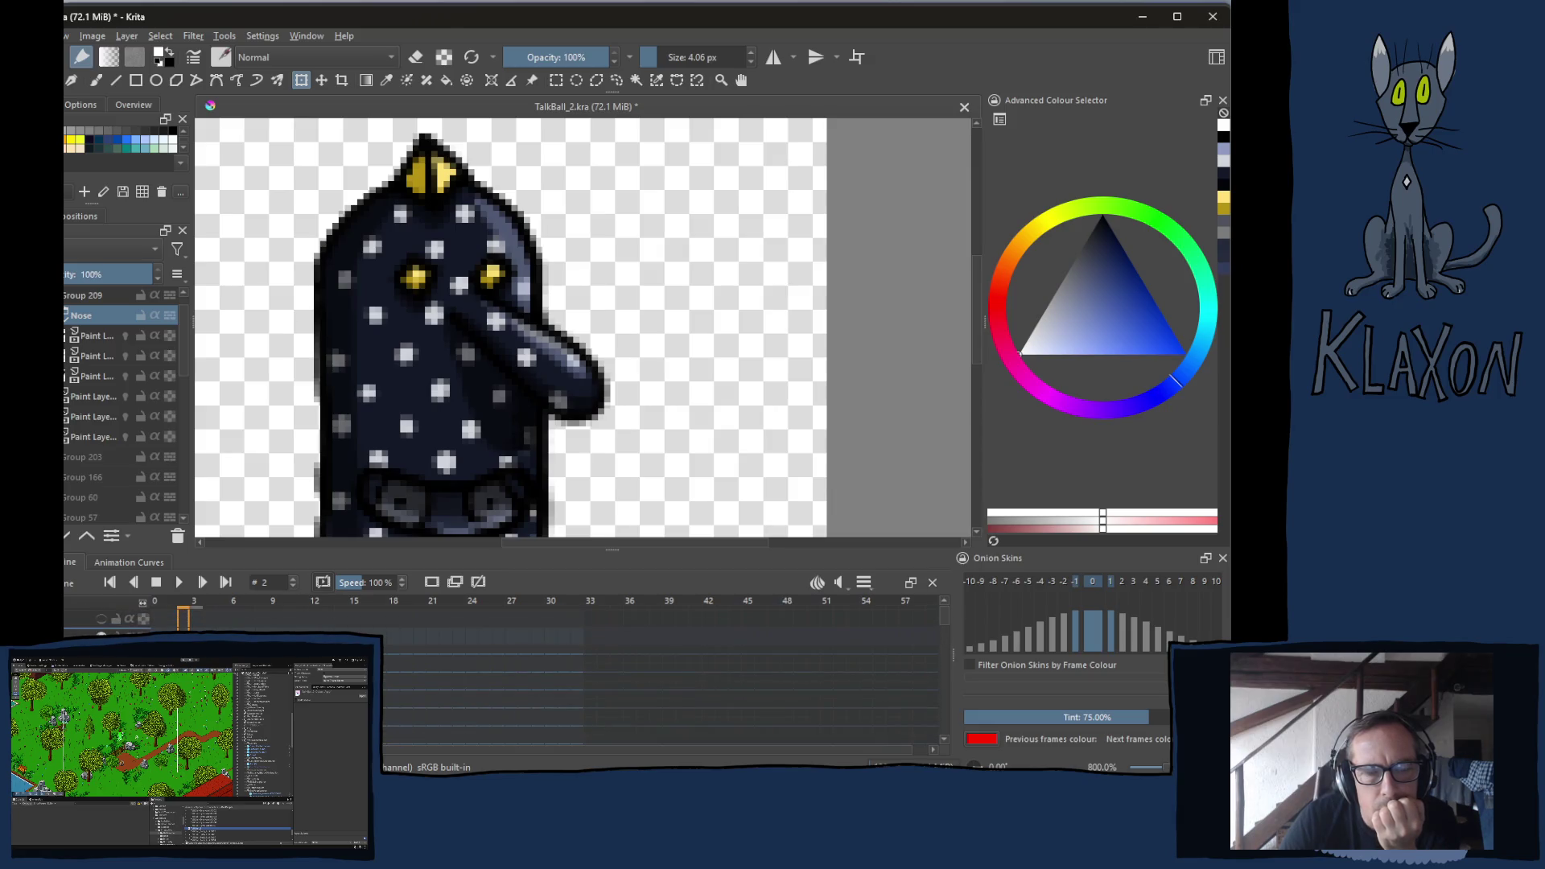
{"action": "left_click", "coordinate": [222, 602]}
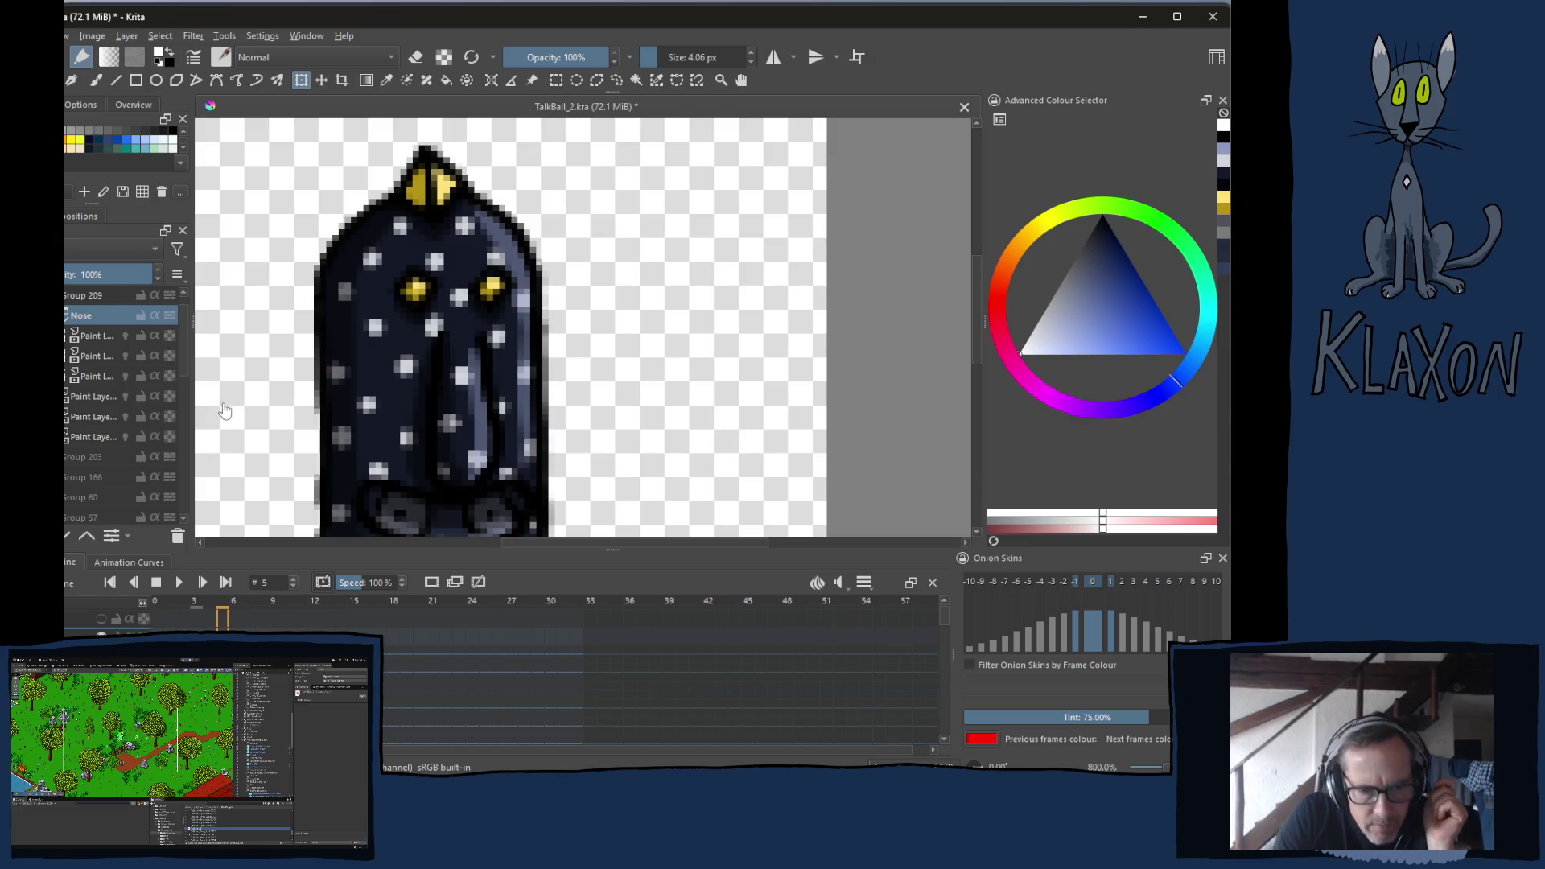
Add a blank frame, enable red/green onion skins, then switch to the YouTube album-cover video
{"action": "left_click", "coordinate": [95, 336]}
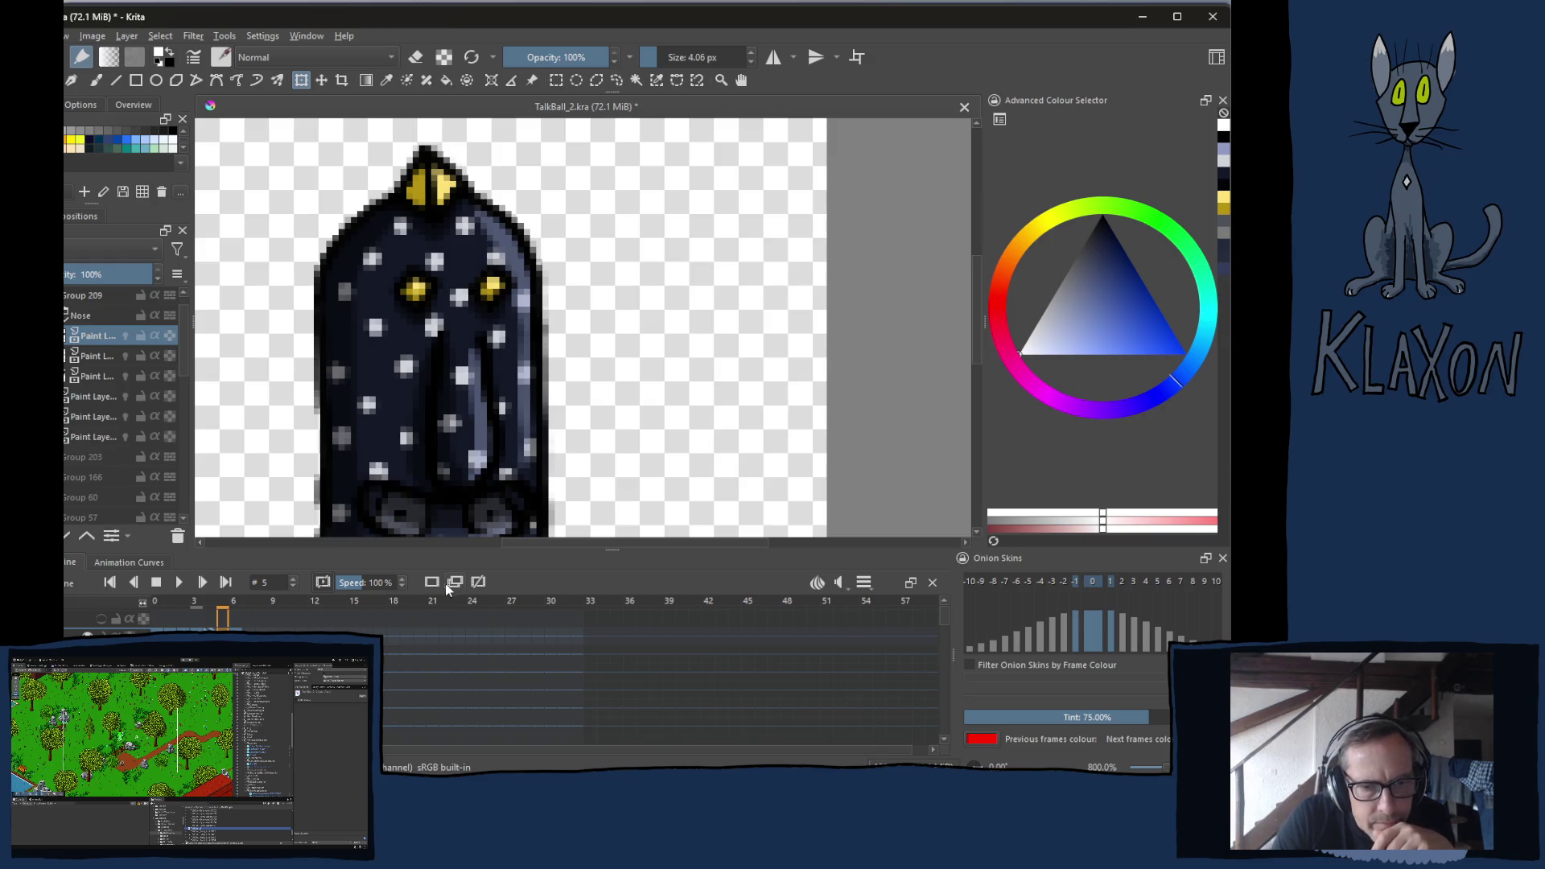
{"action": "key", "text": "ctrl+z"}
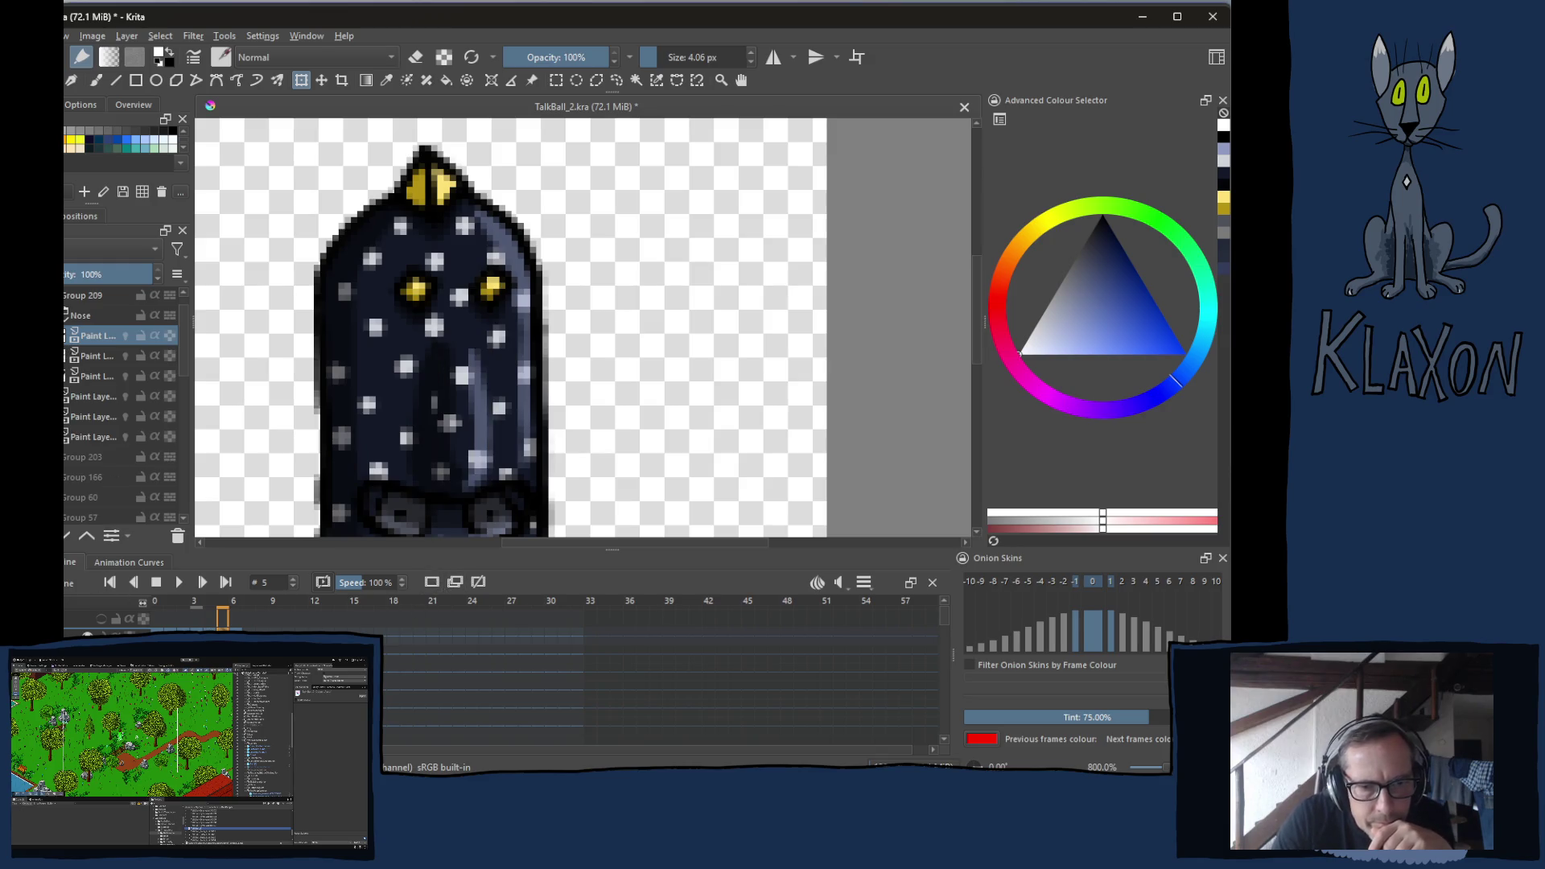
{"action": "left_click", "coordinate": [433, 586]}
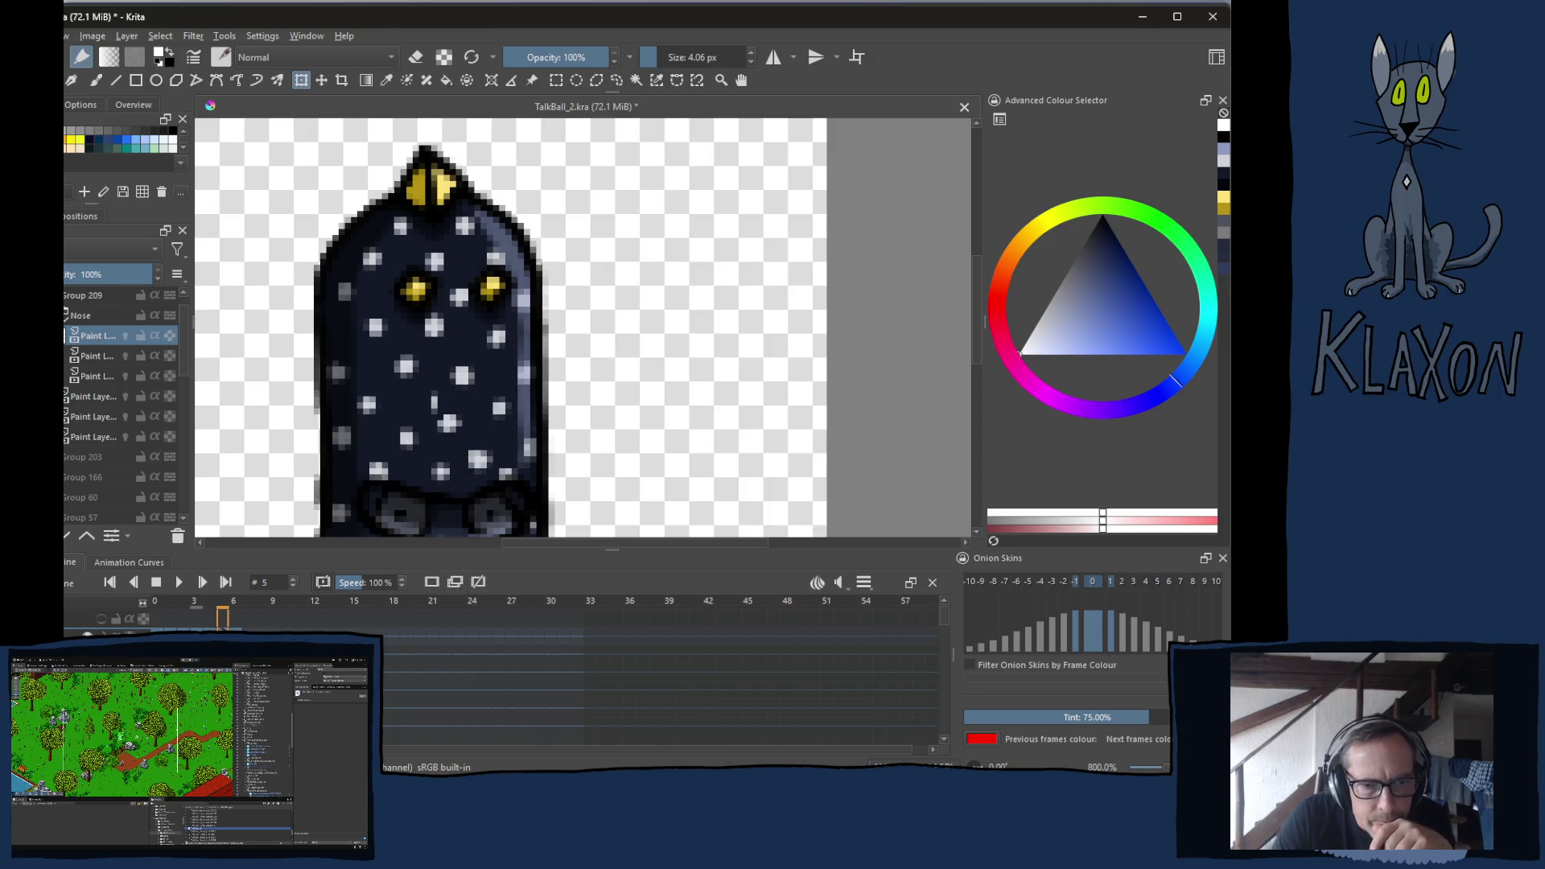
{"action": "key", "text": "ctrl+z"}
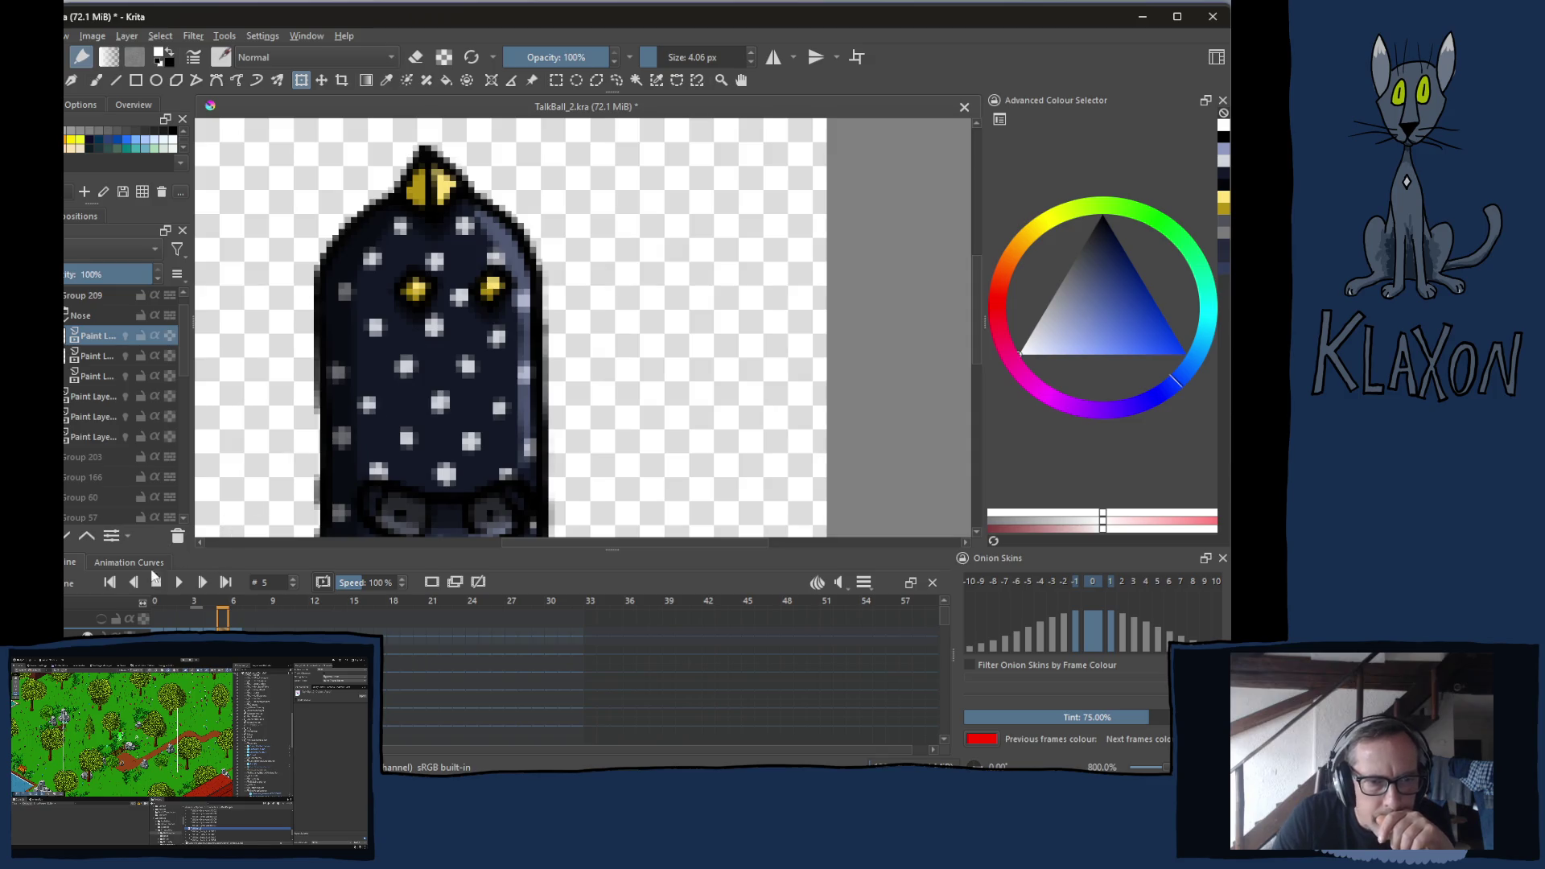
{"action": "left_click", "coordinate": [144, 619]}
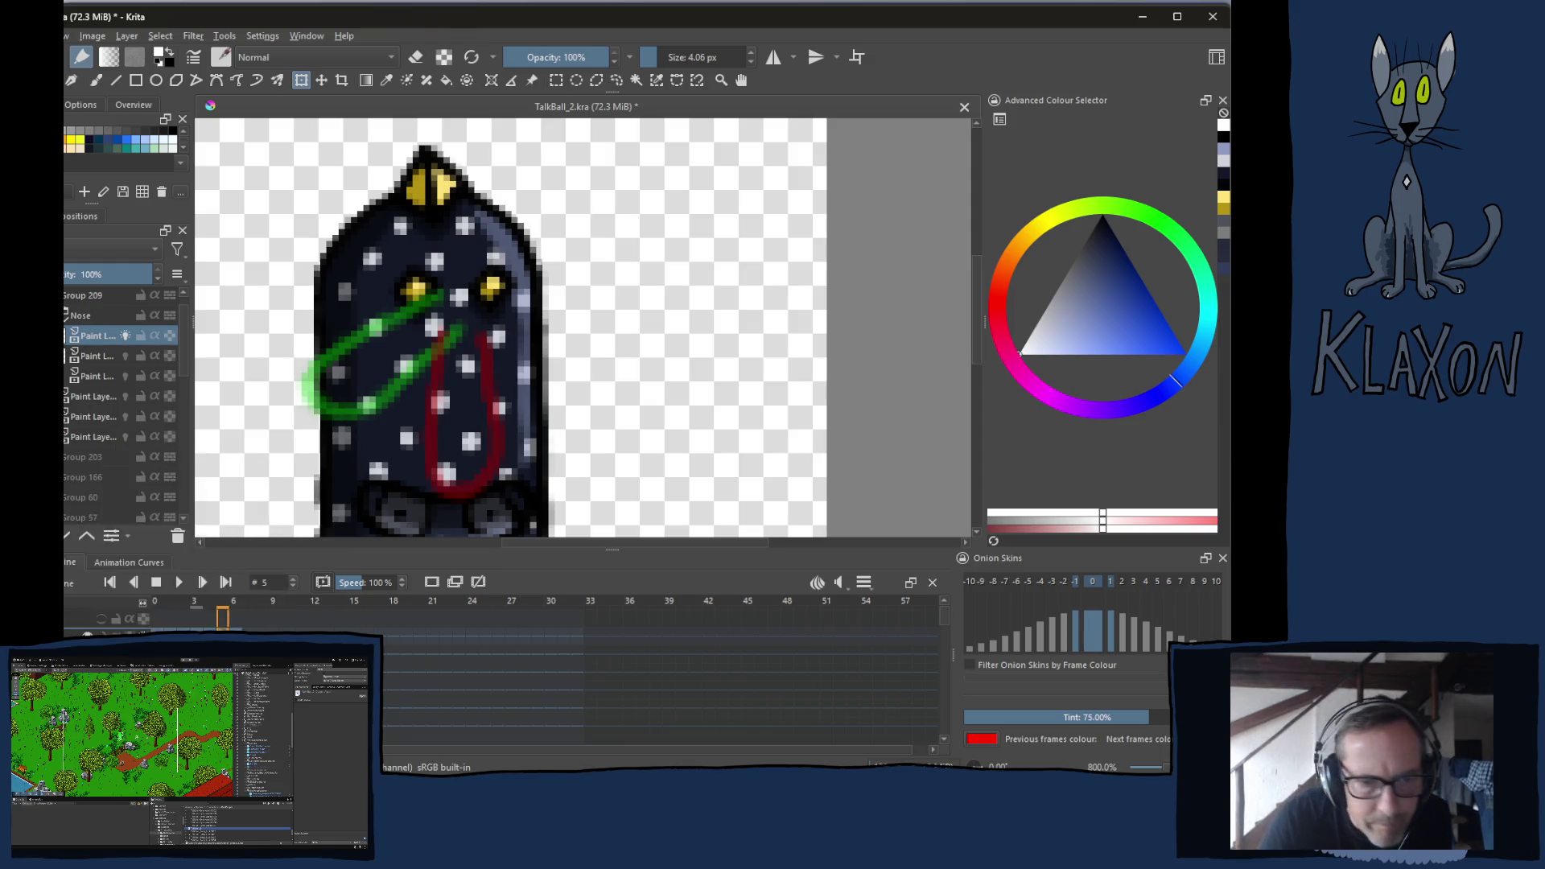
{"action": "mouse_move", "coordinate": [113, 422]}
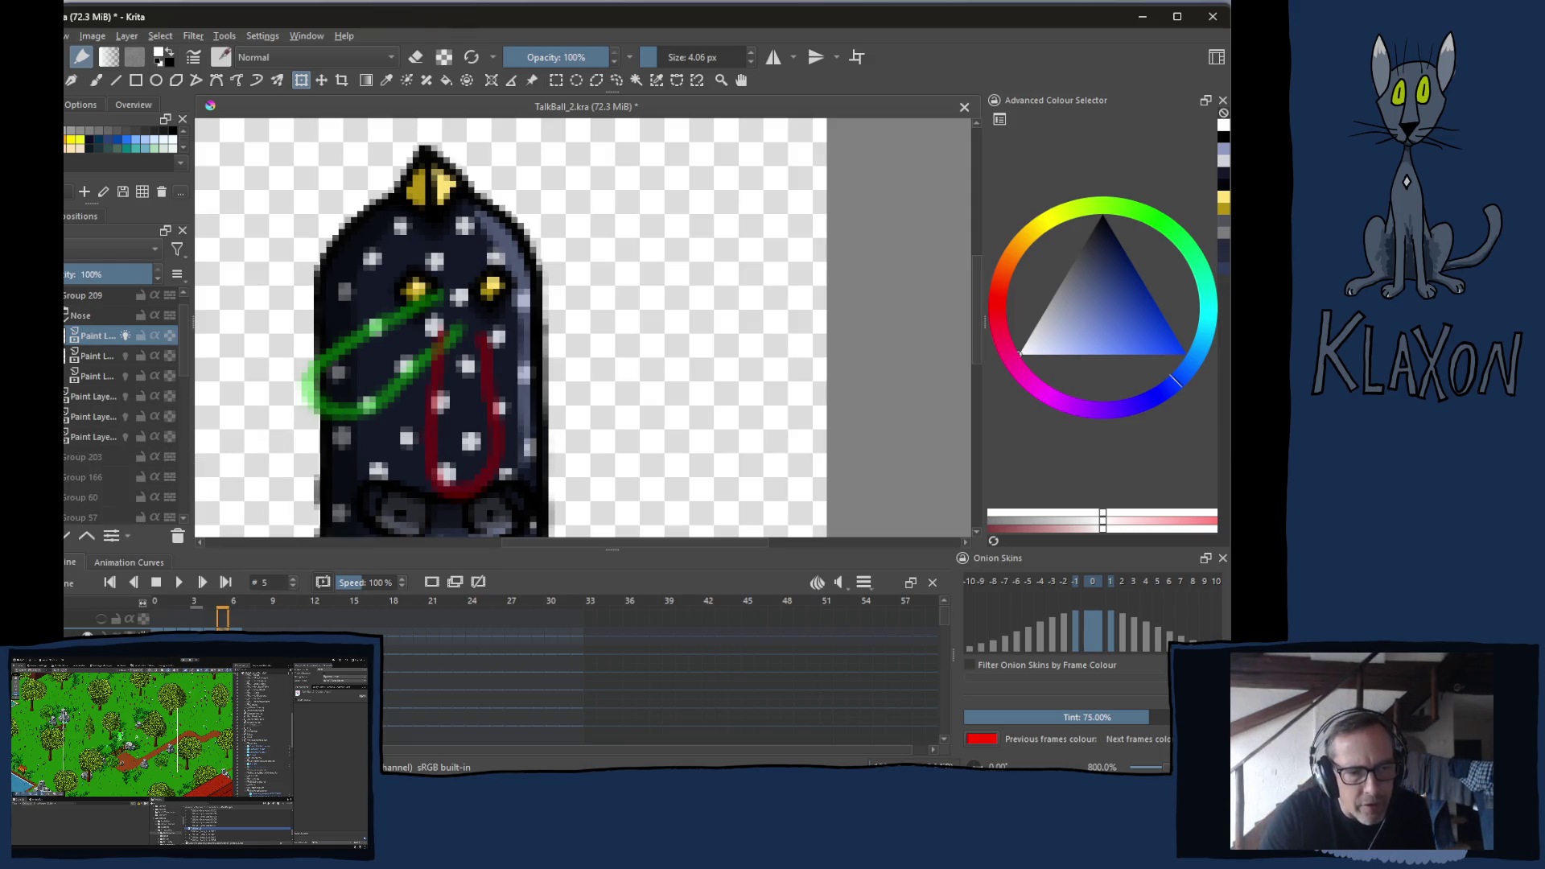
{"action": "key", "text": "alt+Tab"}
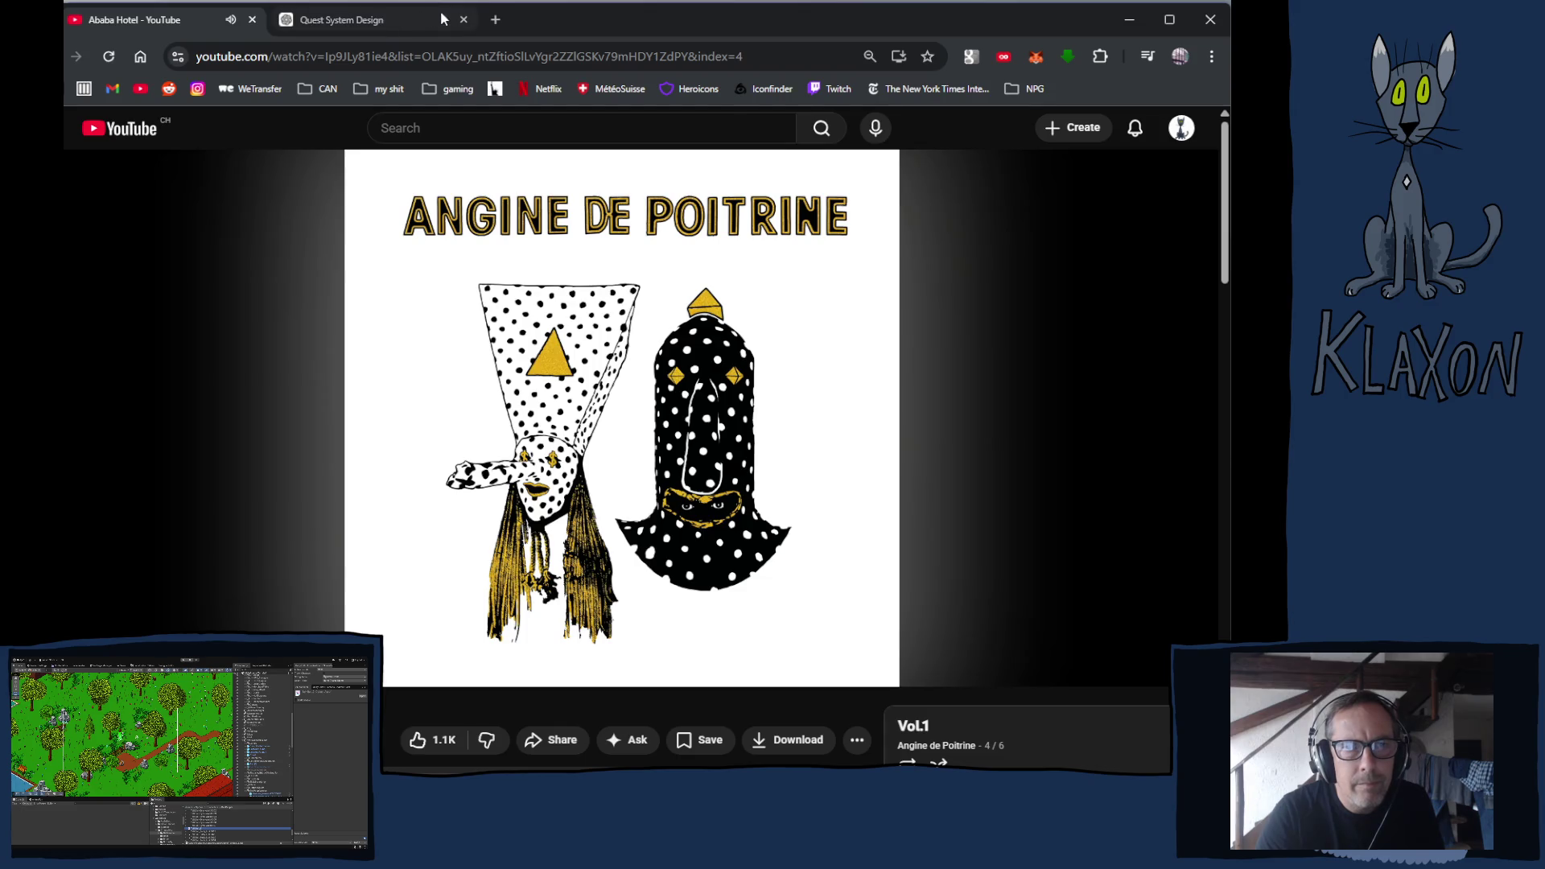
Search Google in a new tab for 'angine de poitrine band'
{"action": "left_click", "coordinate": [490, 27]}
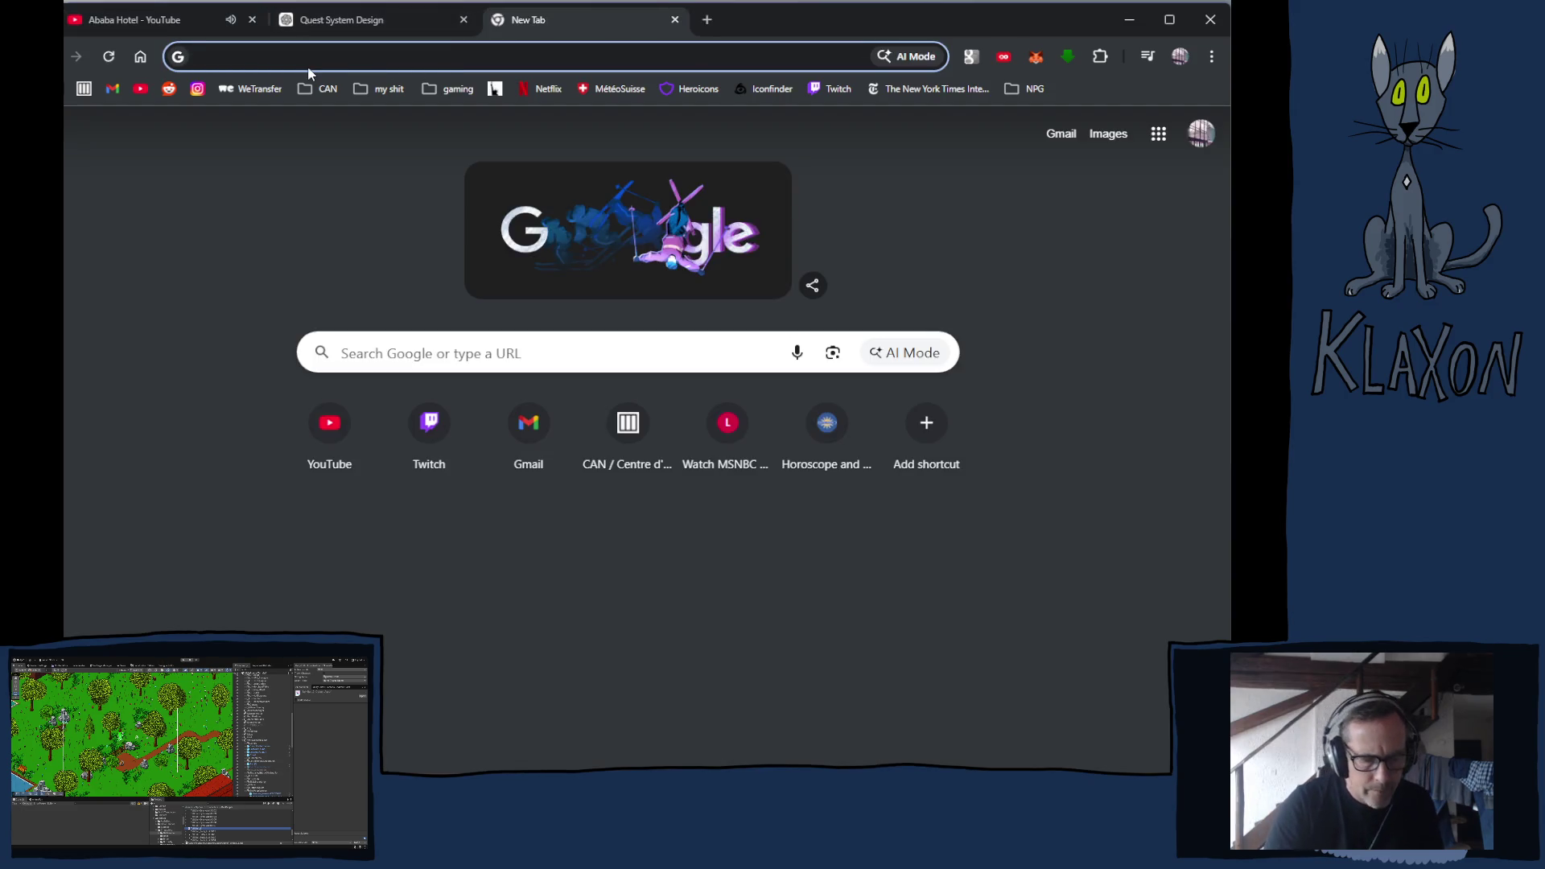
{"action": "type", "text": "angine"}
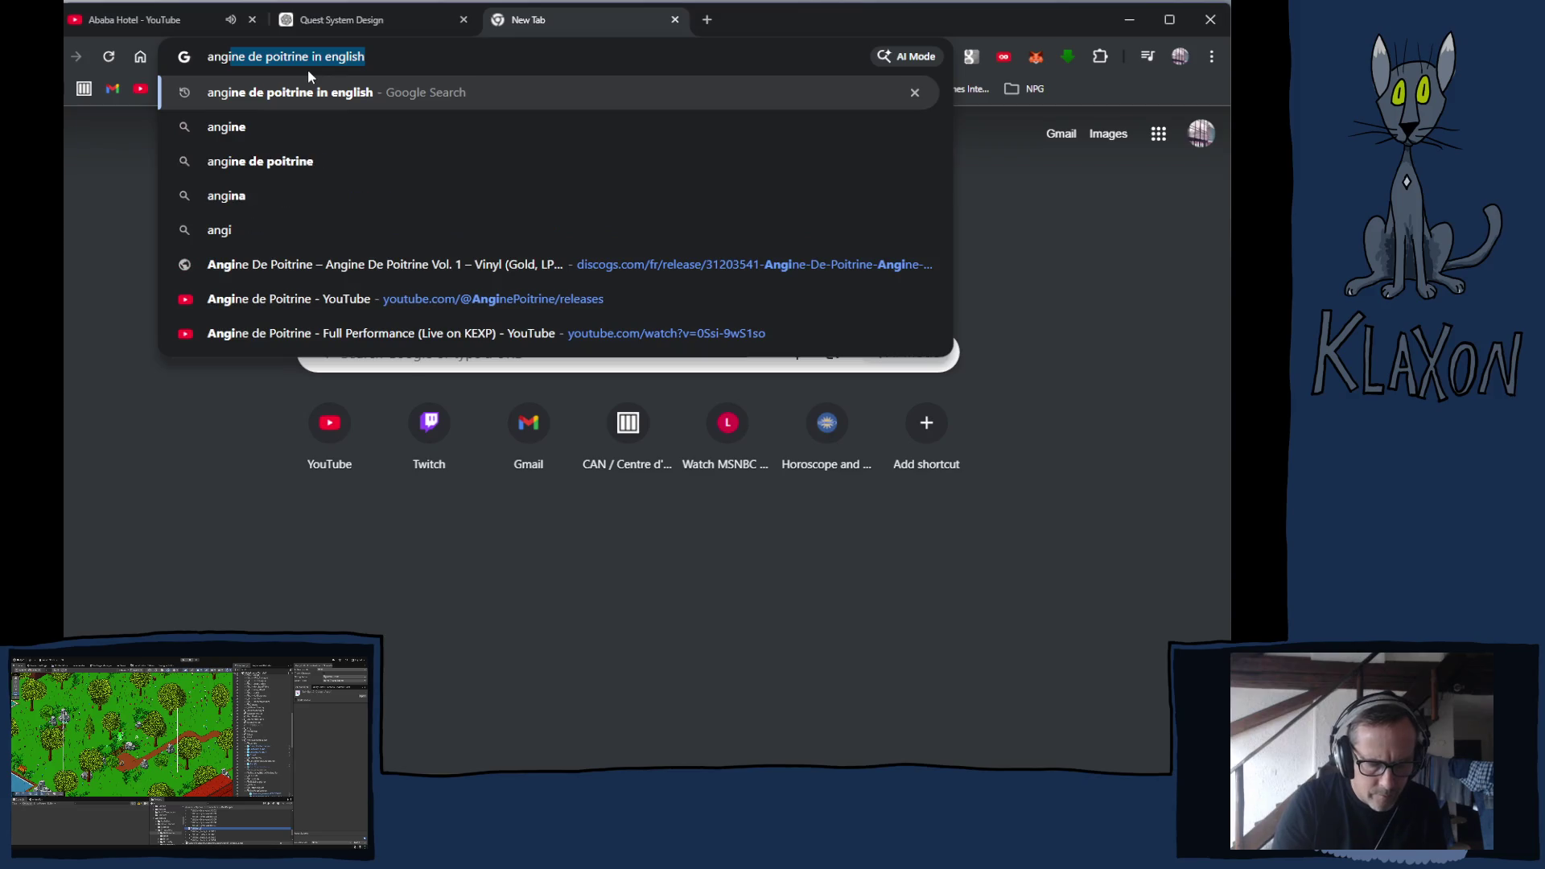
{"action": "type", "text": " de poi"}
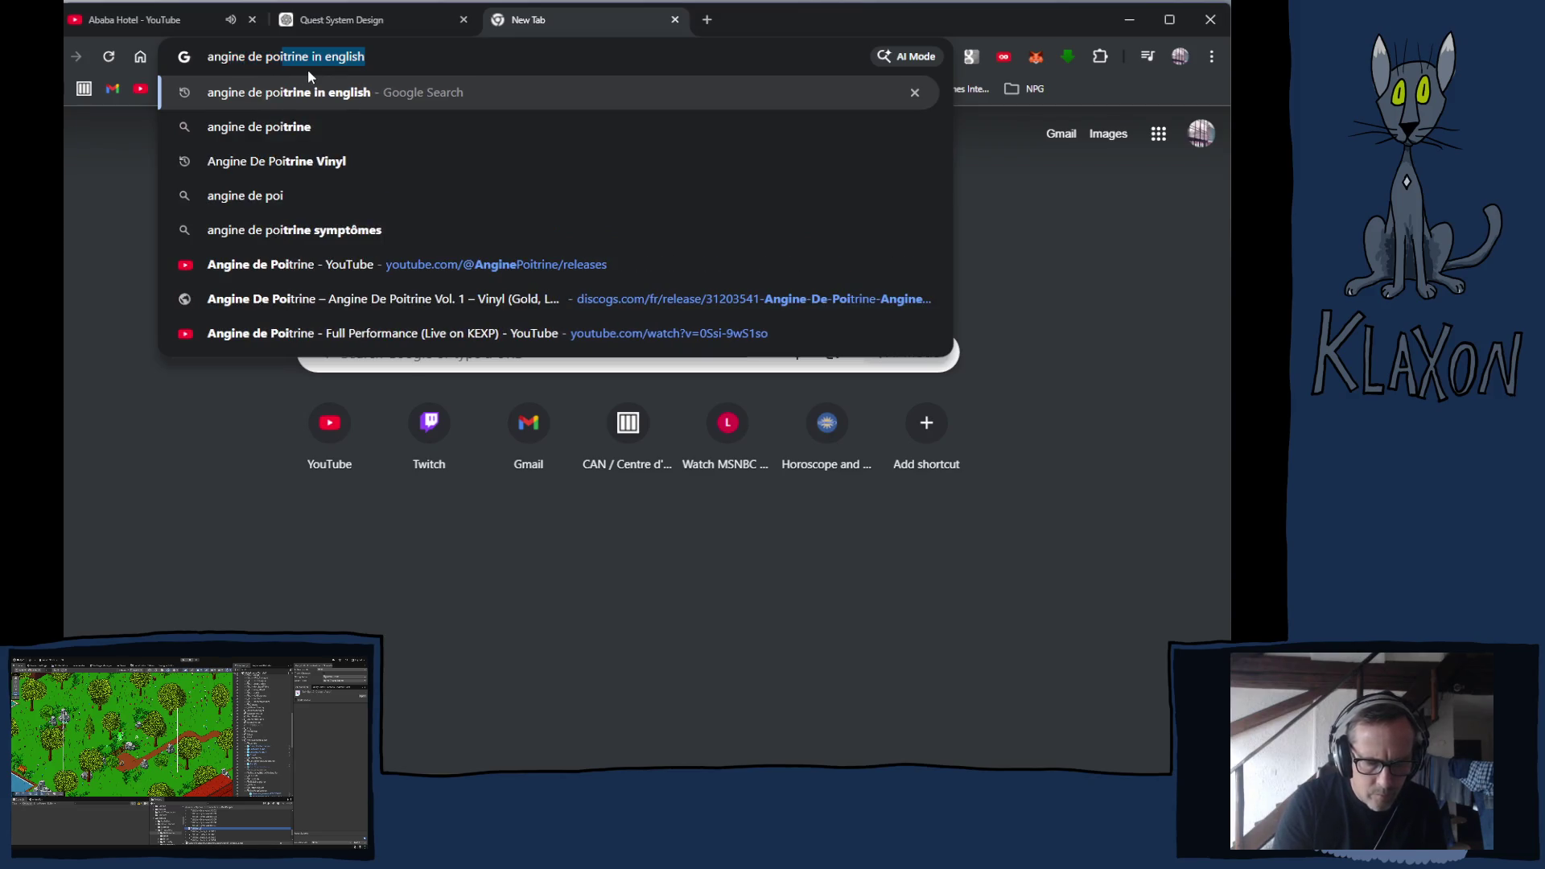
{"action": "type", "text": "trine"}
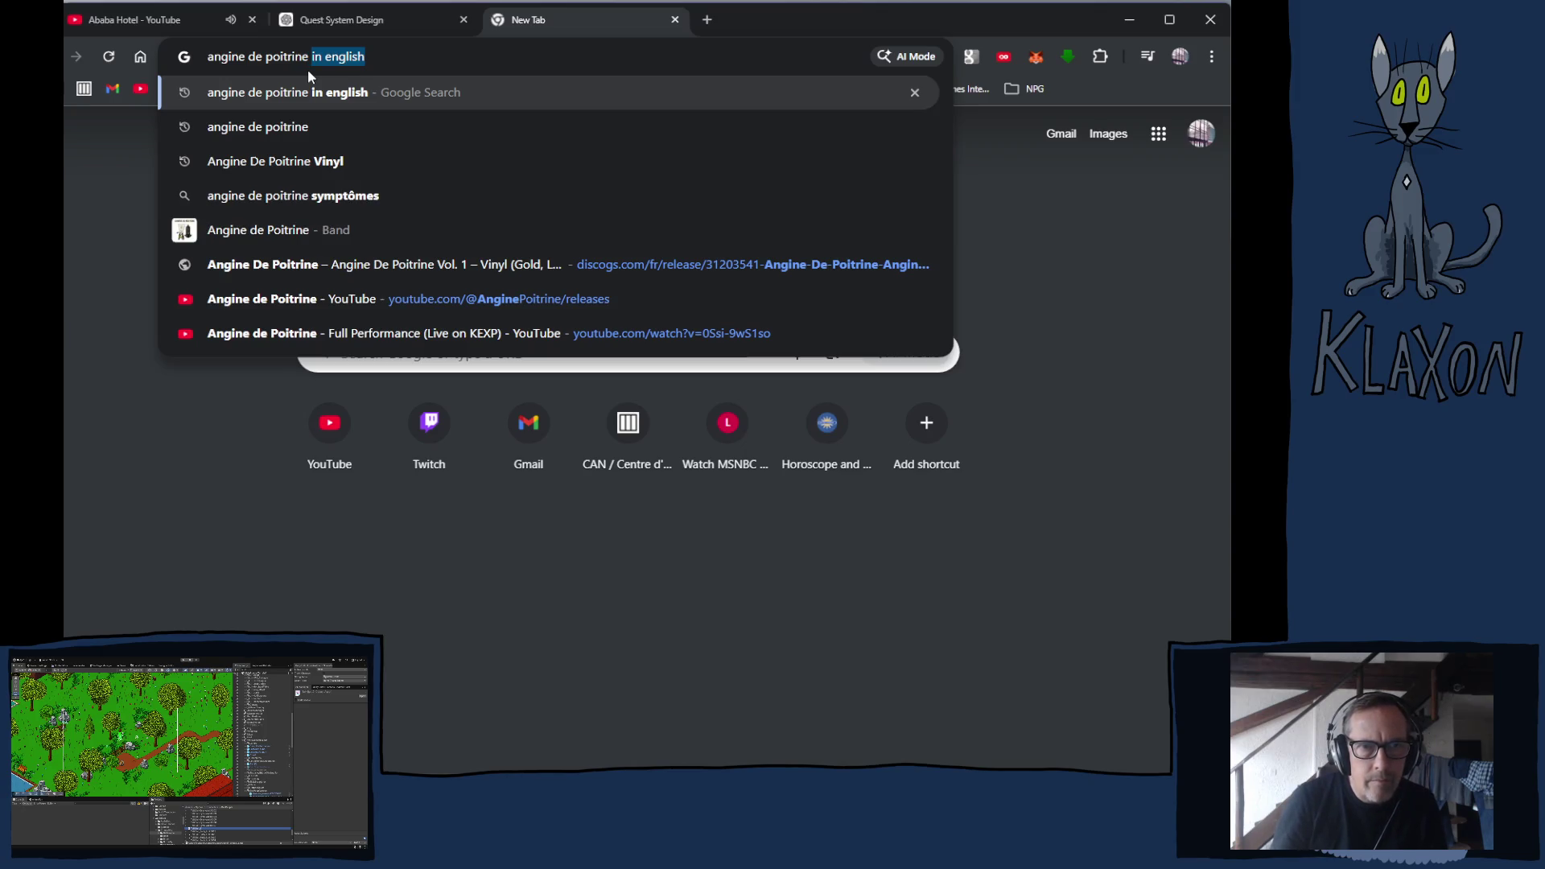
{"action": "key", "text": "BackSpace"}
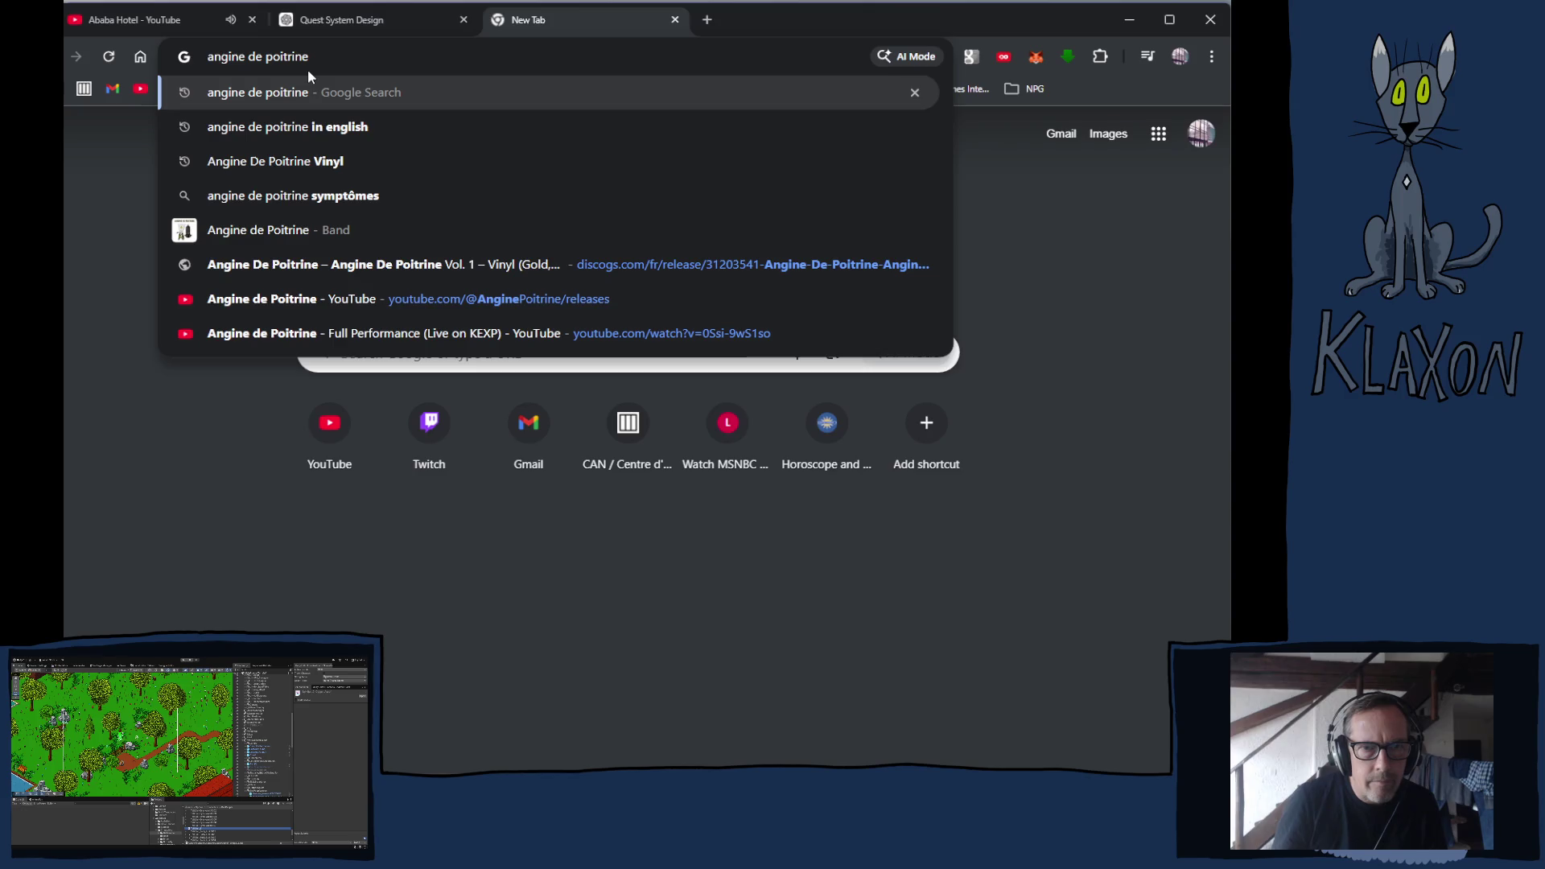
{"action": "type", "text": "  band"}
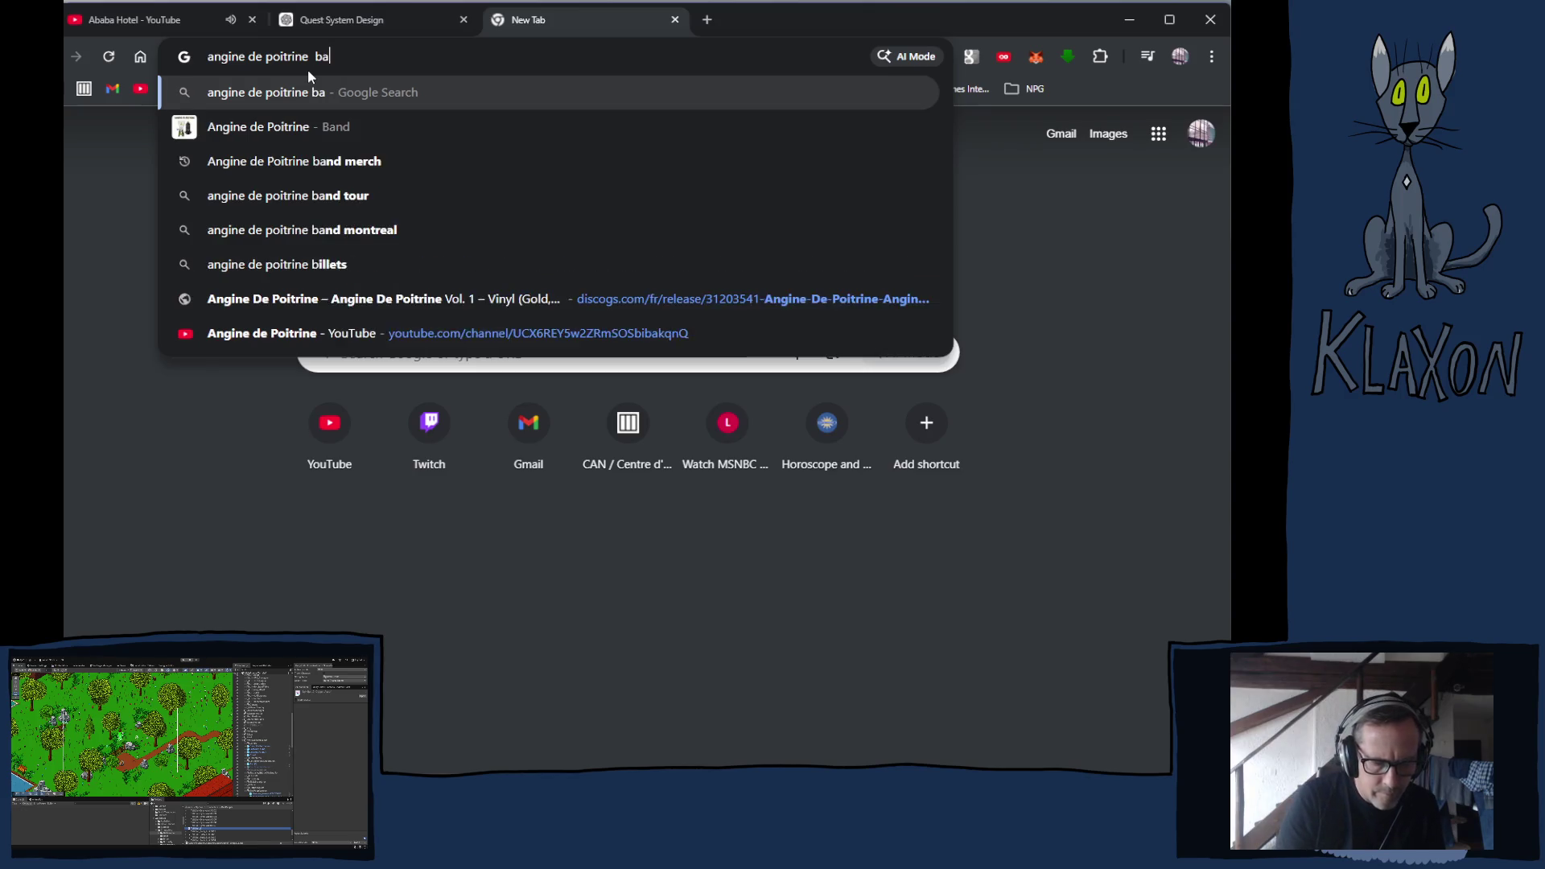
{"action": "key", "text": "Return"}
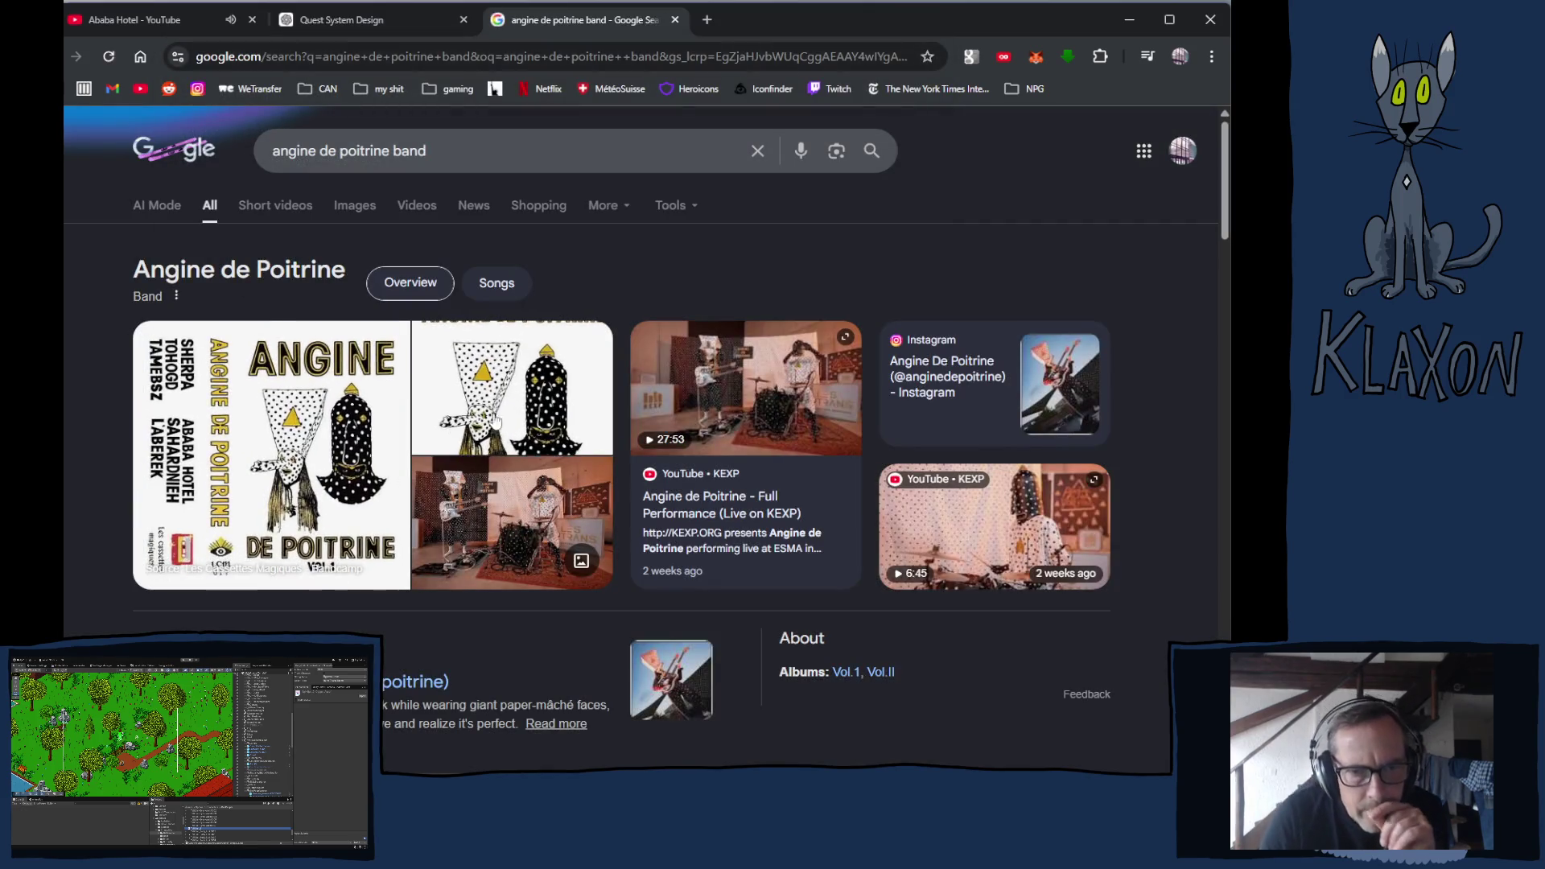
Expand the People also ask question about the band's musicians and read the answer
{"action": "scroll", "coordinate": [467, 463], "scroll_direction": "down", "scroll_amount": 8}
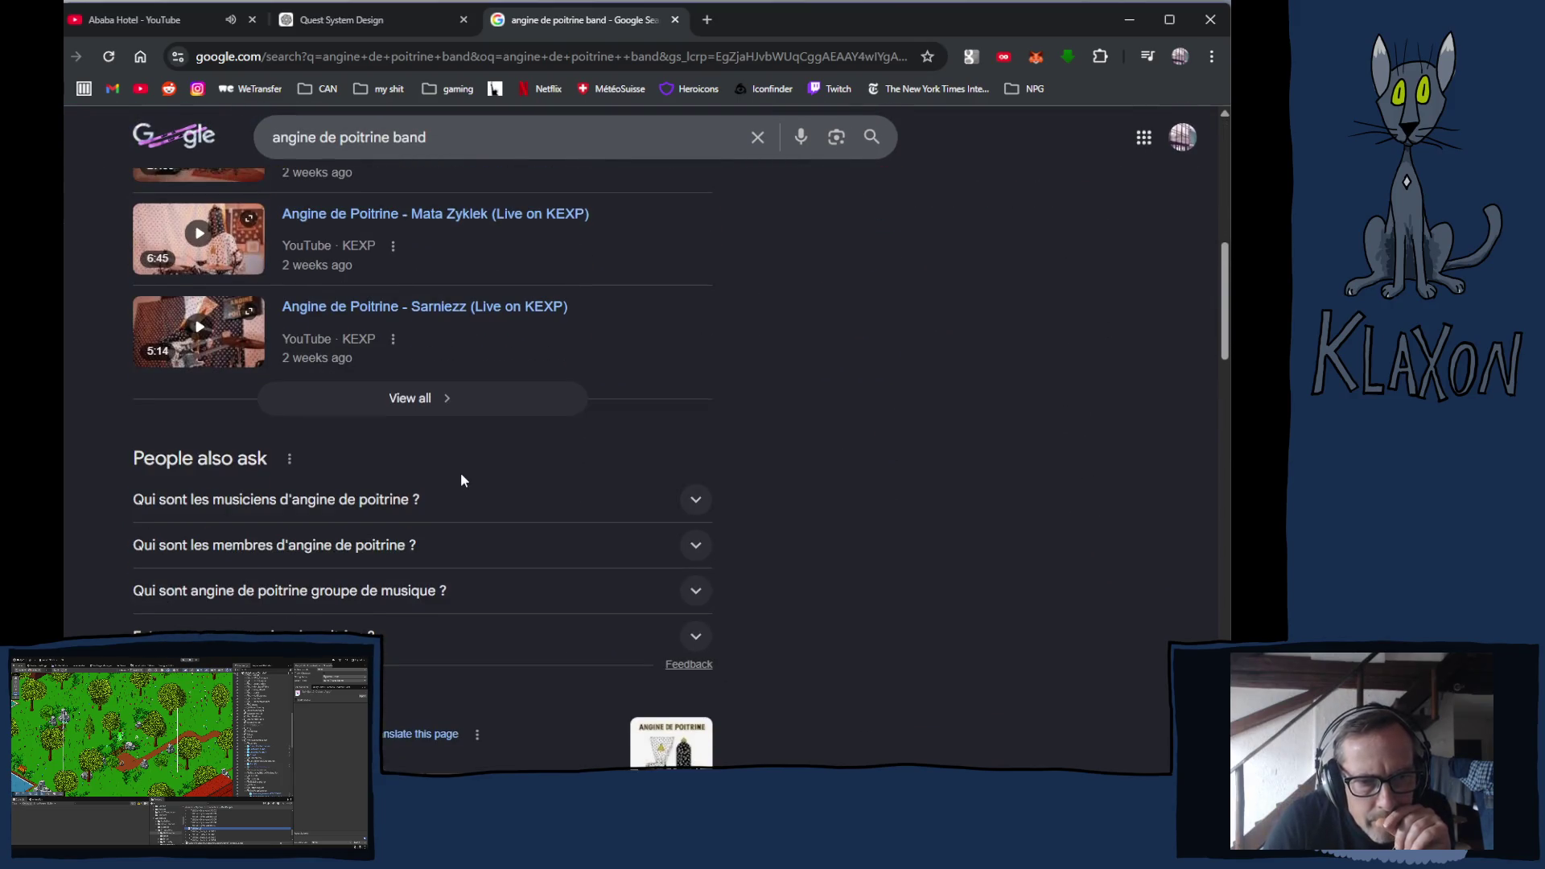
{"action": "scroll", "coordinate": [460, 475], "scroll_direction": "down", "scroll_amount": 3}
{"action": "left_click", "coordinate": [376, 250]}
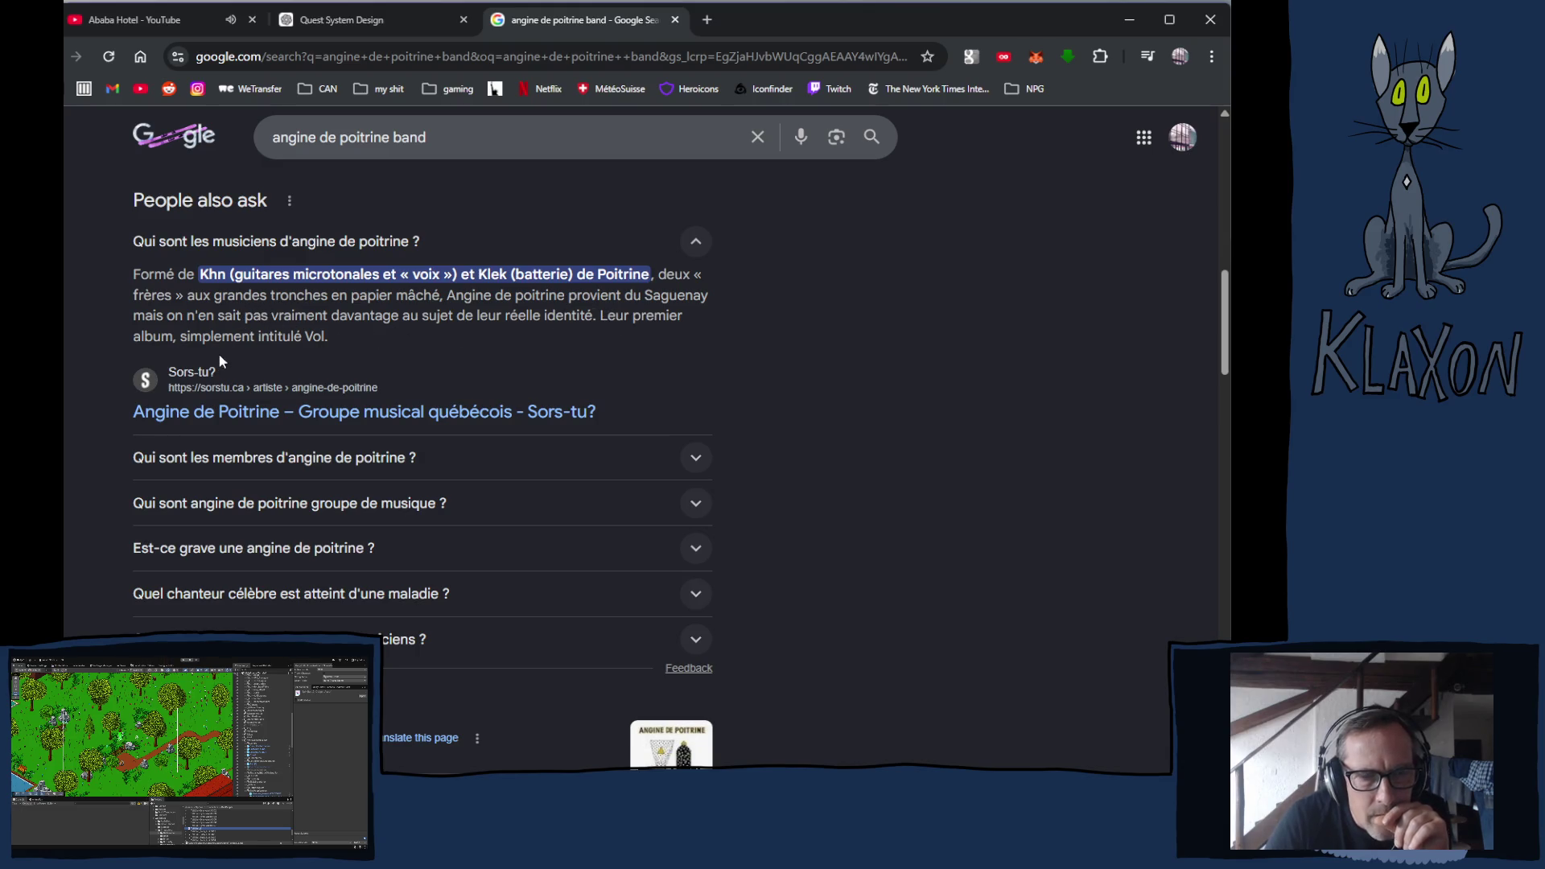
{"action": "scroll", "coordinate": [335, 363], "scroll_direction": "down", "scroll_amount": 4}
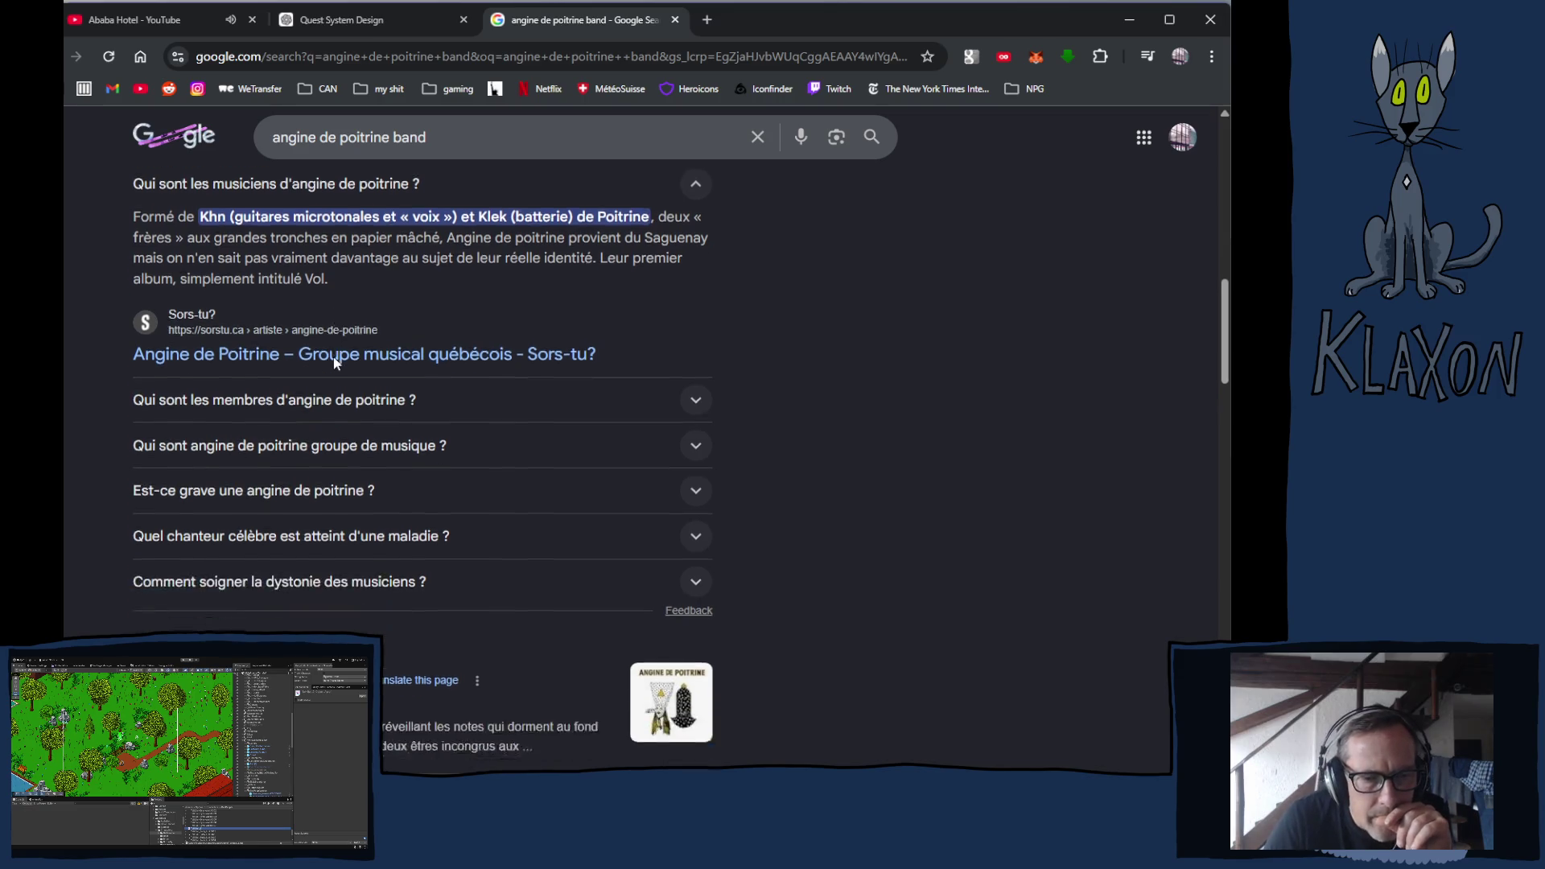
Open the band's Bandcamp page, accept all cookies and scroll through its album grid
{"action": "left_click", "coordinate": [307, 419]}
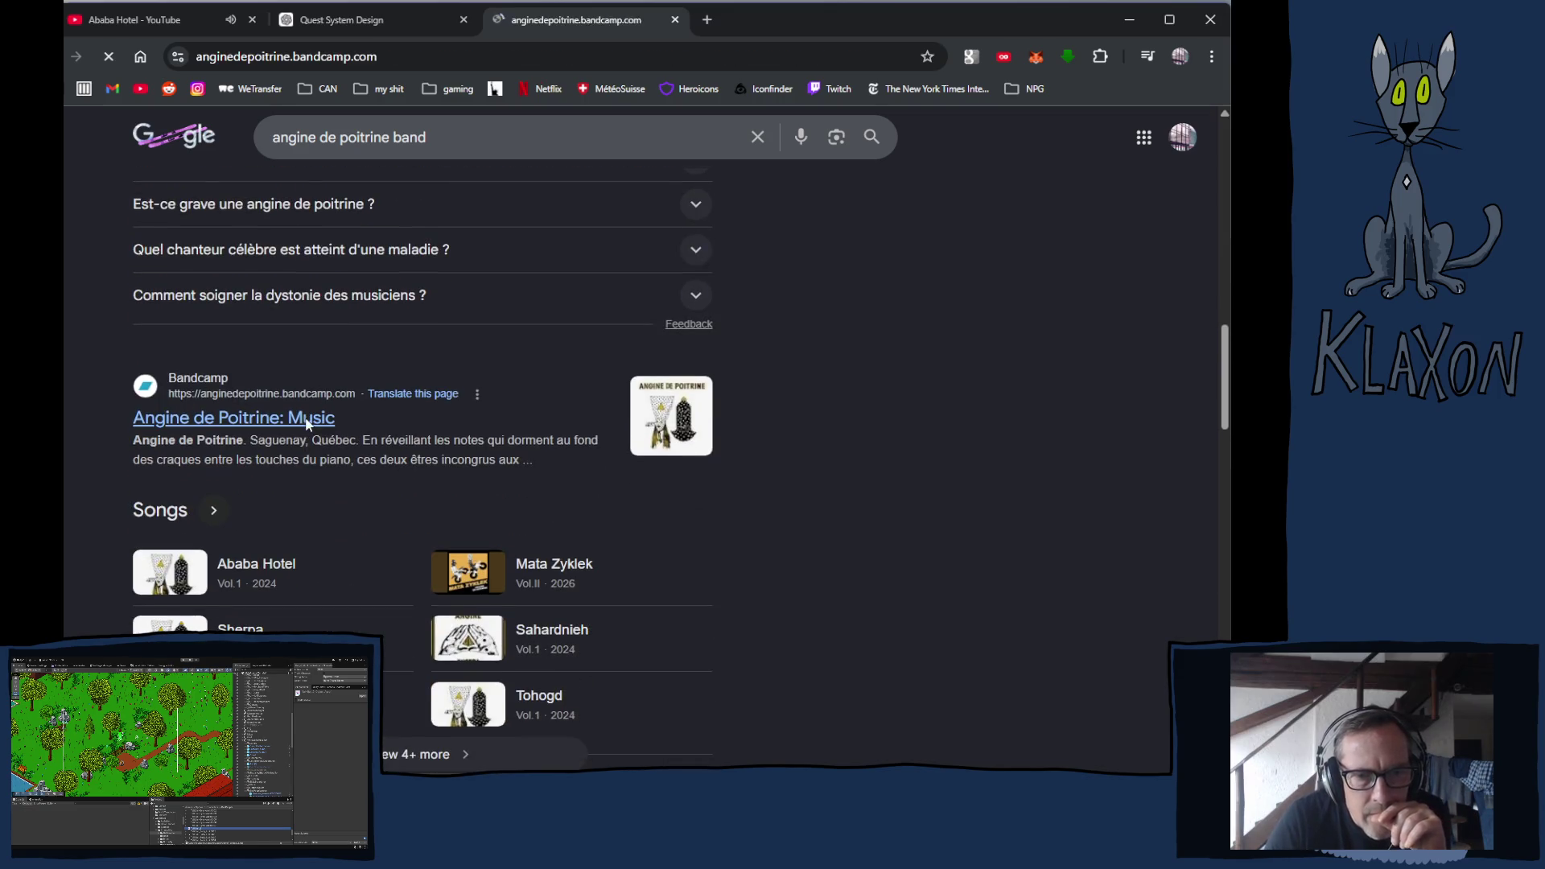
{"action": "left_click", "coordinate": [607, 523]}
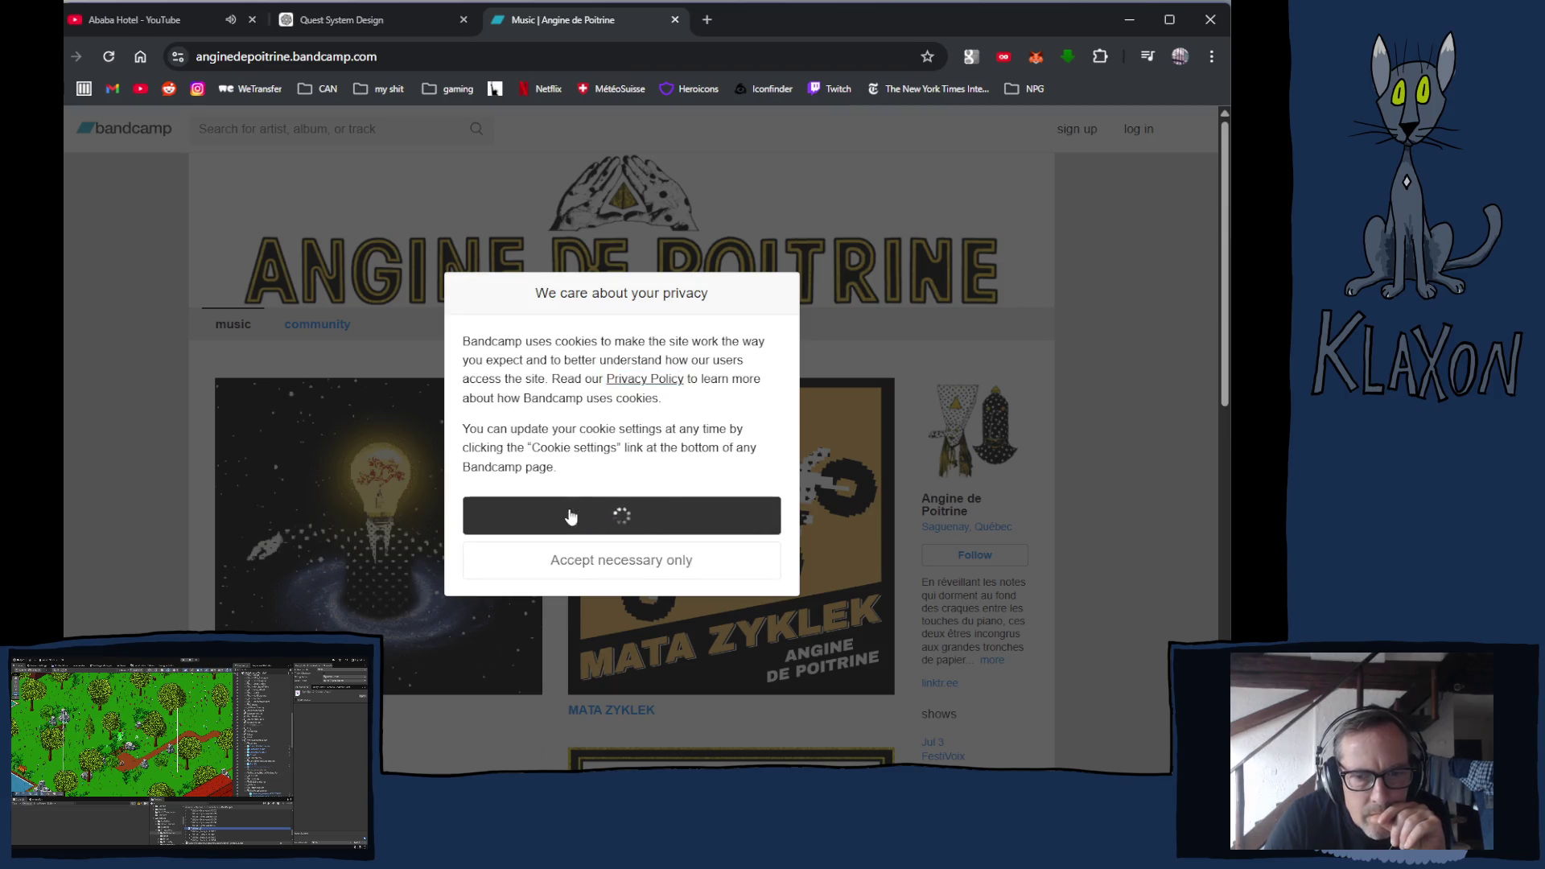
{"action": "scroll", "coordinate": [535, 515], "scroll_direction": "down", "scroll_amount": 5}
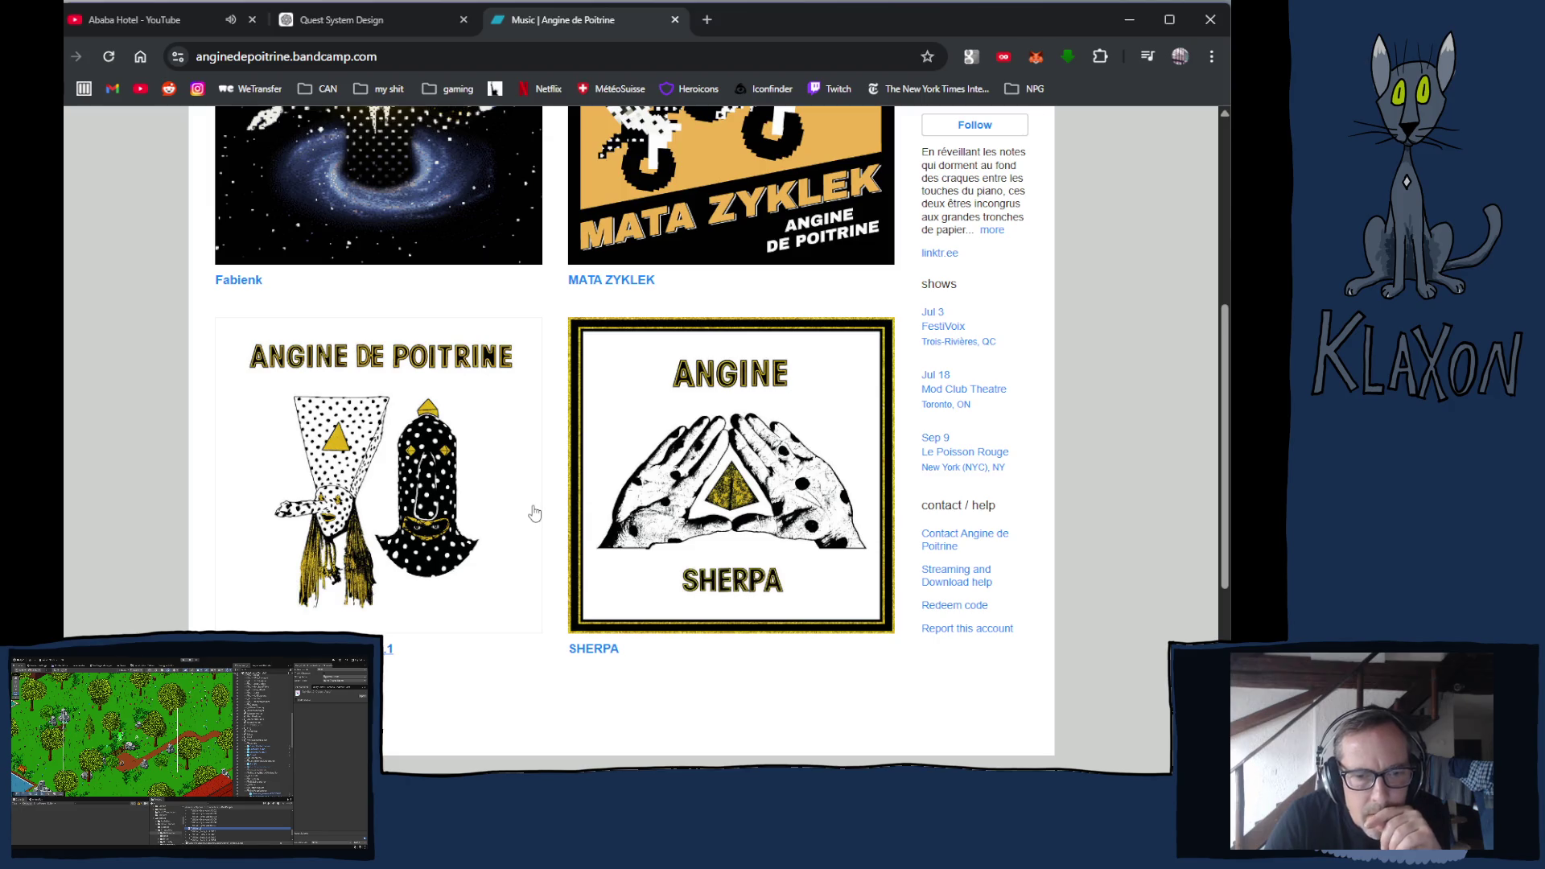
{"action": "scroll", "coordinate": [533, 510], "scroll_direction": "up", "scroll_amount": 5}
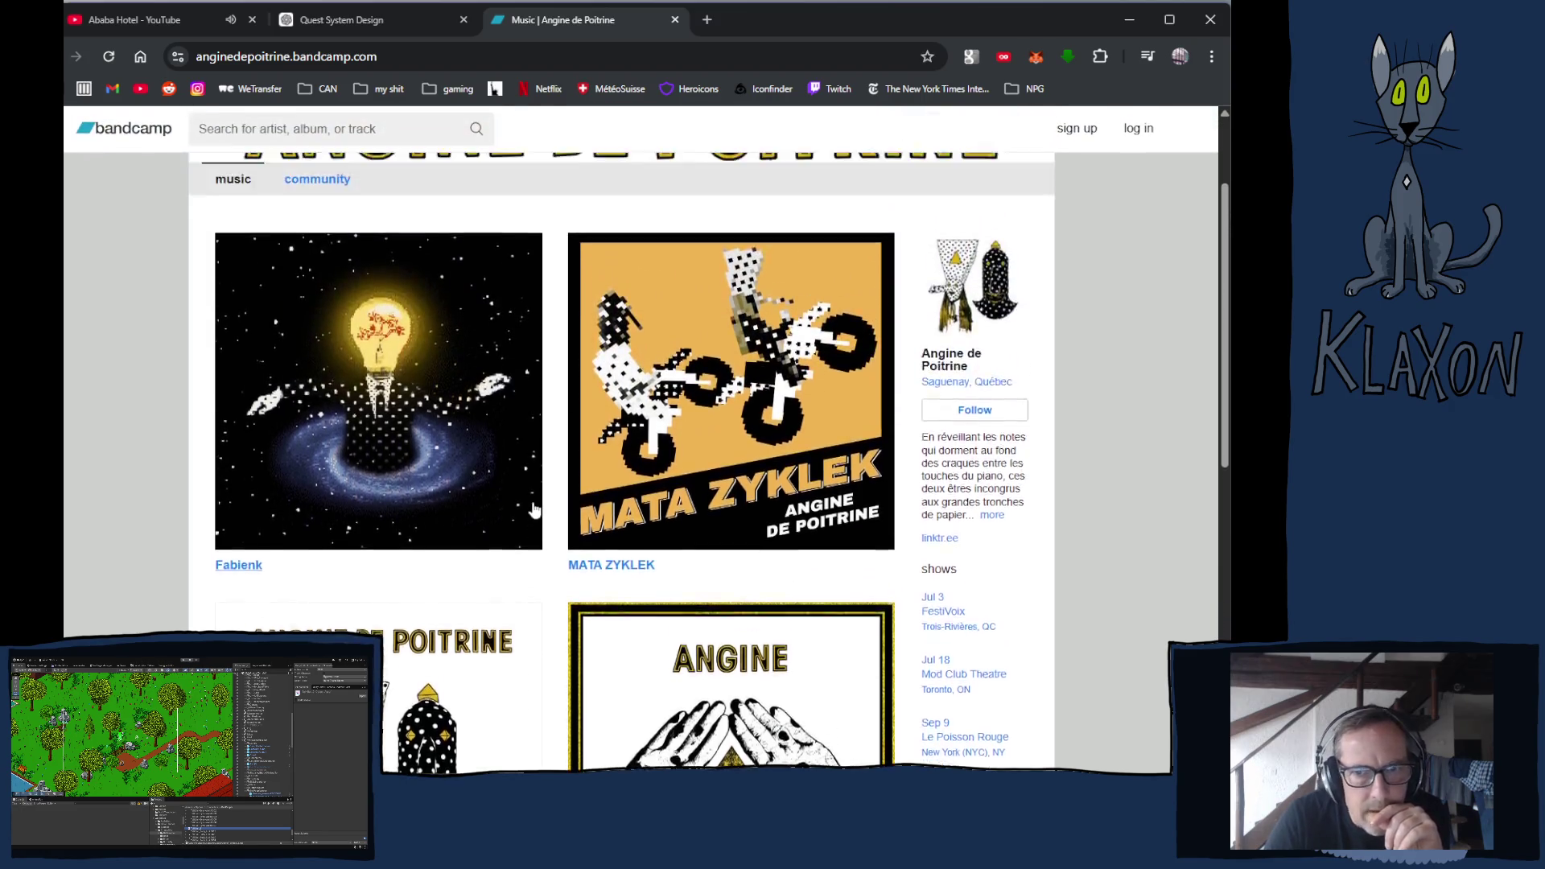
{"action": "scroll", "coordinate": [532, 512], "scroll_direction": "down", "scroll_amount": 6}
Review the album covers from the top of the page, then return to the YouTube cover video
{"action": "key", "text": "Home"}
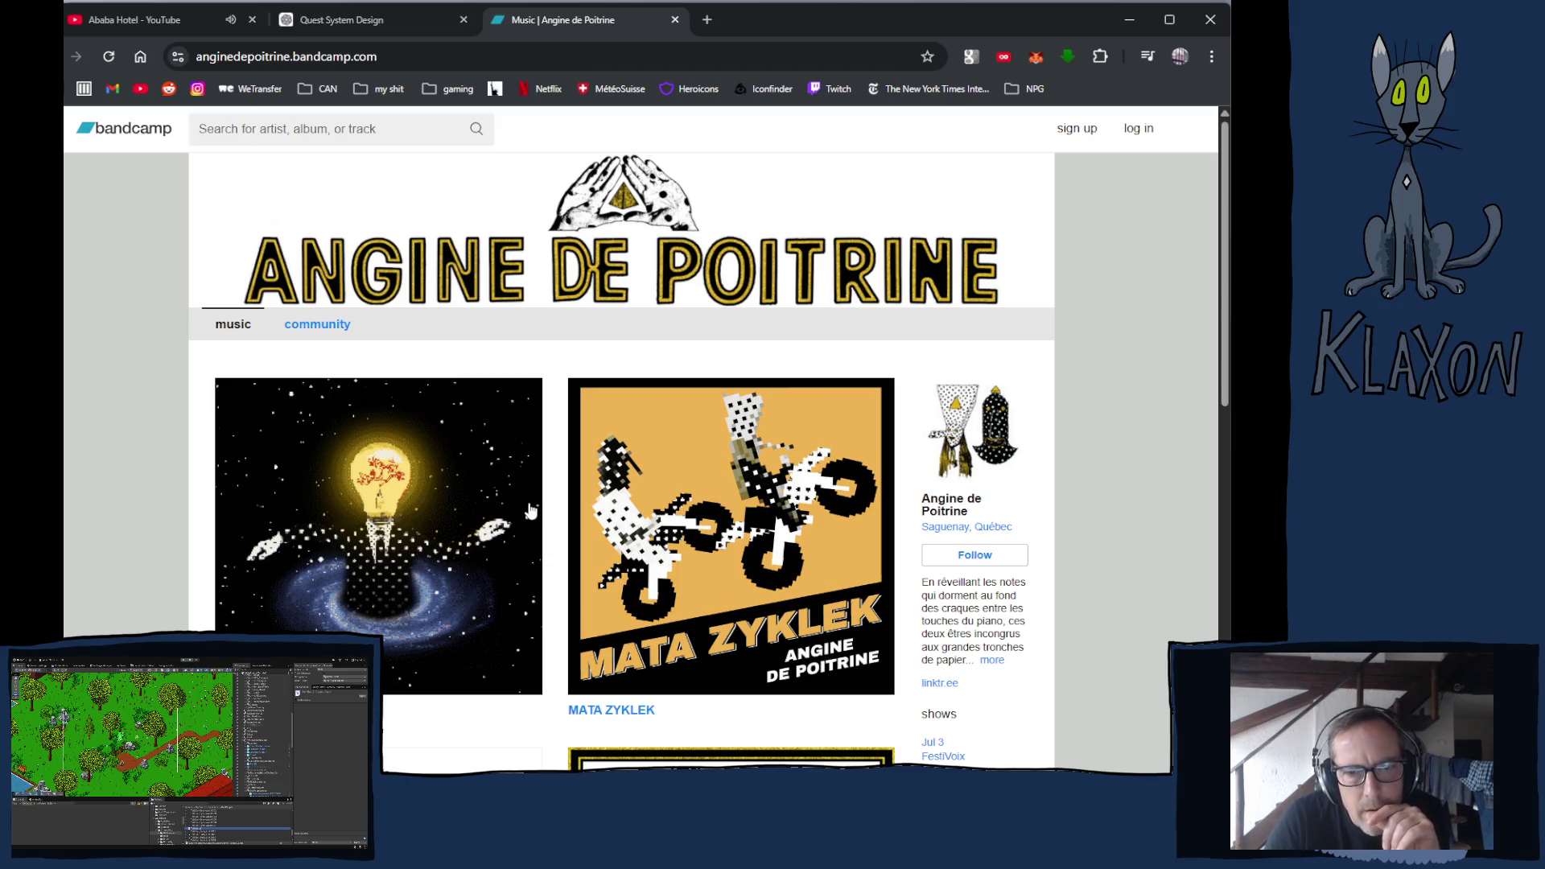
{"action": "scroll", "coordinate": [531, 510], "scroll_direction": "down", "scroll_amount": 2}
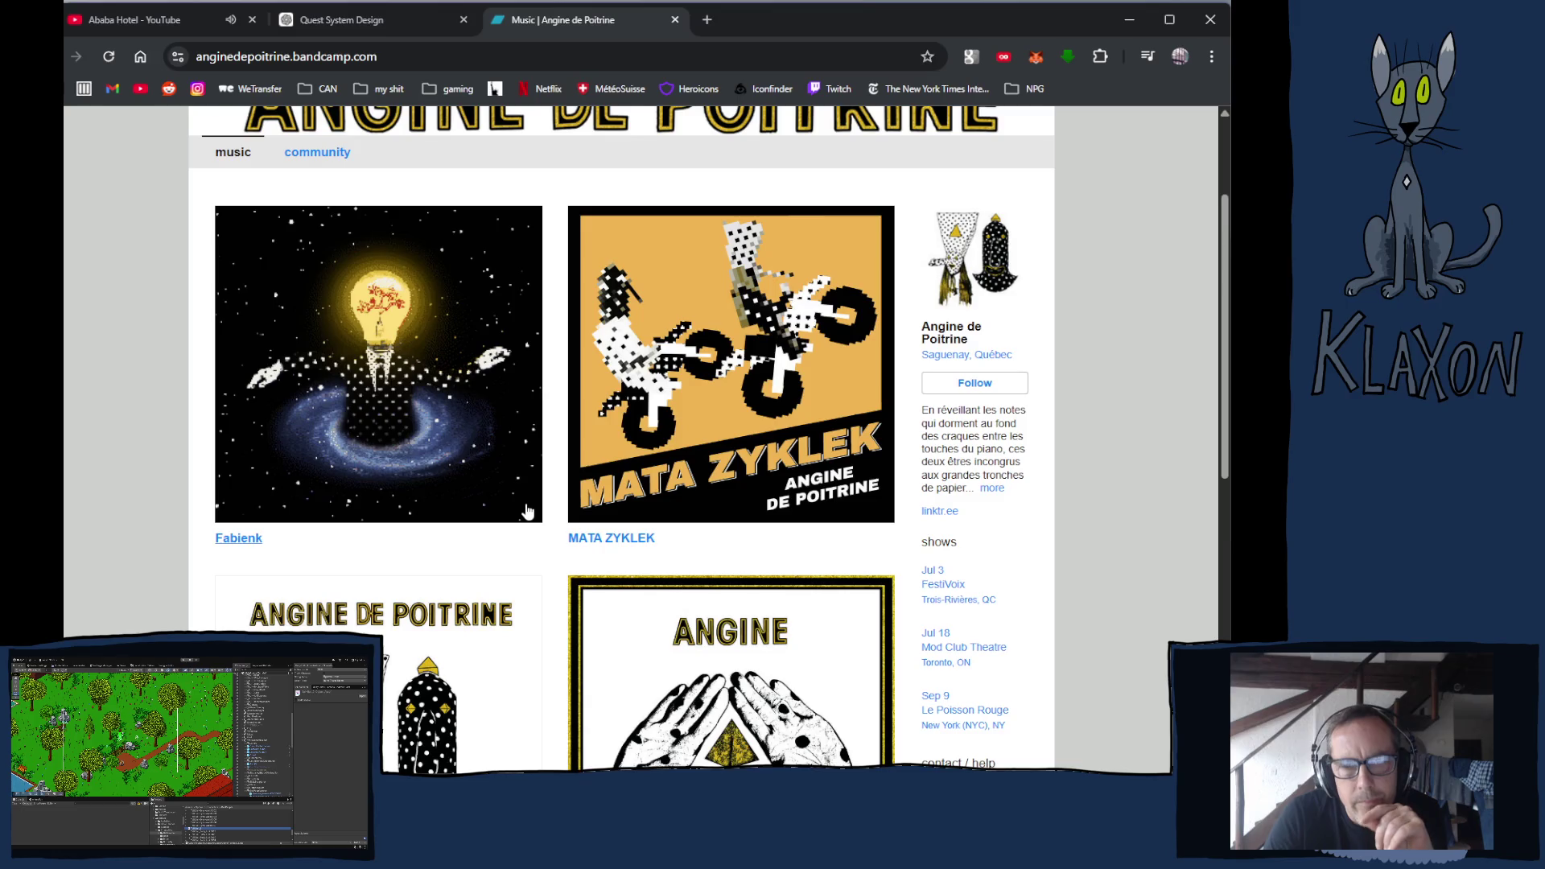
{"action": "scroll", "coordinate": [527, 511], "scroll_direction": "down", "scroll_amount": 2}
{"action": "scroll", "coordinate": [524, 512], "scroll_direction": "down", "scroll_amount": 2}
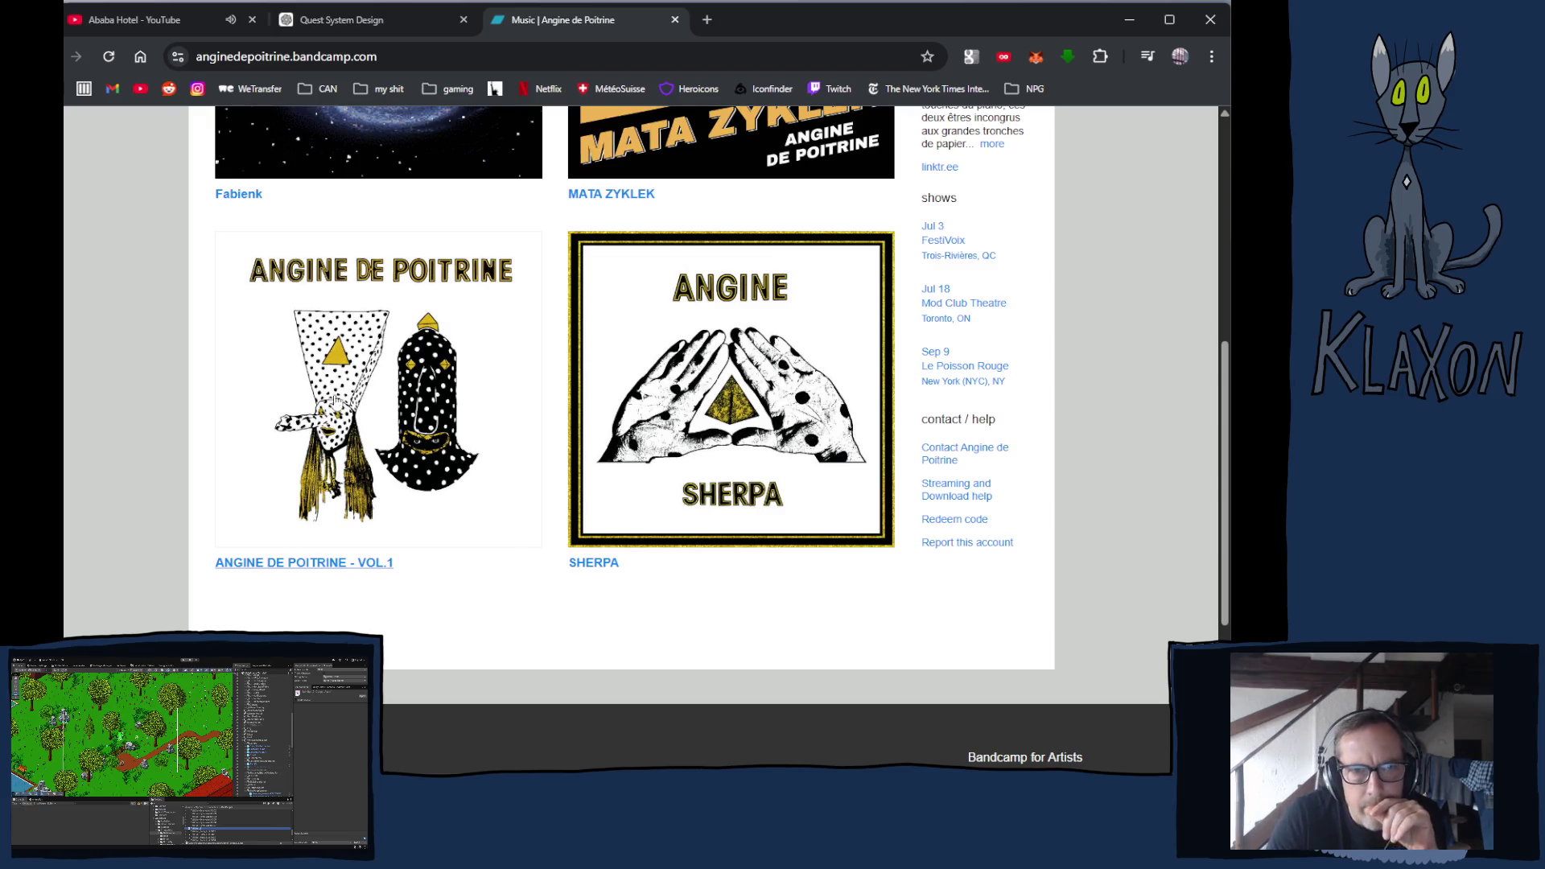
{"action": "left_click", "coordinate": [141, 22]}
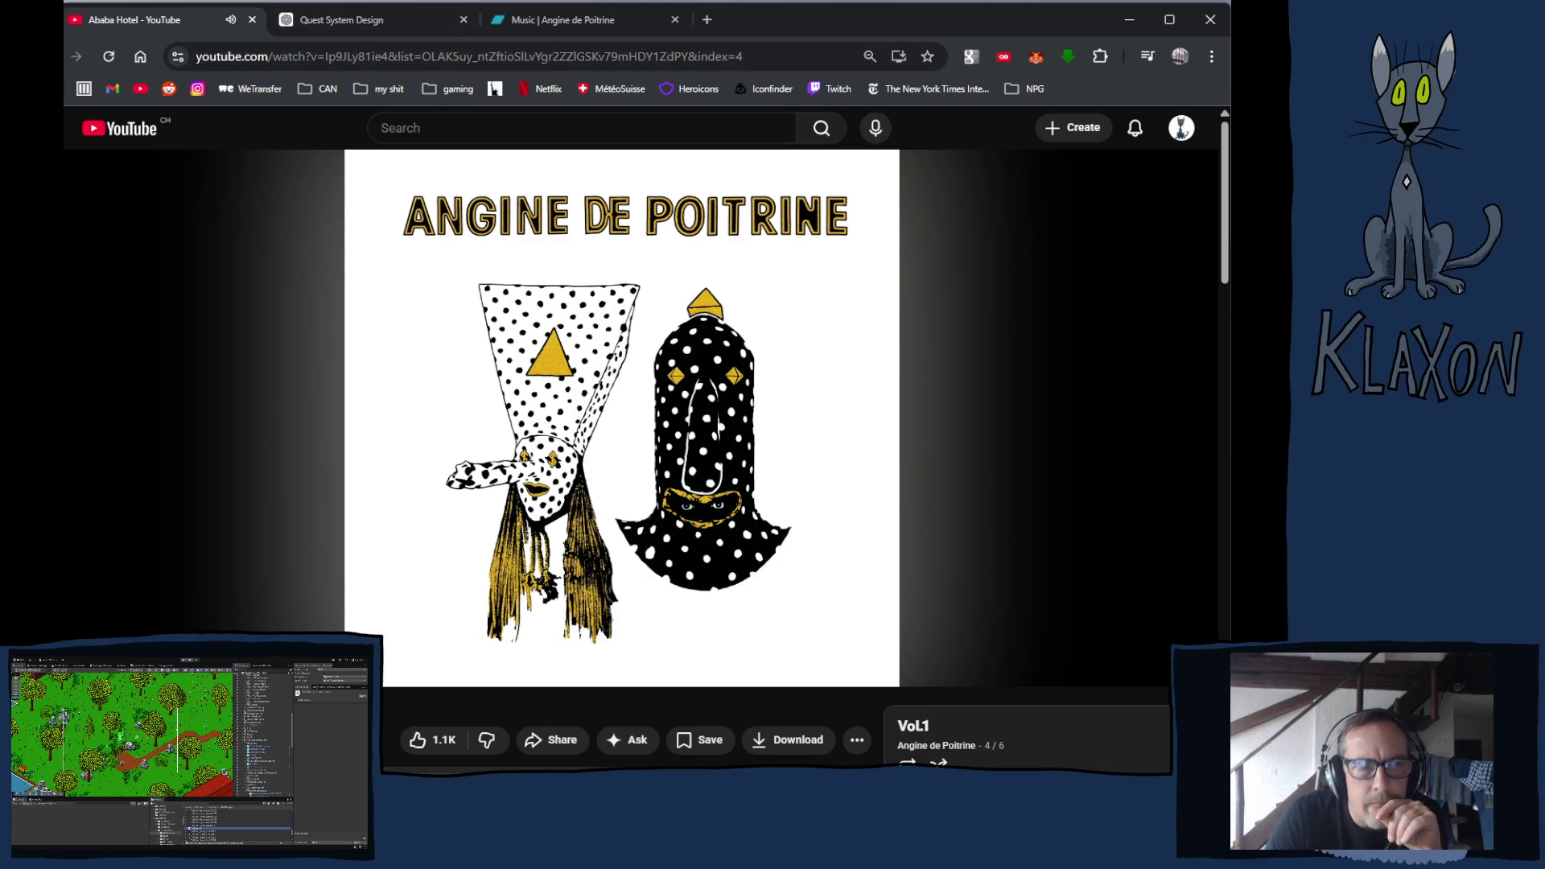
Return to Krita's frame 5 and set the freehand brush to 2.44 px
{"action": "key", "text": "alt+Tab"}
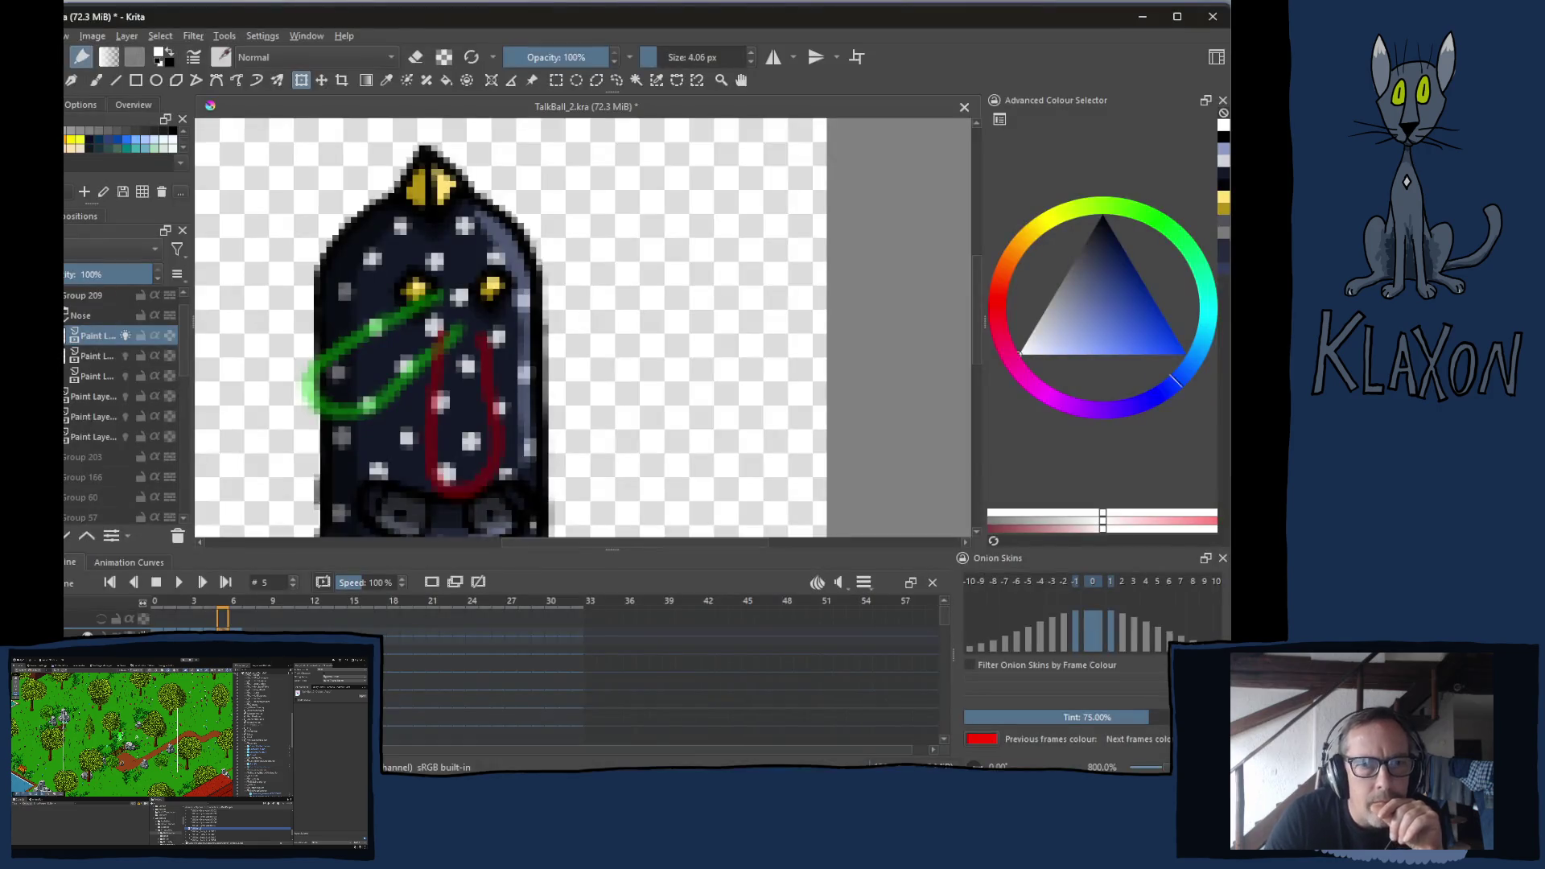
{"action": "scroll", "coordinate": [609, 277], "scroll_direction": "down", "scroll_amount": 1}
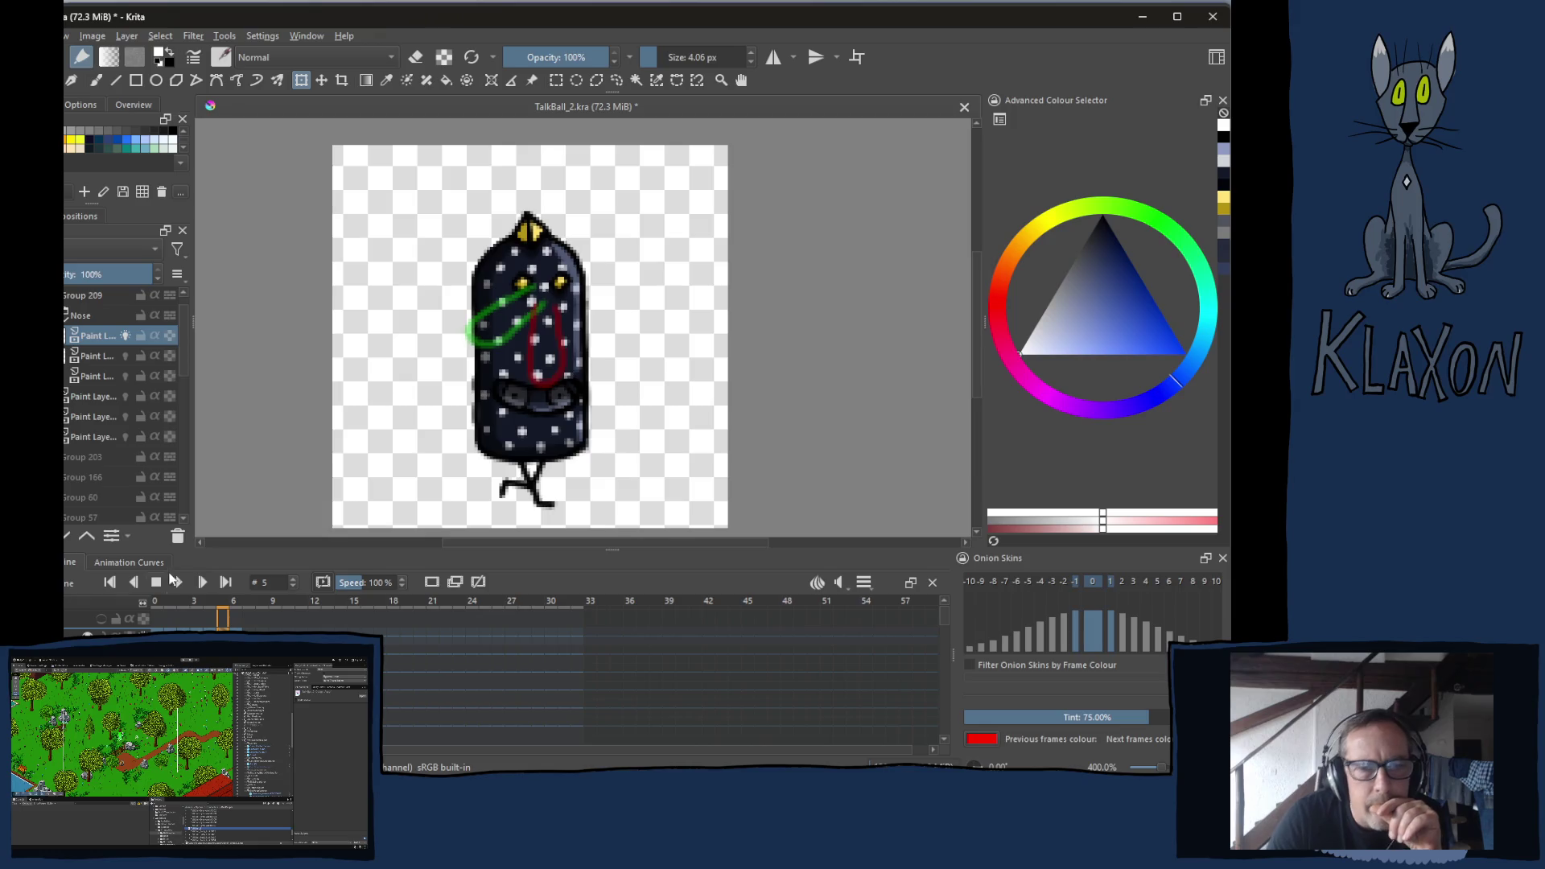
{"action": "scroll", "coordinate": [516, 330], "scroll_direction": "up", "scroll_amount": 2}
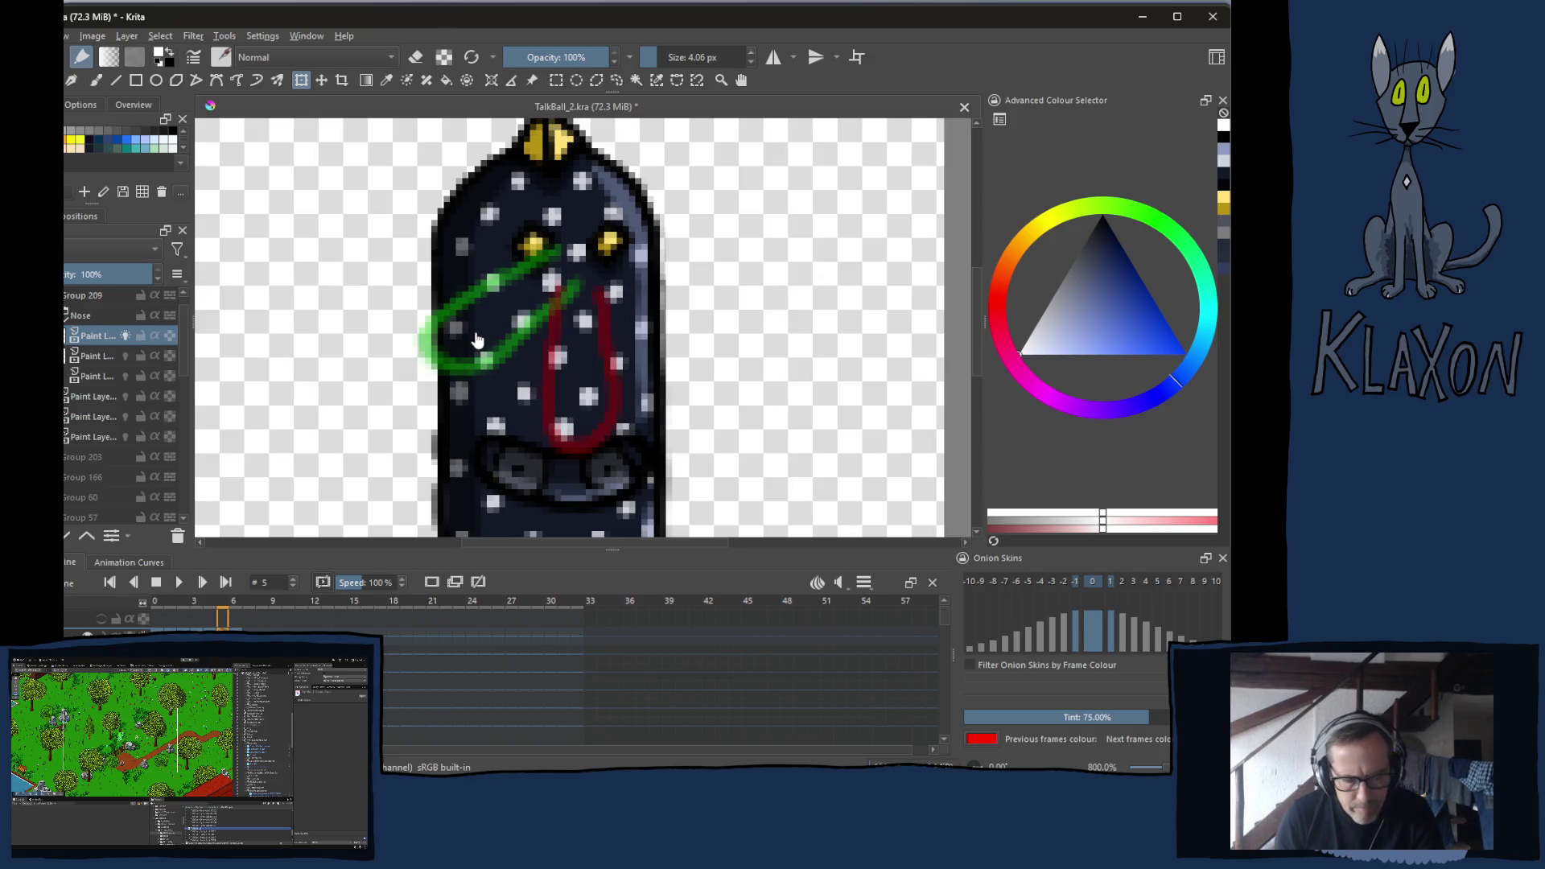
{"action": "key", "text": "b"}
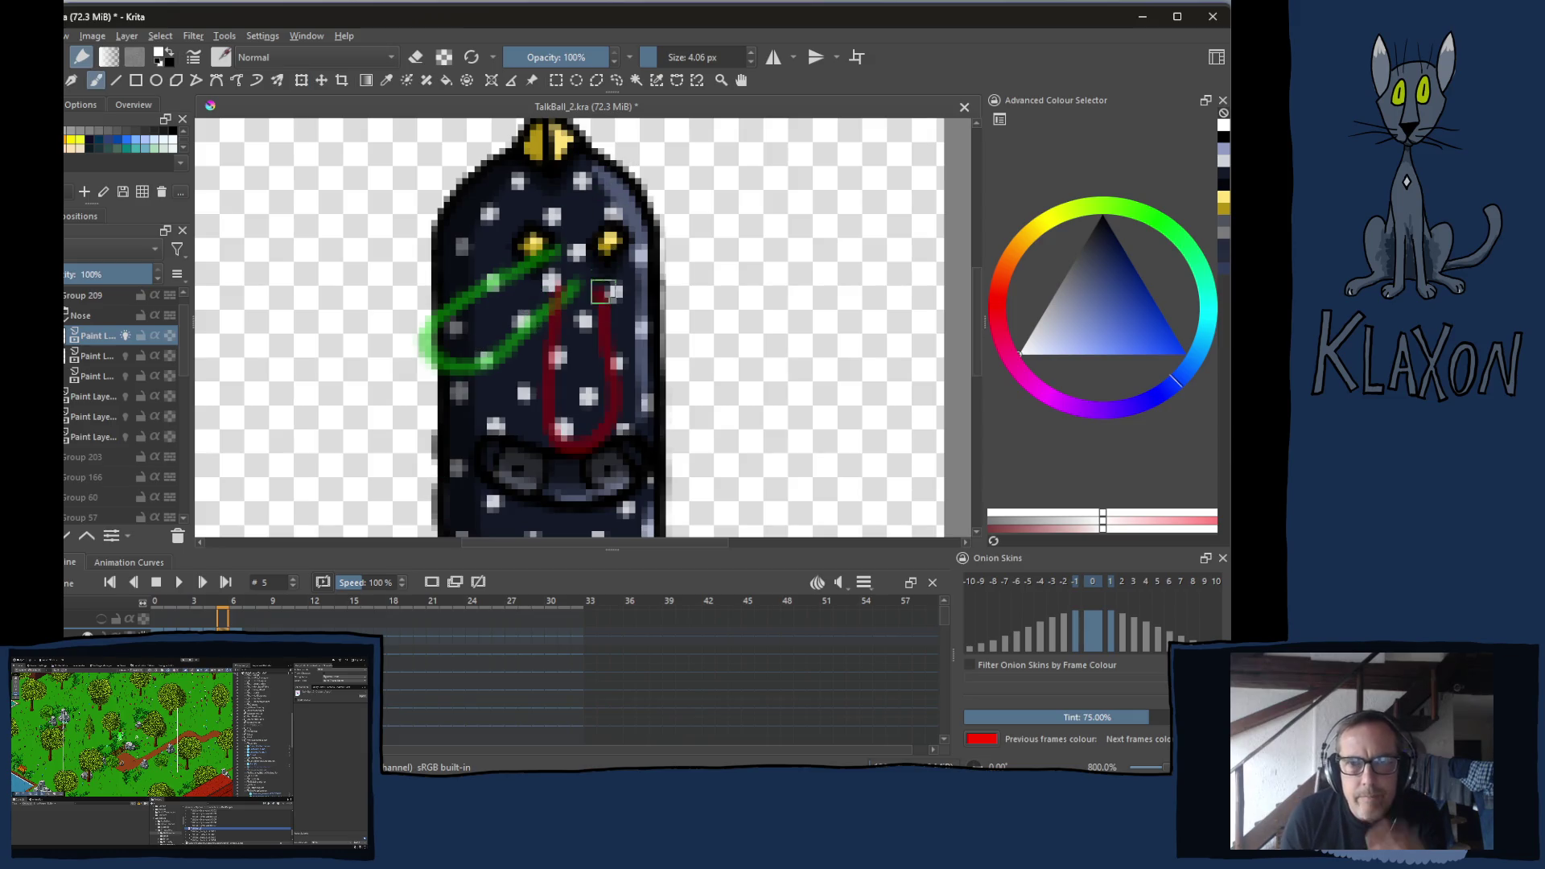
{"action": "key", "text": "bracketleft"}
{"action": "key", "text": "bracketleft"}
{"action": "key", "text": "bracketleft"}
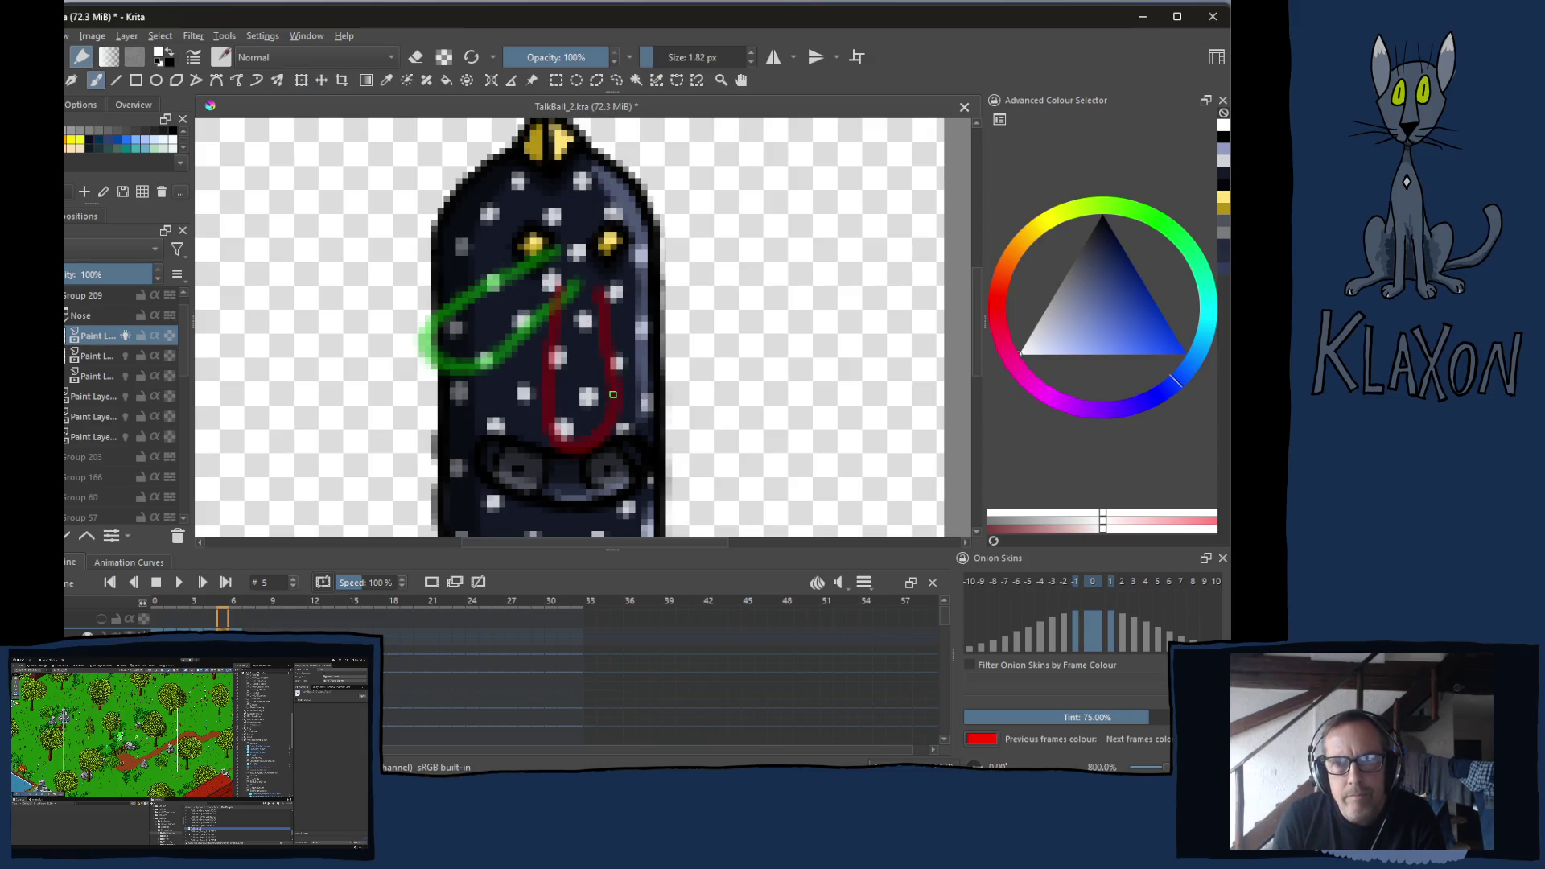
{"action": "key", "text": "bracketright"}
Pick near-black and sketch the diagonal nose line from lower left up toward the eye
{"action": "right_click", "coordinate": [567, 333]}
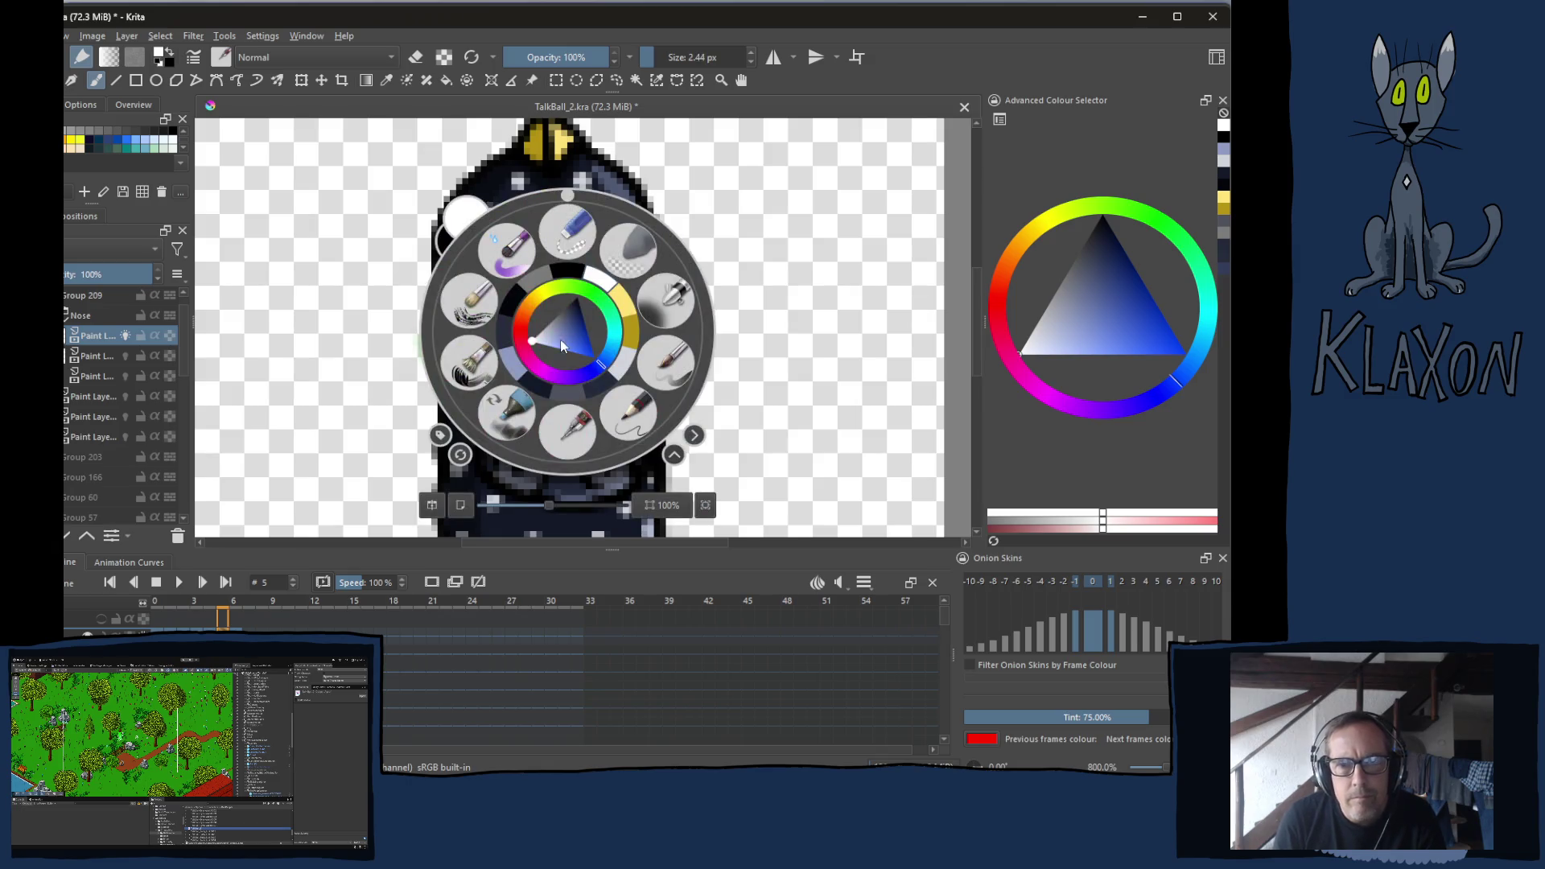
{"action": "left_click", "coordinate": [566, 275]}
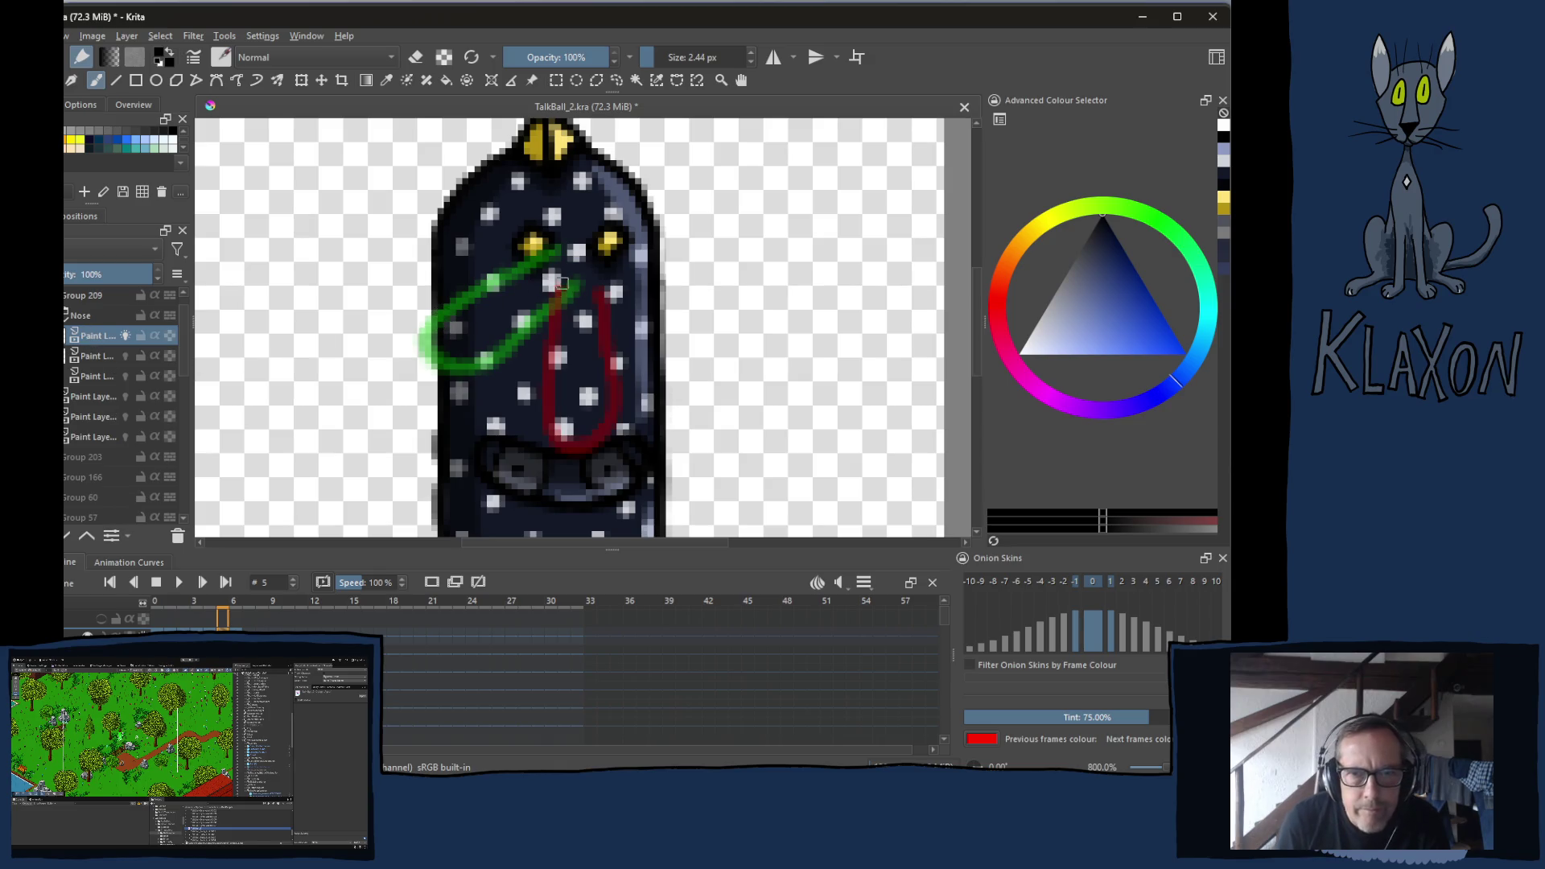
{"action": "mouse_move", "coordinate": [550, 275]}
{"action": "left_mouse_down"}
{"action": "mouse_move", "coordinate": [478, 363]}
{"action": "mouse_move", "coordinate": [479, 401]}
{"action": "mouse_move", "coordinate": [507, 412]}
{"action": "mouse_move", "coordinate": [547, 382]}
{"action": "mouse_move", "coordinate": [570, 332]}
{"action": "mouse_move", "coordinate": [596, 366]}
{"action": "mouse_move", "coordinate": [532, 305]}
{"action": "left_mouse_up"}
{"action": "key", "text": "ctrl+z"}
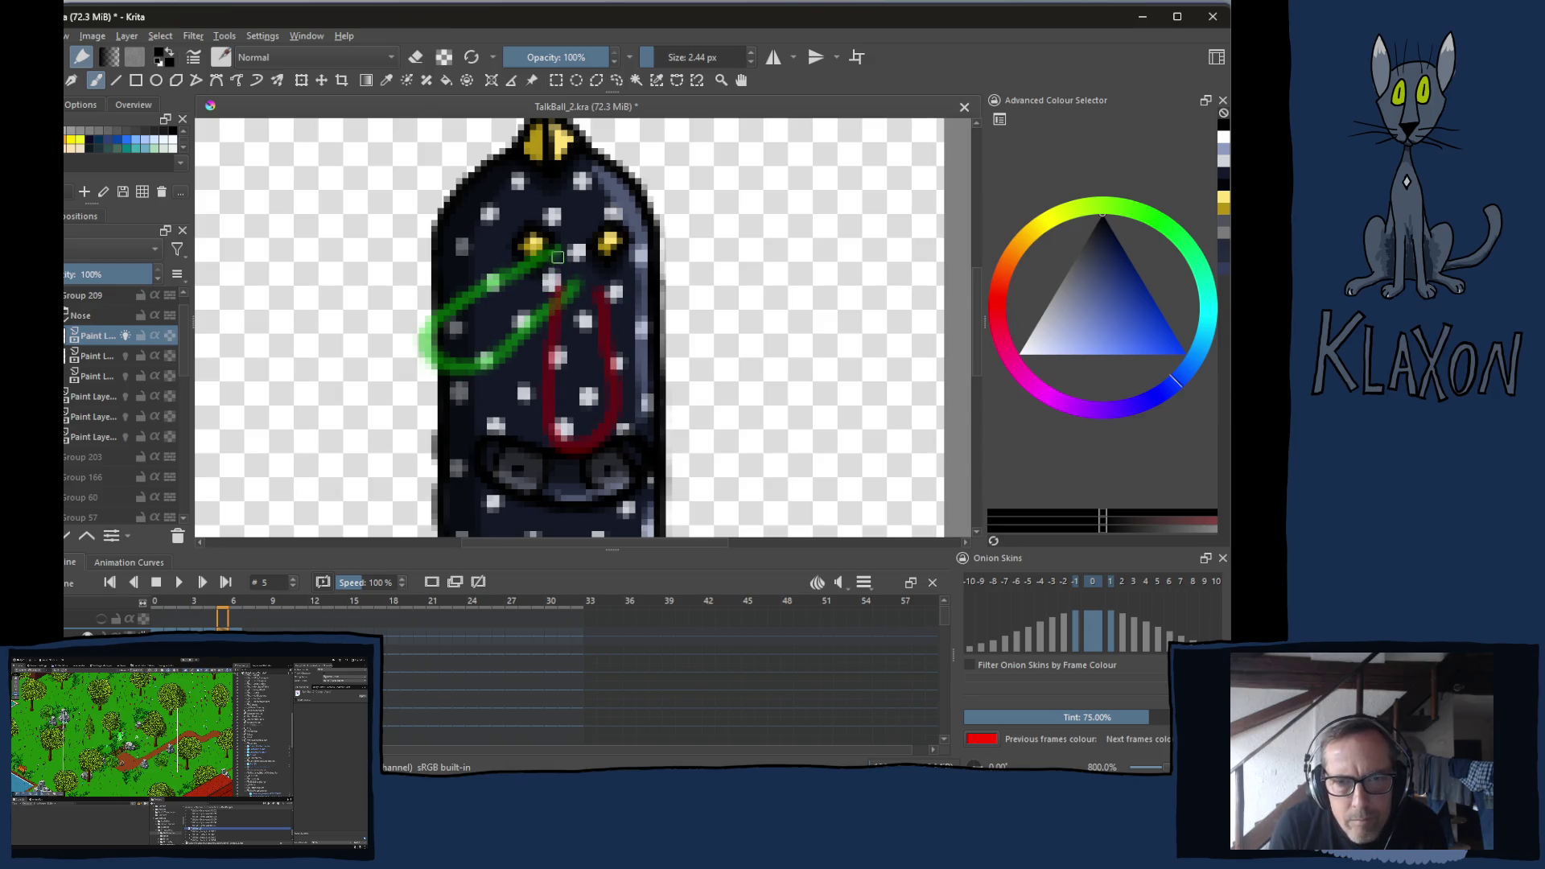
{"action": "mouse_move", "coordinate": [560, 256]}
{"action": "left_mouse_down"}
{"action": "mouse_move", "coordinate": [477, 345]}
{"action": "mouse_move", "coordinate": [470, 379]}
{"action": "left_mouse_up"}
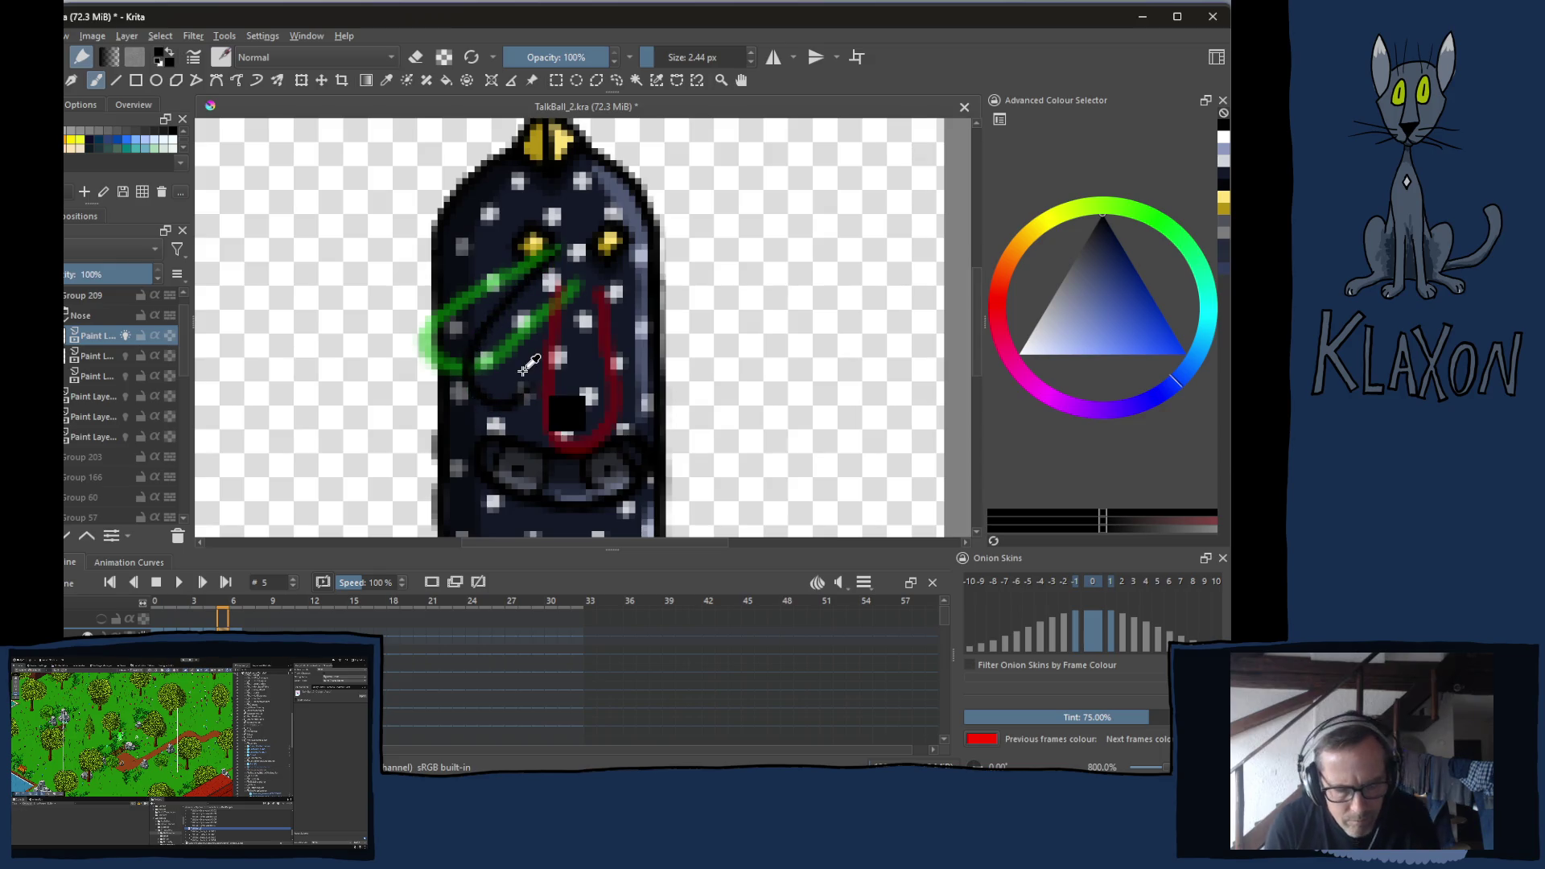
{"action": "key", "text": "ctrl+z"}
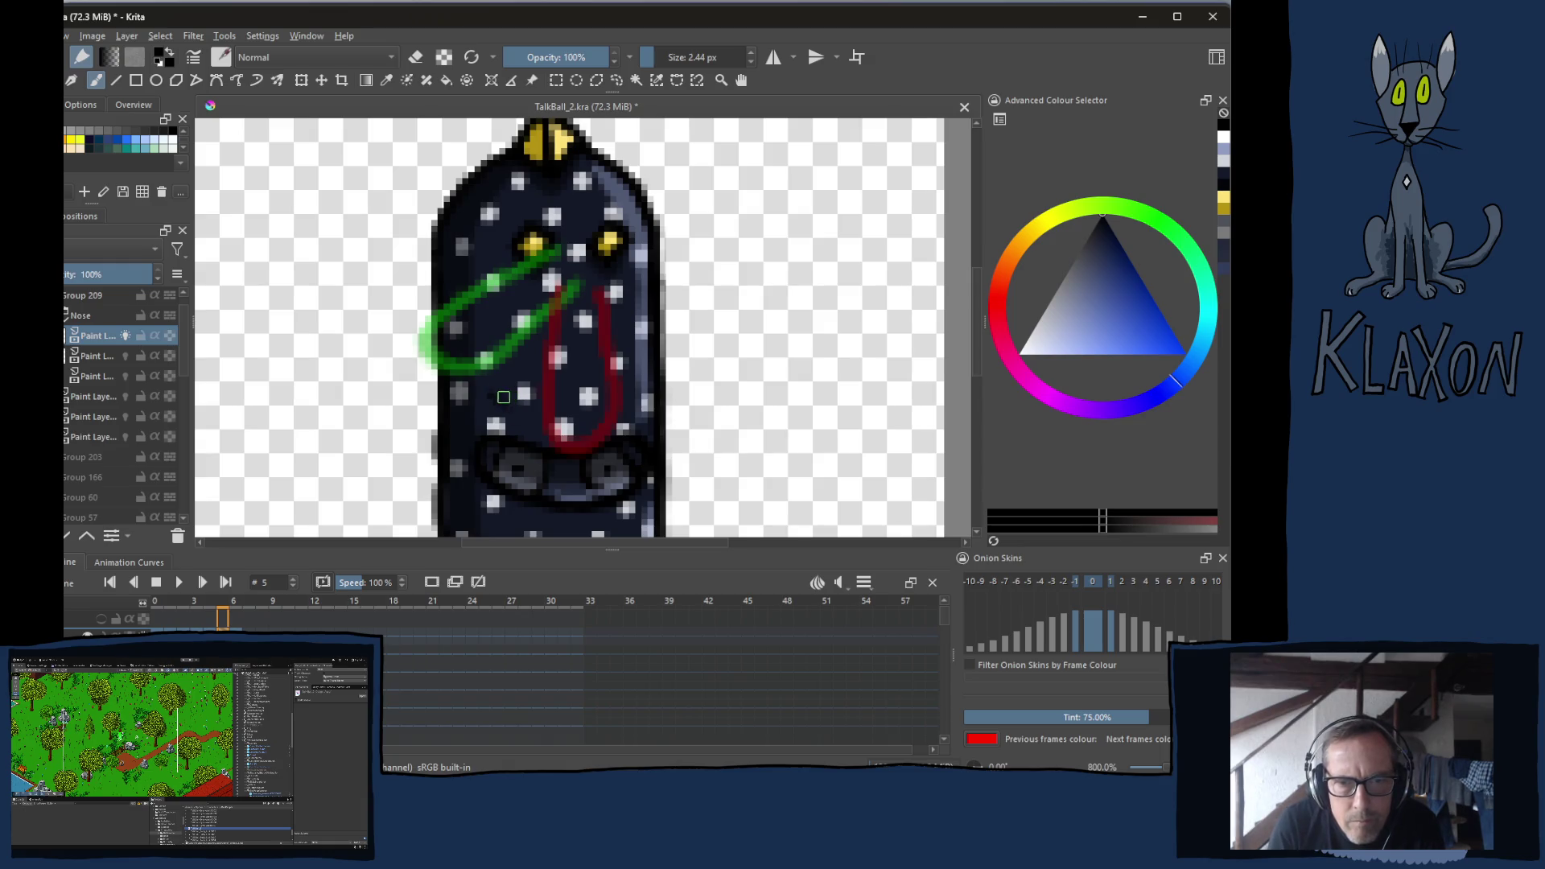
{"action": "left_click_drag", "start_coordinate": [492, 394], "coordinate": [555, 299]}
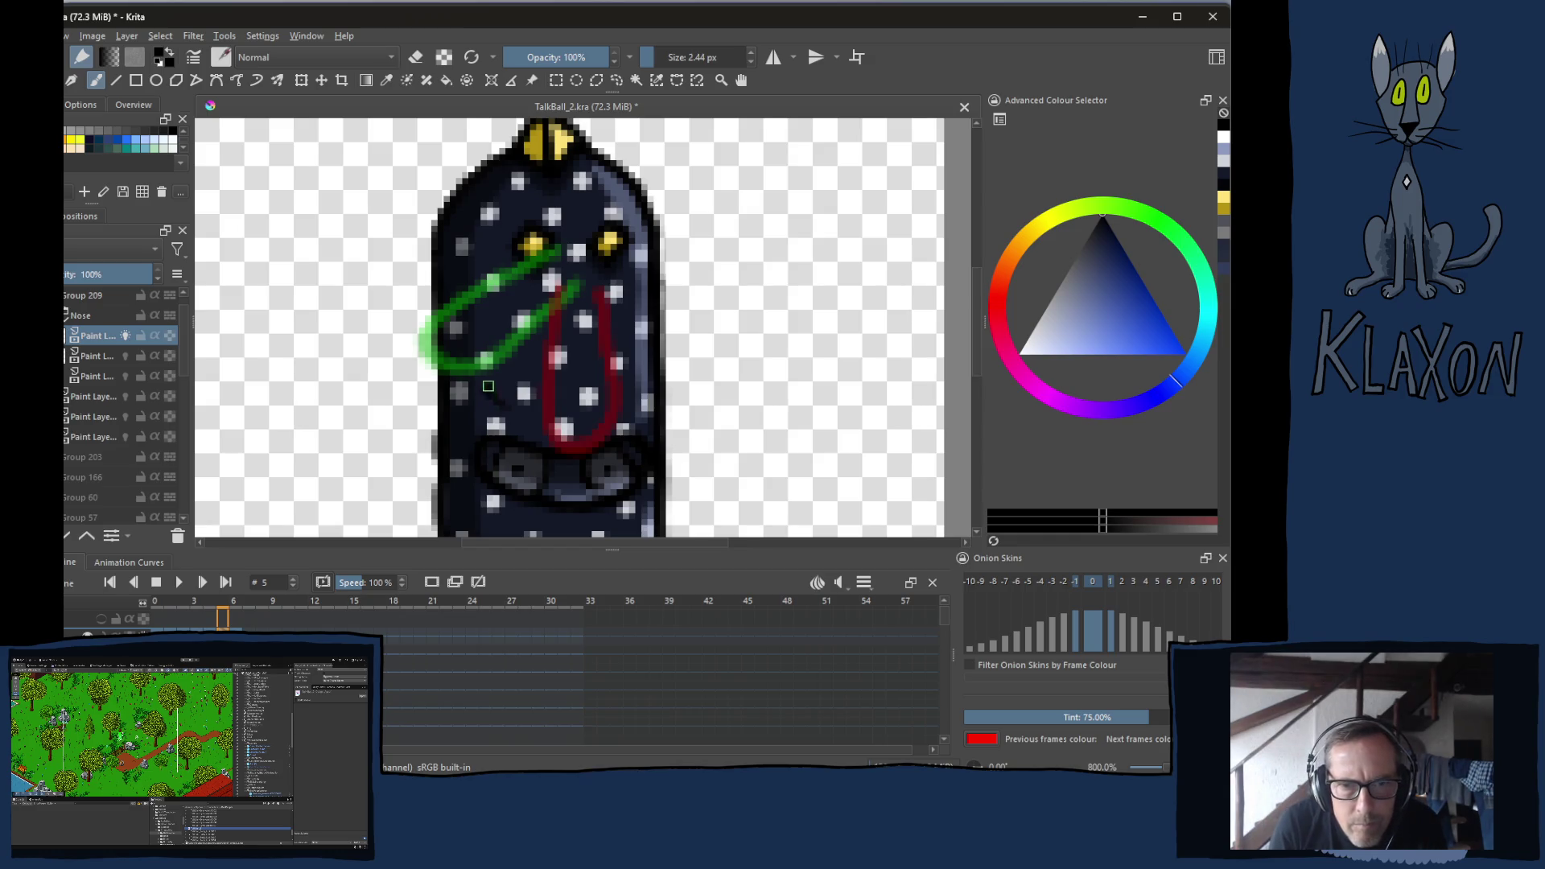
{"action": "left_click_drag", "start_coordinate": [498, 349], "coordinate": [567, 257]}
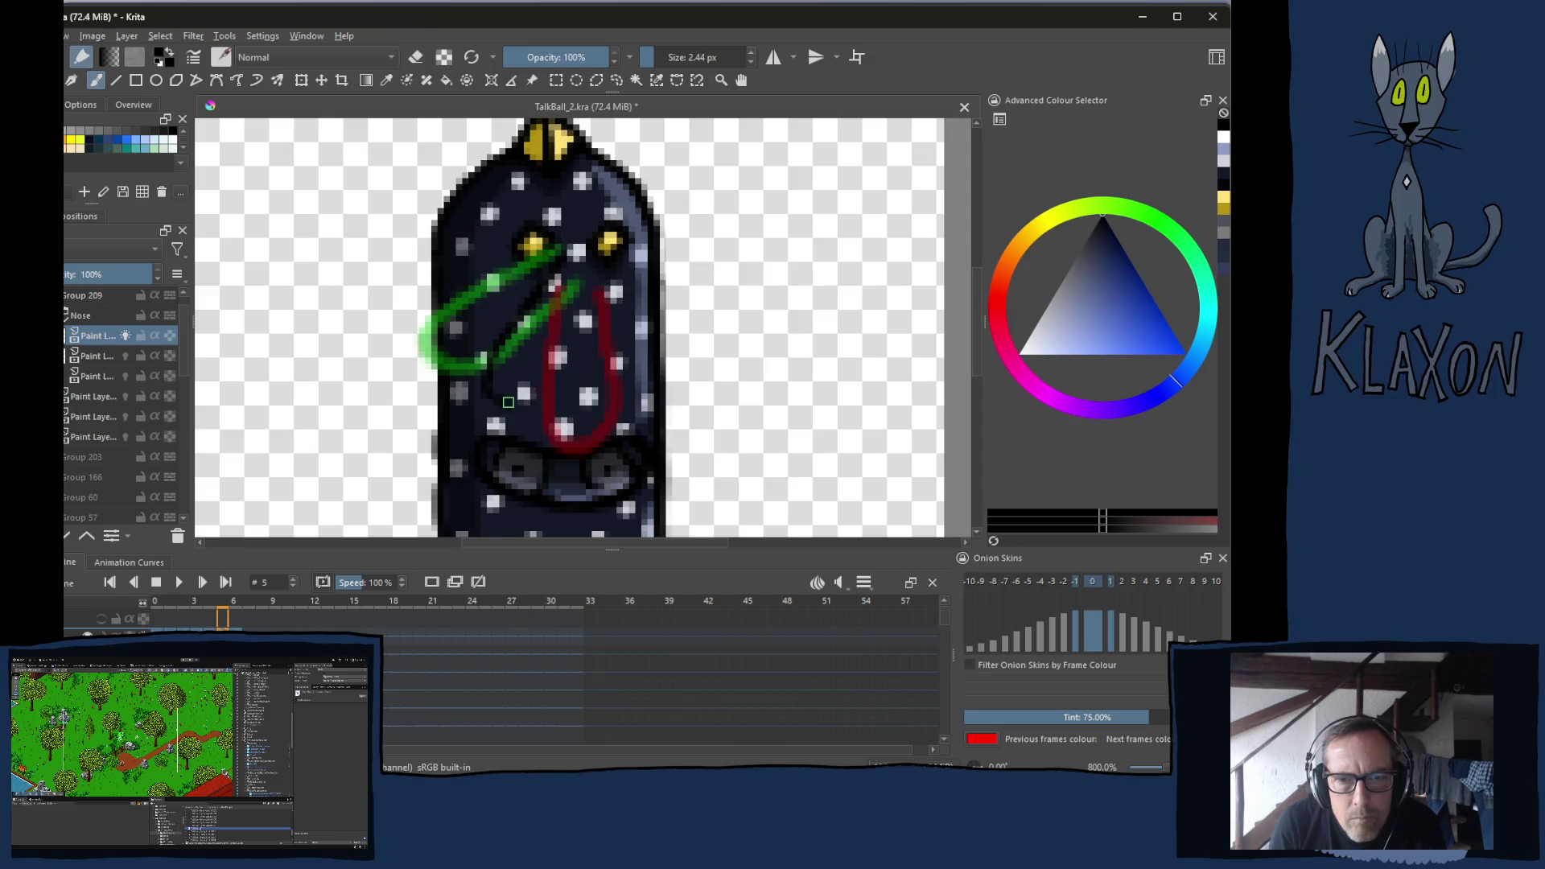
{"action": "mouse_move", "coordinate": [507, 401]}
{"action": "left_mouse_down"}
{"action": "mouse_move", "coordinate": [547, 384]}
{"action": "mouse_move", "coordinate": [594, 273]}
{"action": "left_mouse_up"}
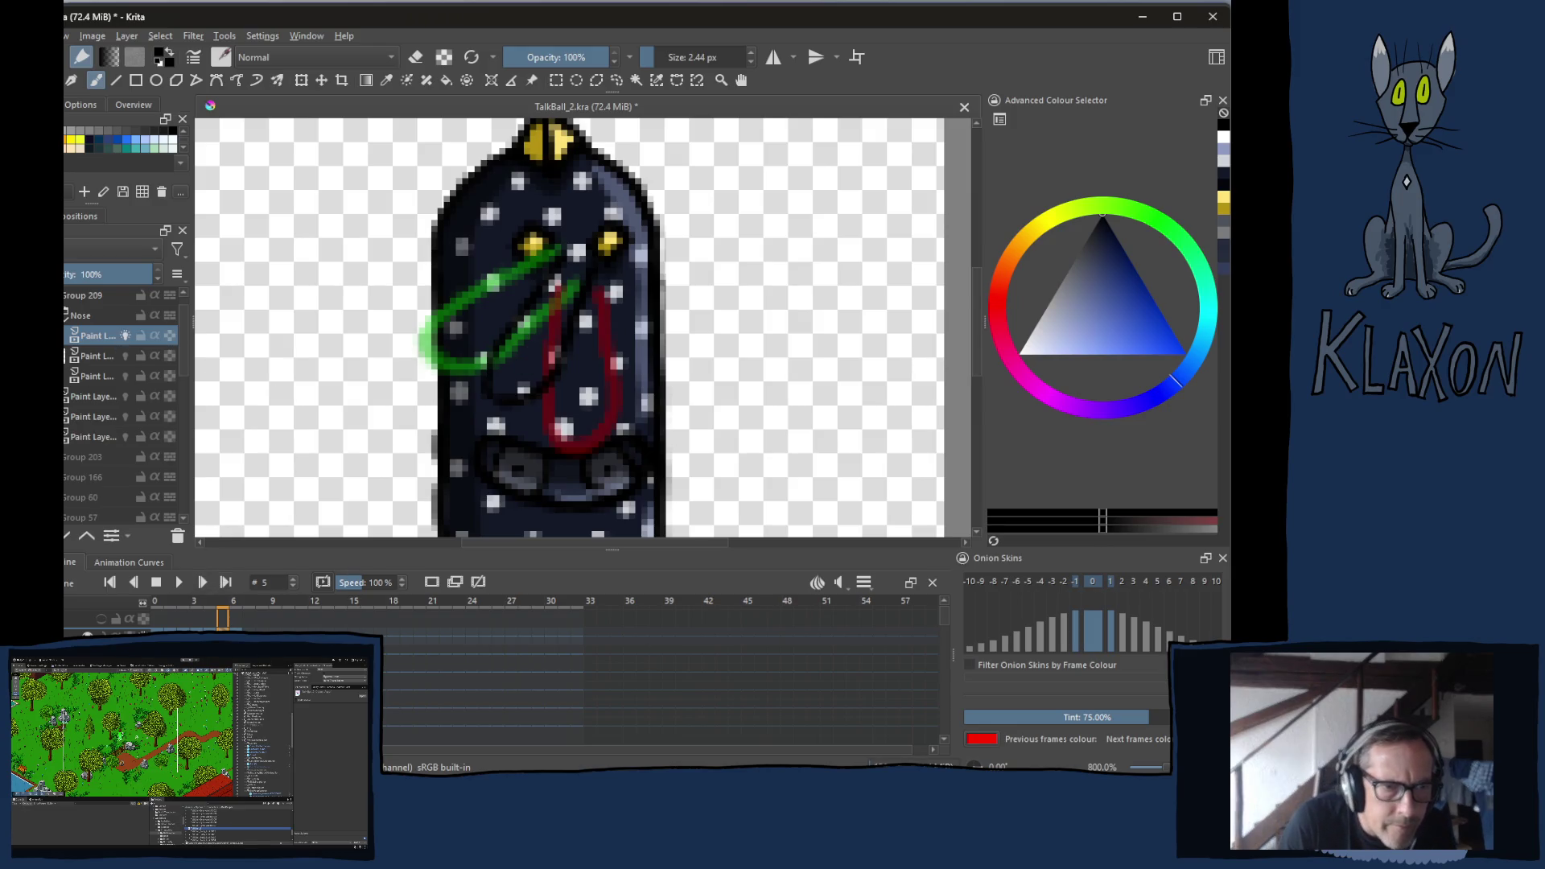
Hide the speckled body layer, erase the line's right part and draw the nose's second outline
{"action": "left_click", "coordinate": [125, 436]}
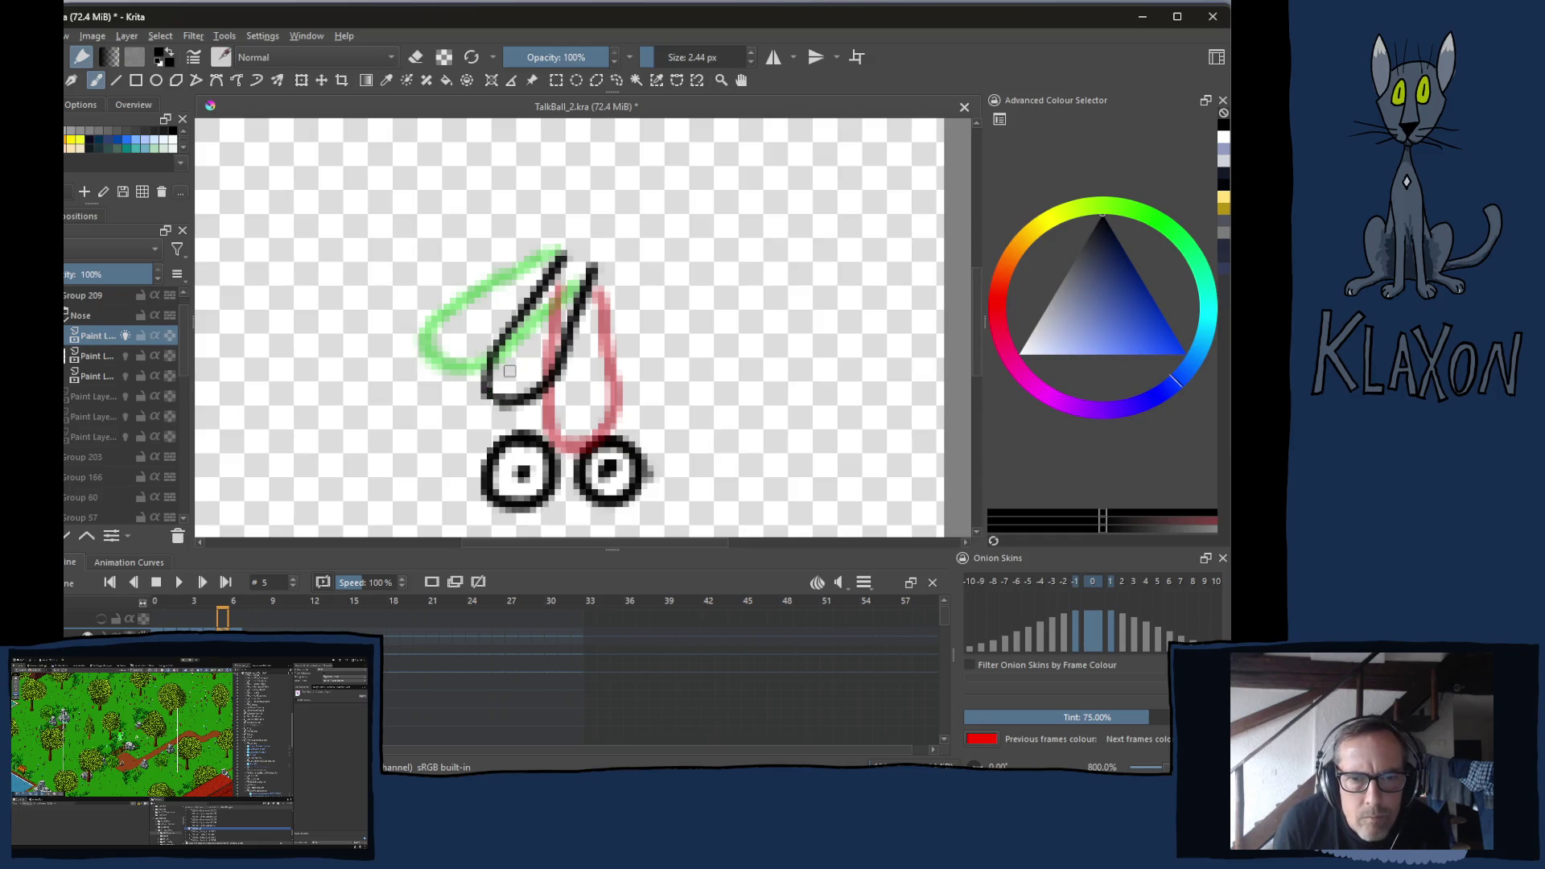
{"action": "key", "text": "e"}
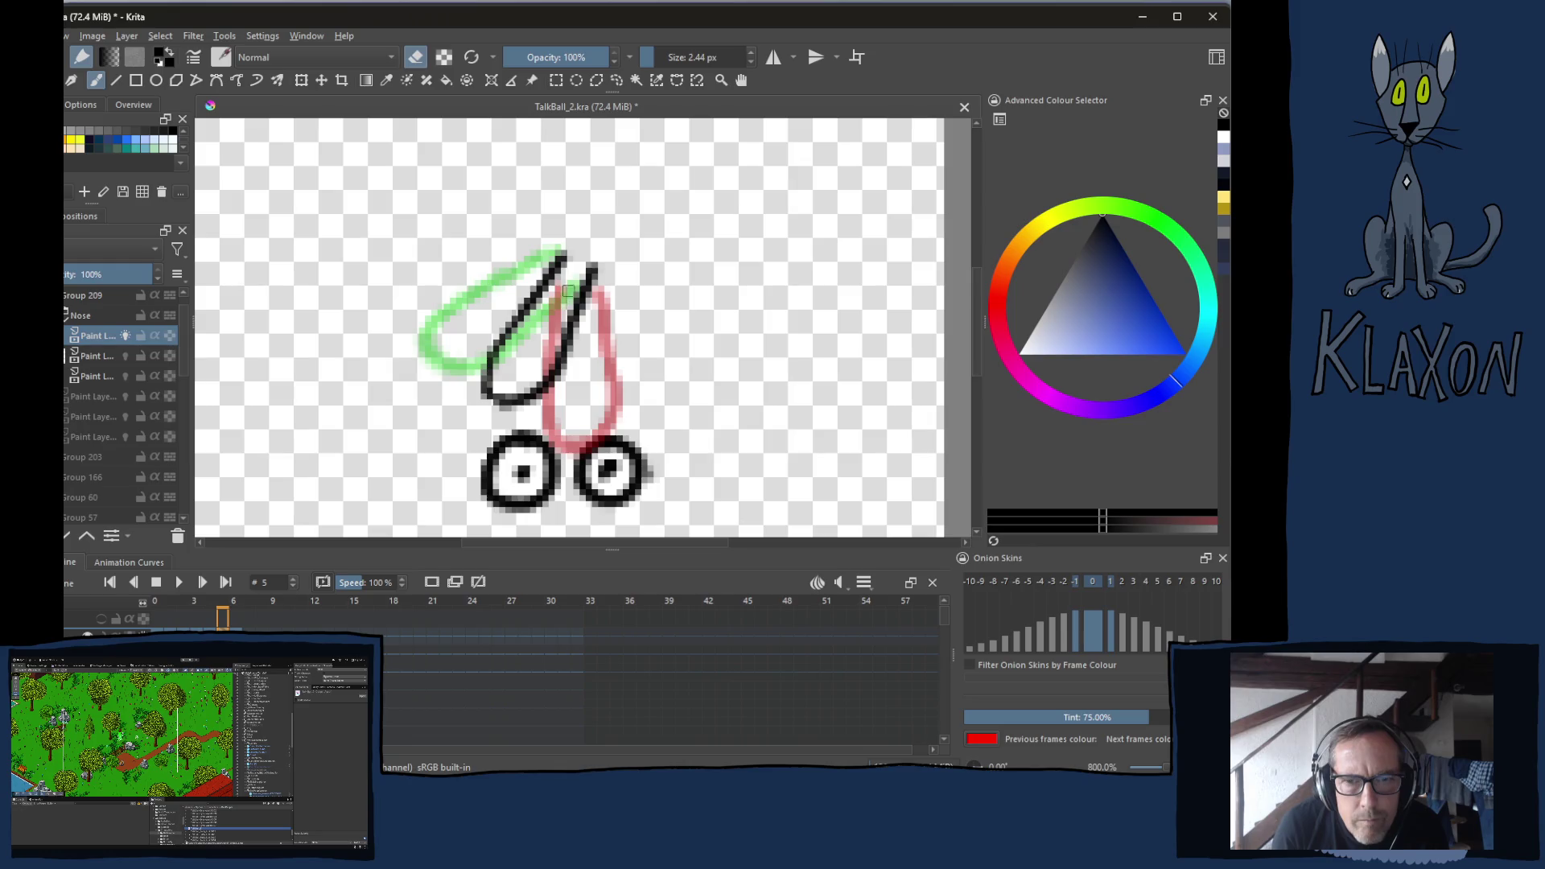
{"action": "mouse_move", "coordinate": [590, 256]}
{"action": "left_mouse_down"}
{"action": "mouse_move", "coordinate": [573, 317]}
{"action": "mouse_move", "coordinate": [579, 302]}
{"action": "left_mouse_up"}
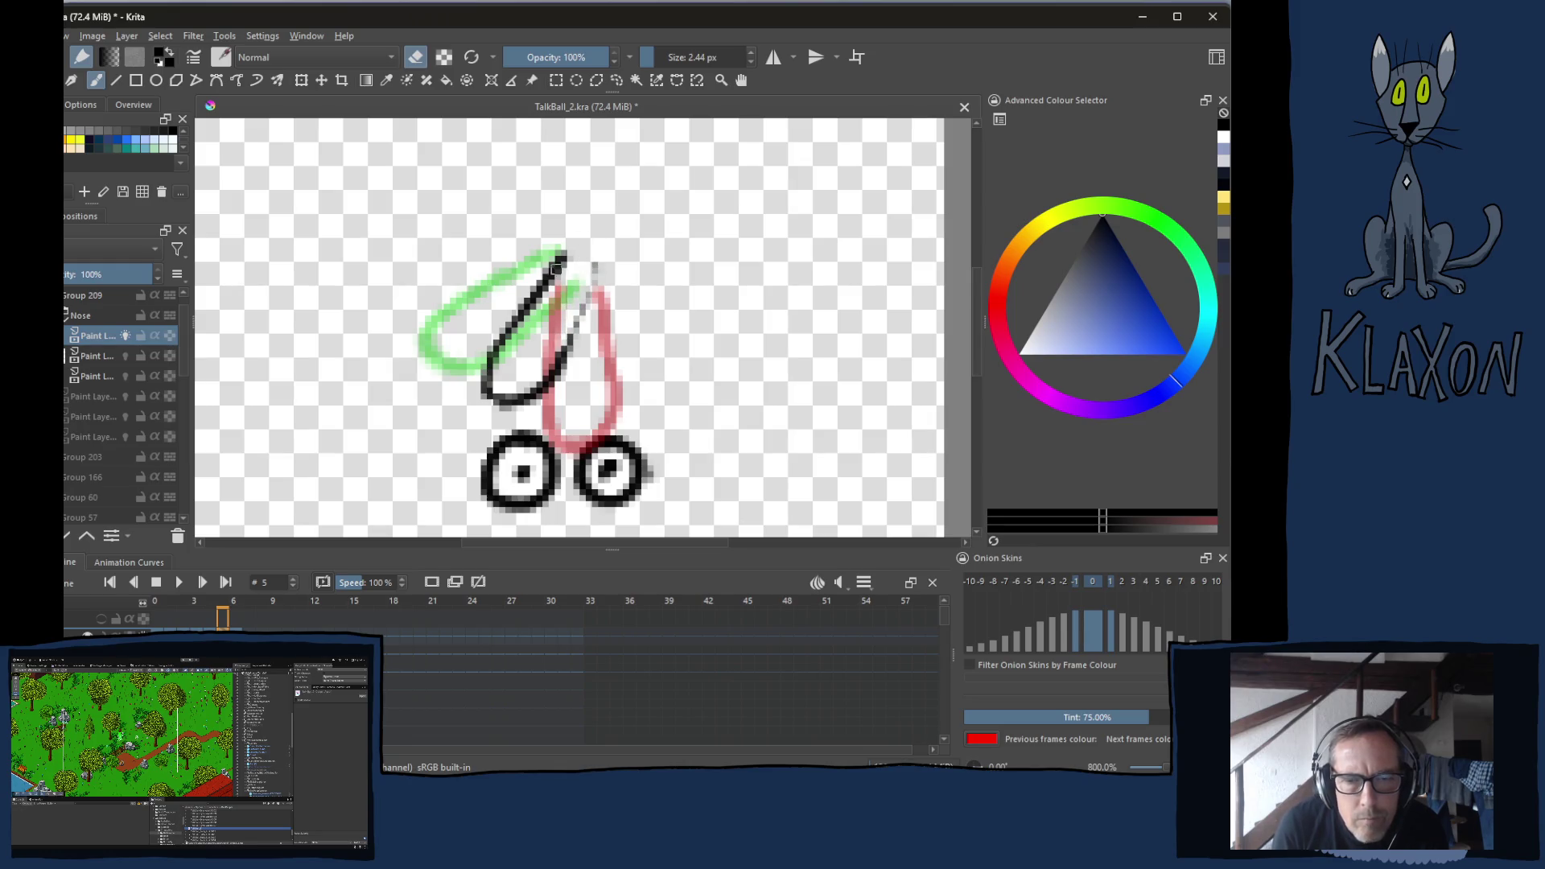
{"action": "right_click", "coordinate": [564, 274]}
{"action": "key", "text": "e"}
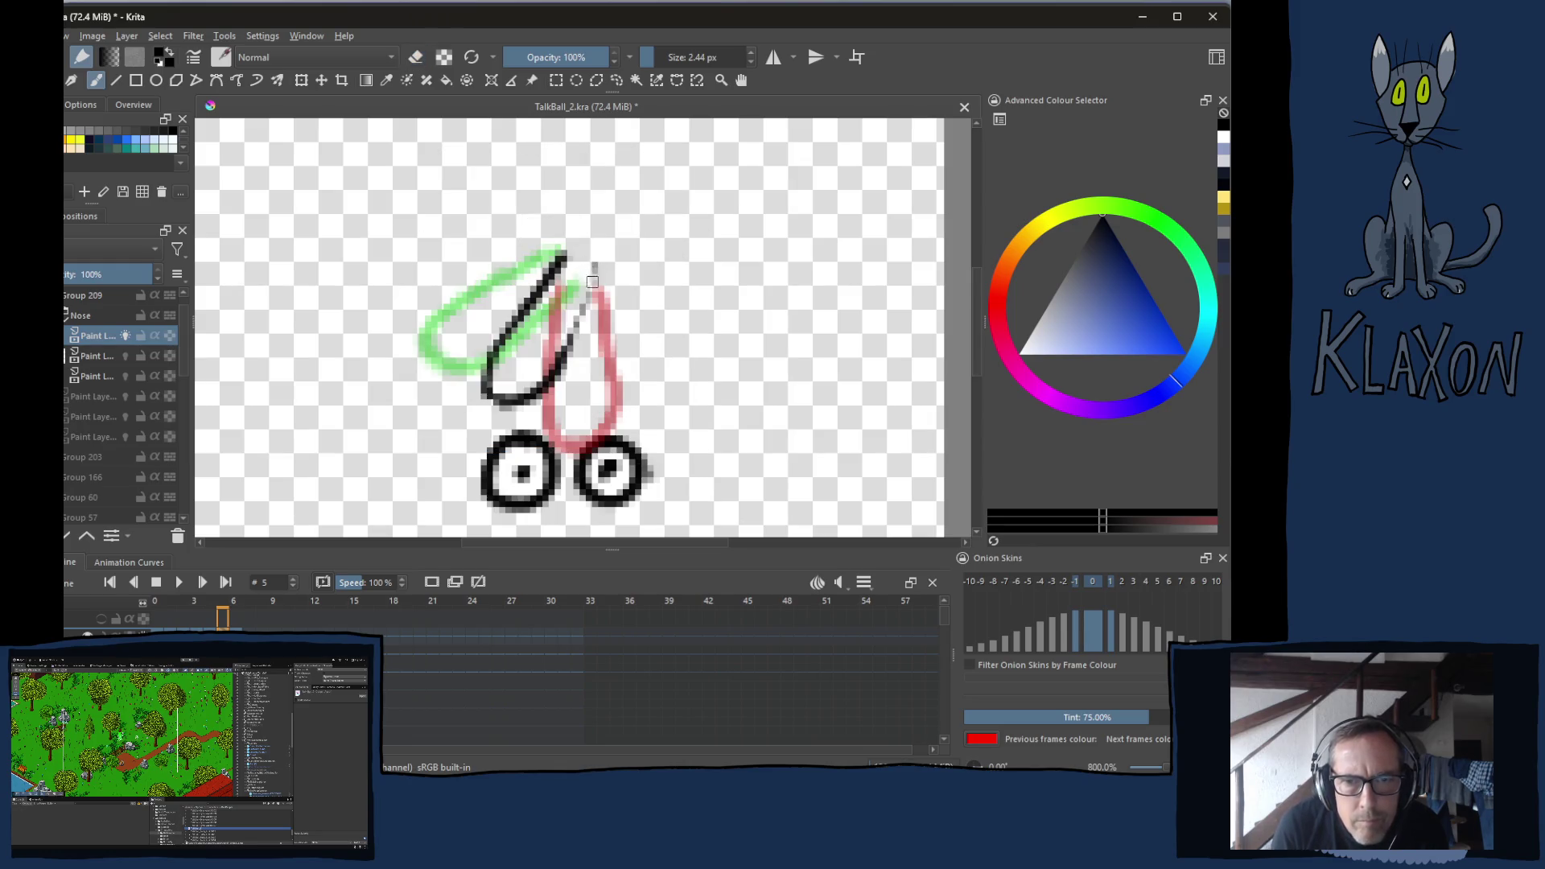
{"action": "mouse_move", "coordinate": [597, 278]}
{"action": "left_mouse_down"}
{"action": "mouse_move", "coordinate": [535, 396]}
{"action": "mouse_move", "coordinate": [484, 399]}
{"action": "mouse_move", "coordinate": [481, 360]}
{"action": "mouse_move", "coordinate": [569, 243]}
{"action": "mouse_move", "coordinate": [568, 339]}
{"action": "left_mouse_up"}
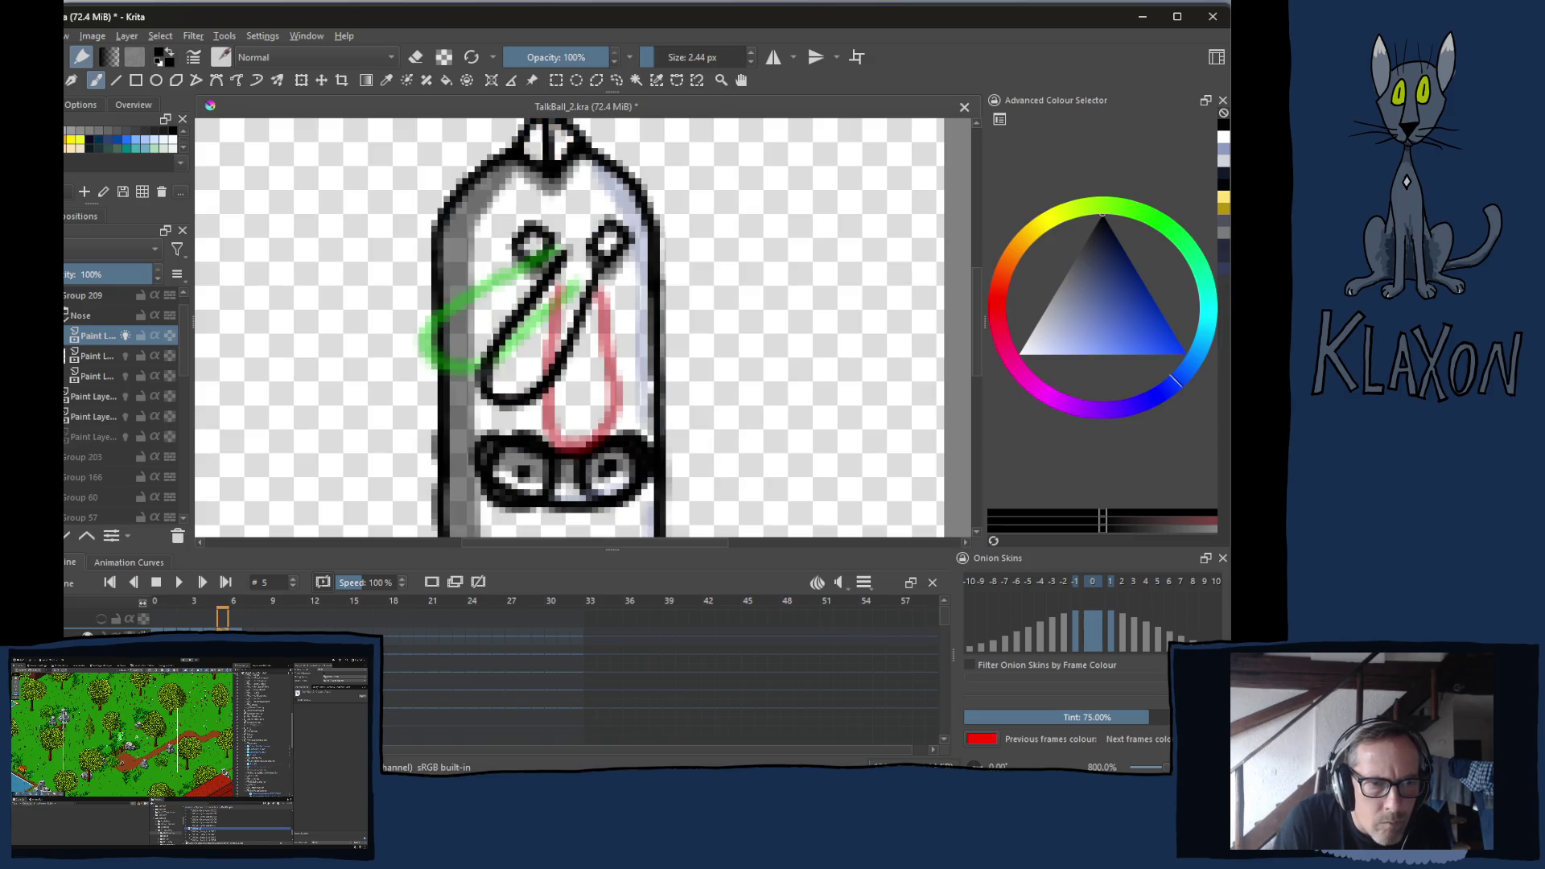
{"action": "left_click", "coordinate": [100, 378]}
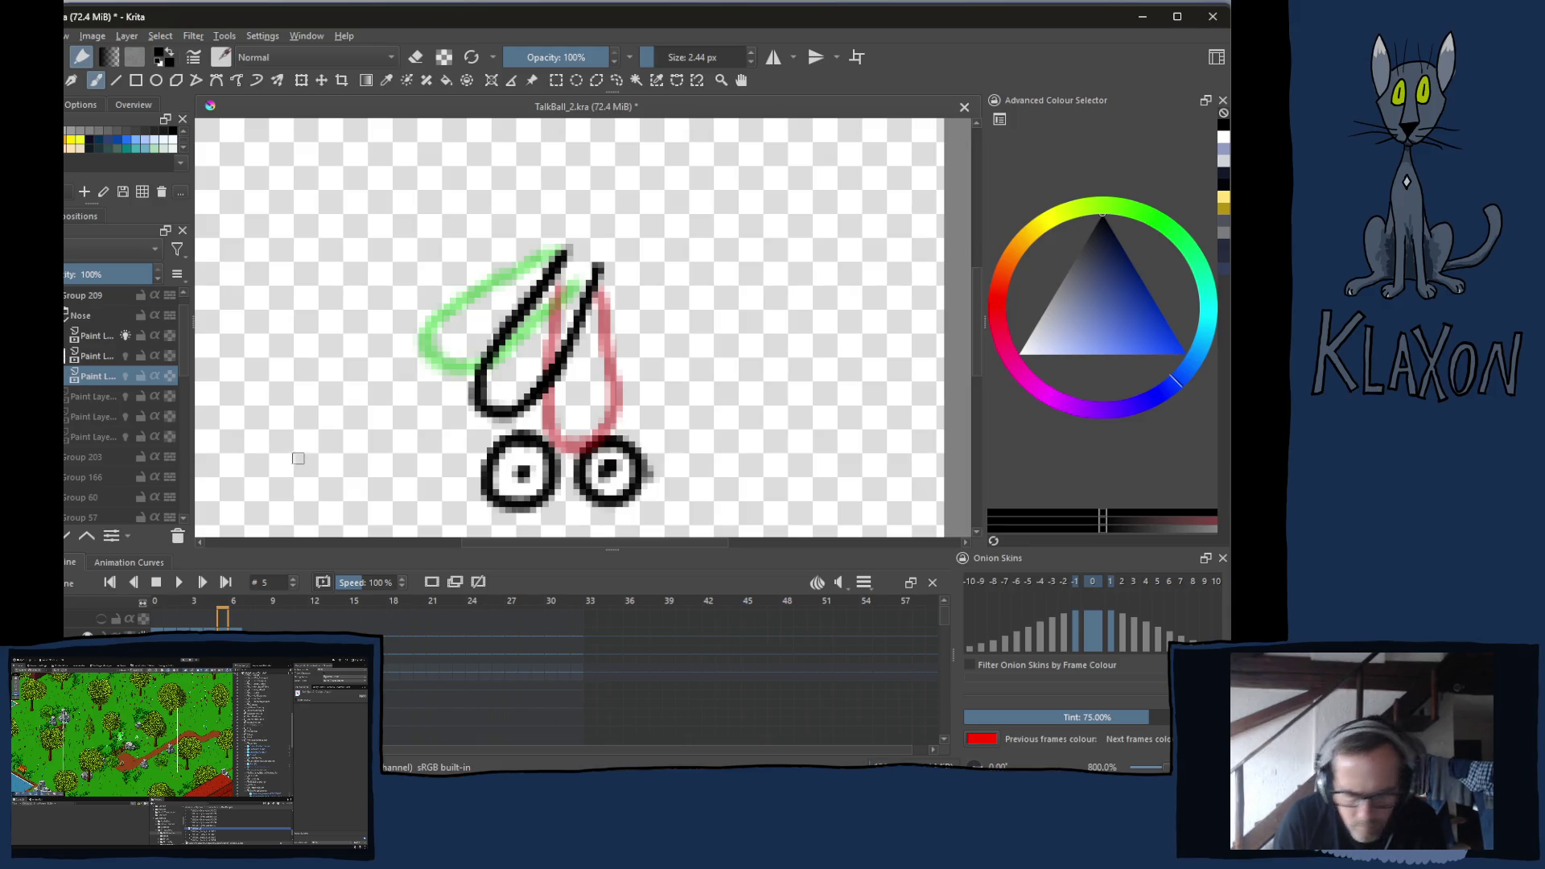
Sample the dark blue body colour from frame 4 and fill the frame-5 nose at 4.84 px
{"action": "key", "text": "Left"}
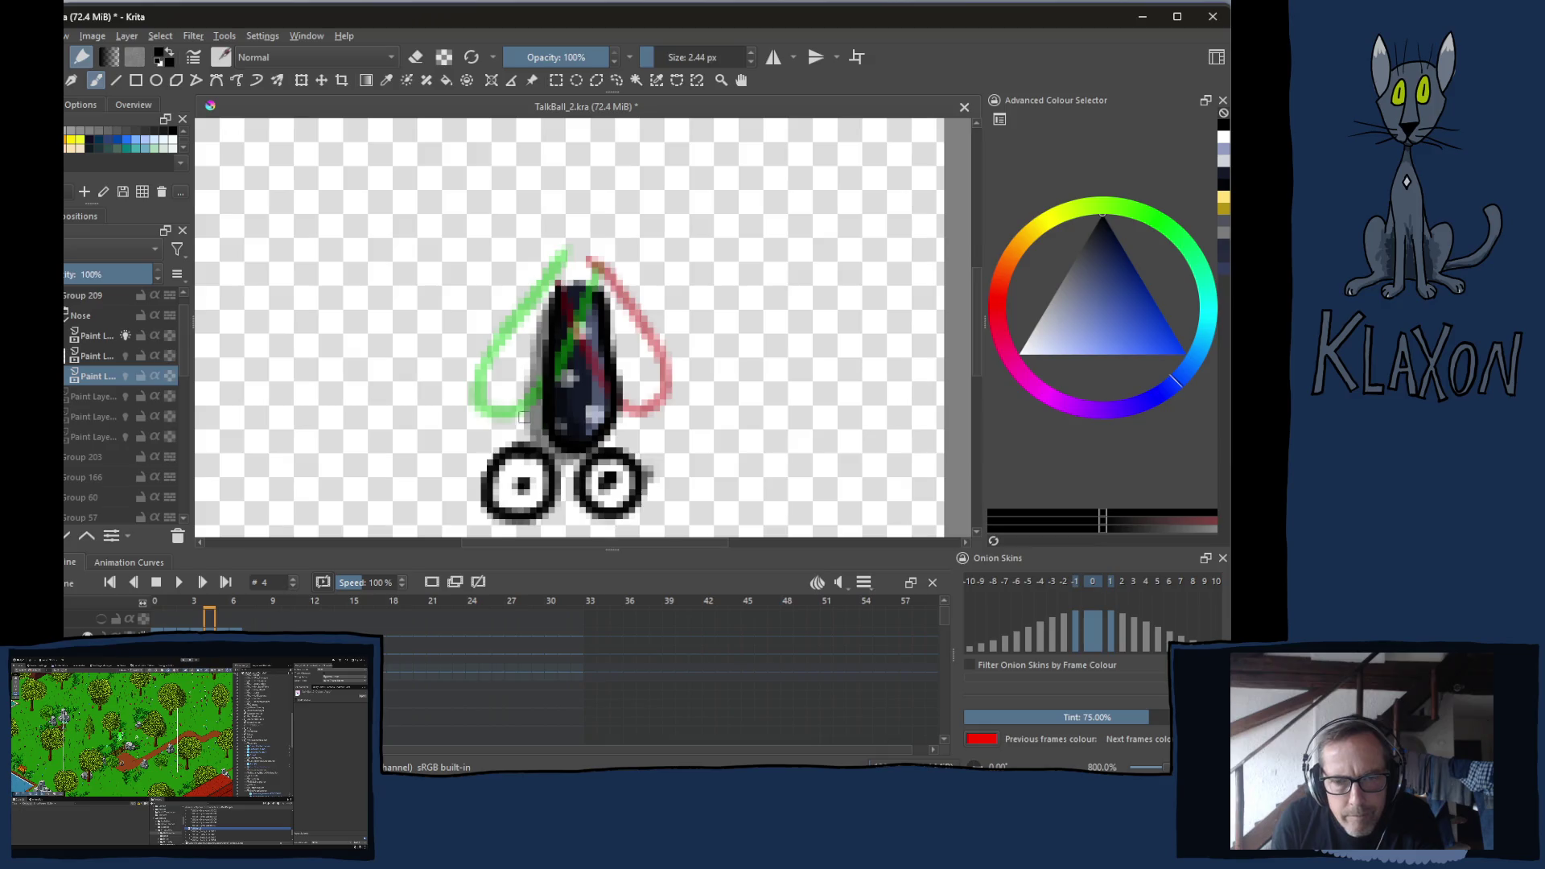
{"action": "key", "text": "Right"}
{"action": "key", "text": "Left"}
{"action": "key", "text": "Right"}
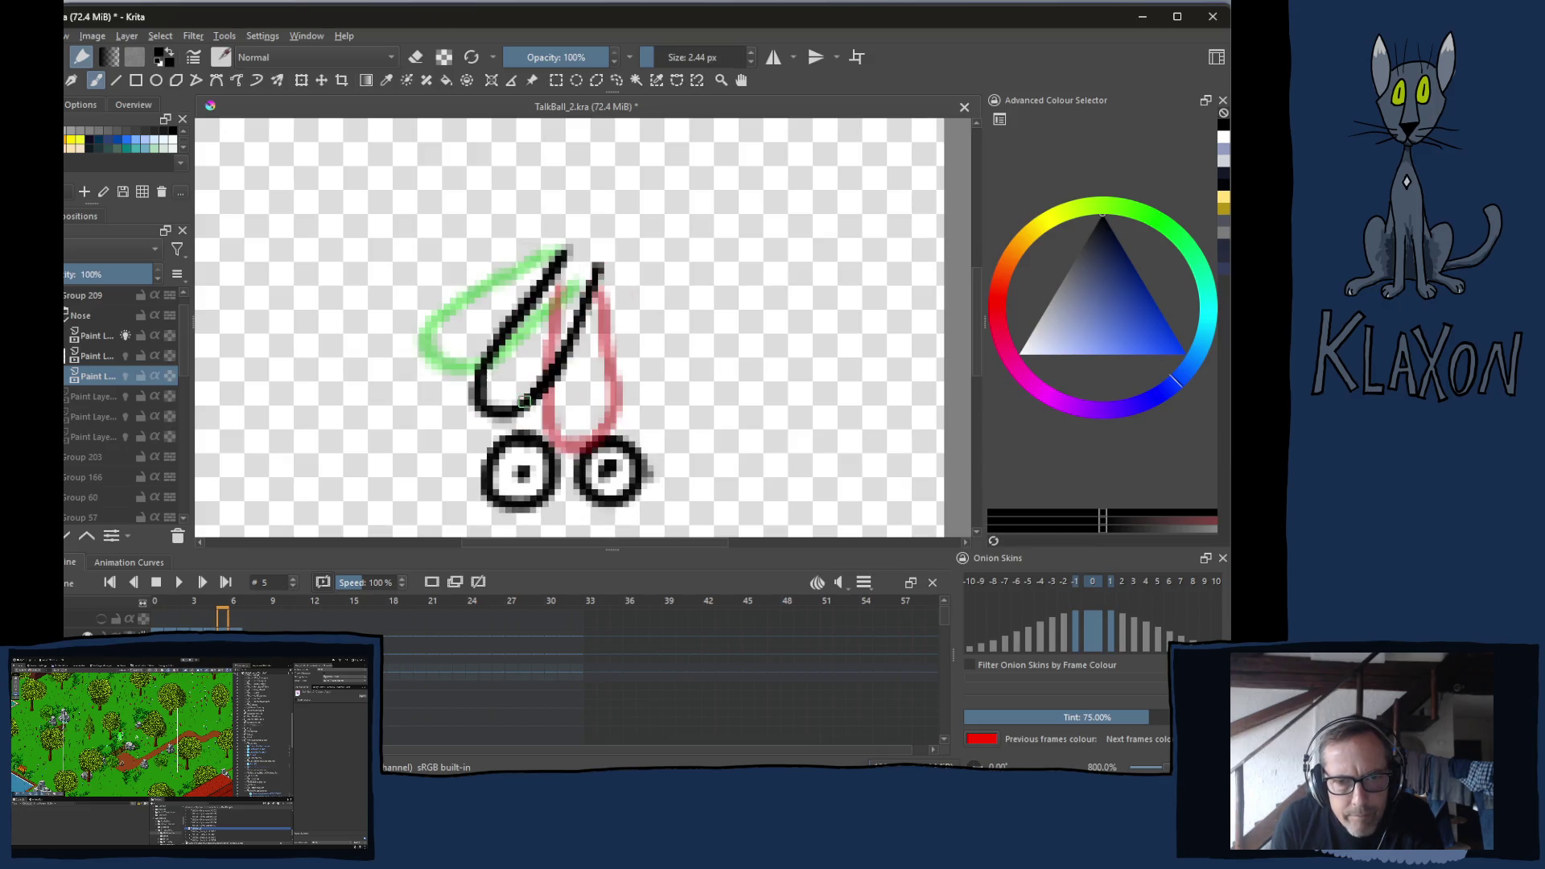
{"action": "key", "text": "Left"}
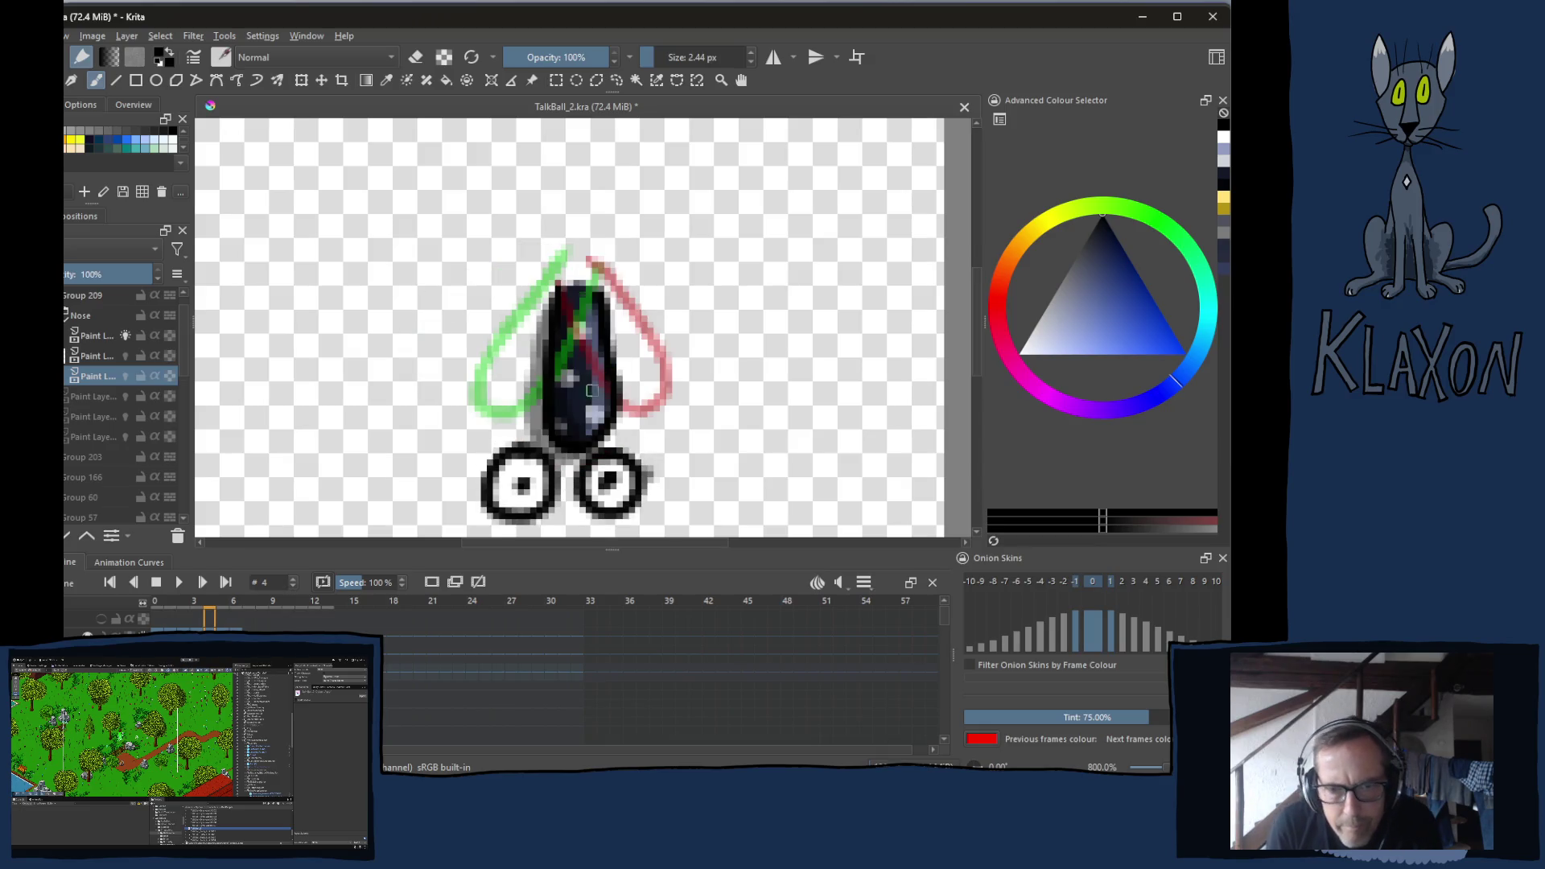
{"action": "left_click", "coordinate": [584, 395], "text": "ctrl"}
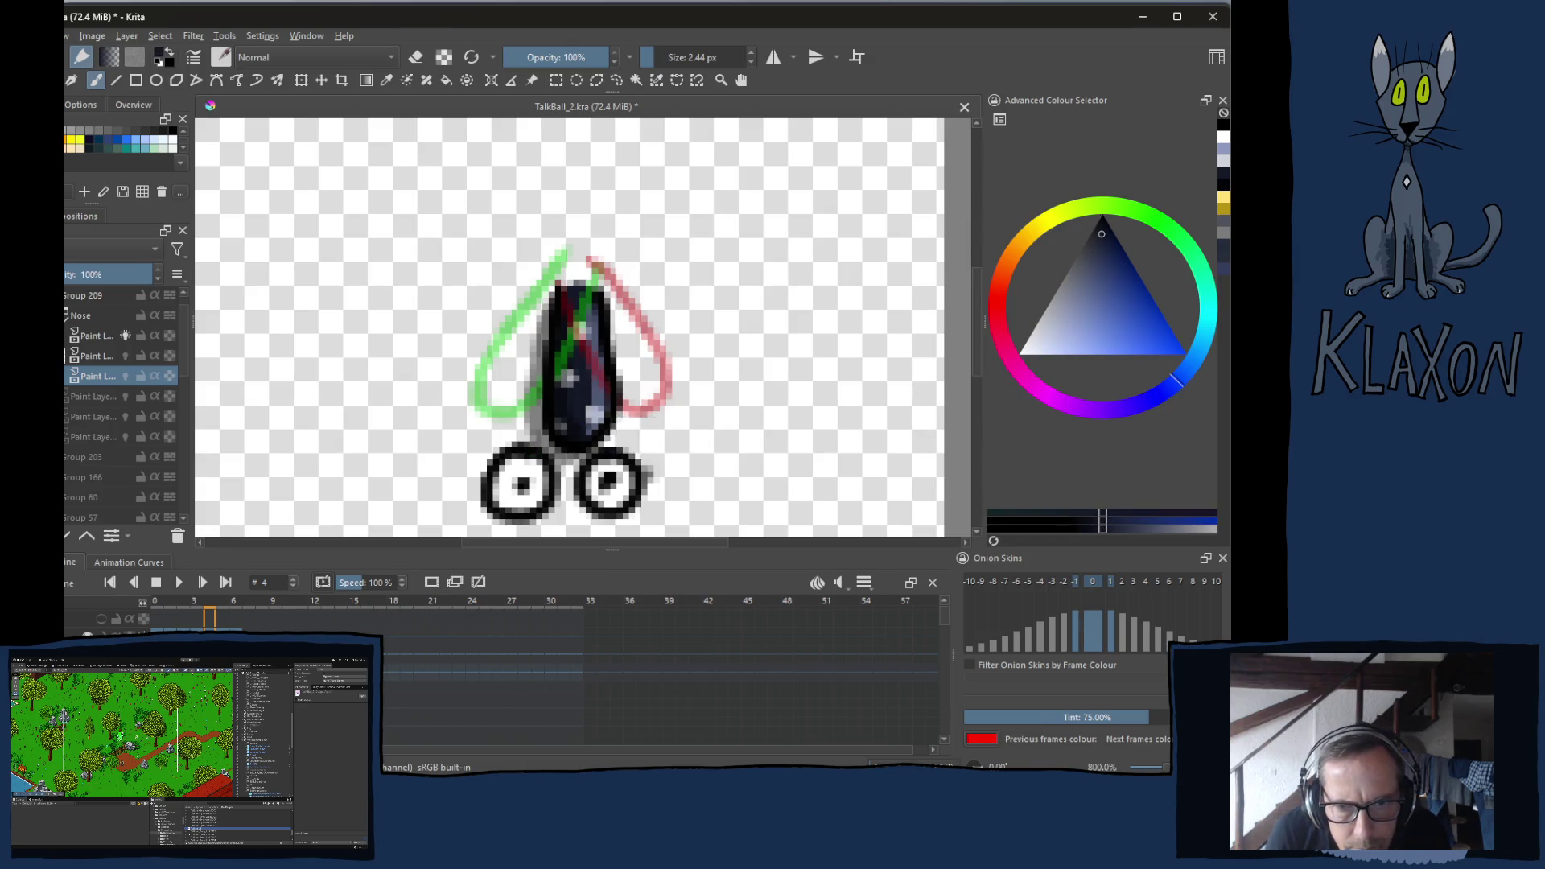
{"action": "key", "text": "Right"}
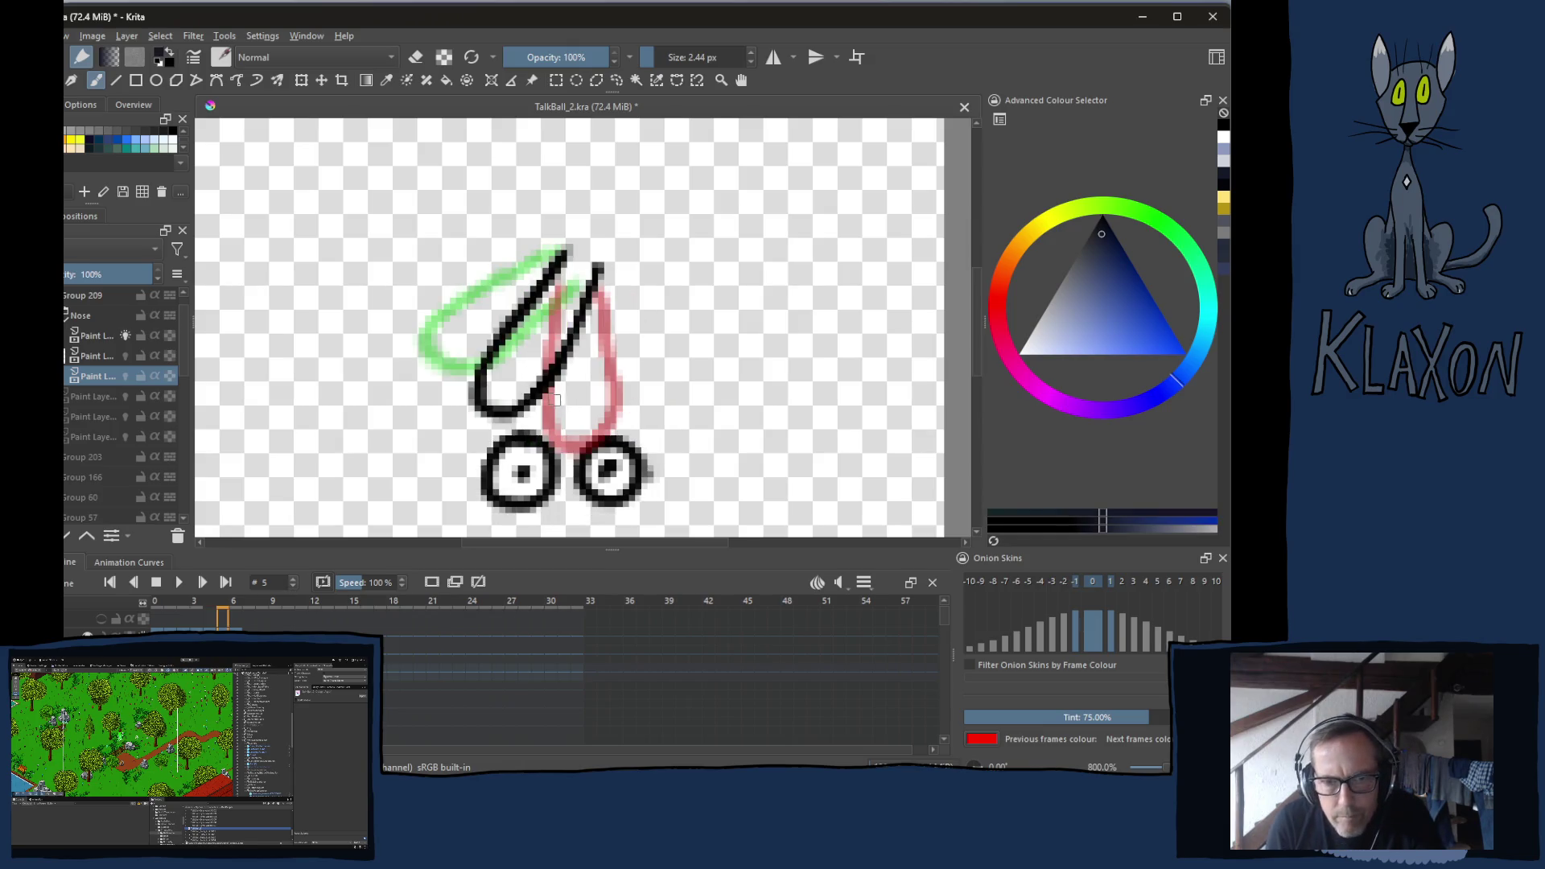
{"action": "key", "text": "bracketright"}
{"action": "mouse_move", "coordinate": [568, 266]}
{"action": "left_mouse_down"}
{"action": "mouse_move", "coordinate": [499, 390]}
{"action": "mouse_move", "coordinate": [584, 266]}
{"action": "mouse_move", "coordinate": [531, 385]}
{"action": "mouse_move", "coordinate": [568, 282]}
{"action": "left_mouse_up"}
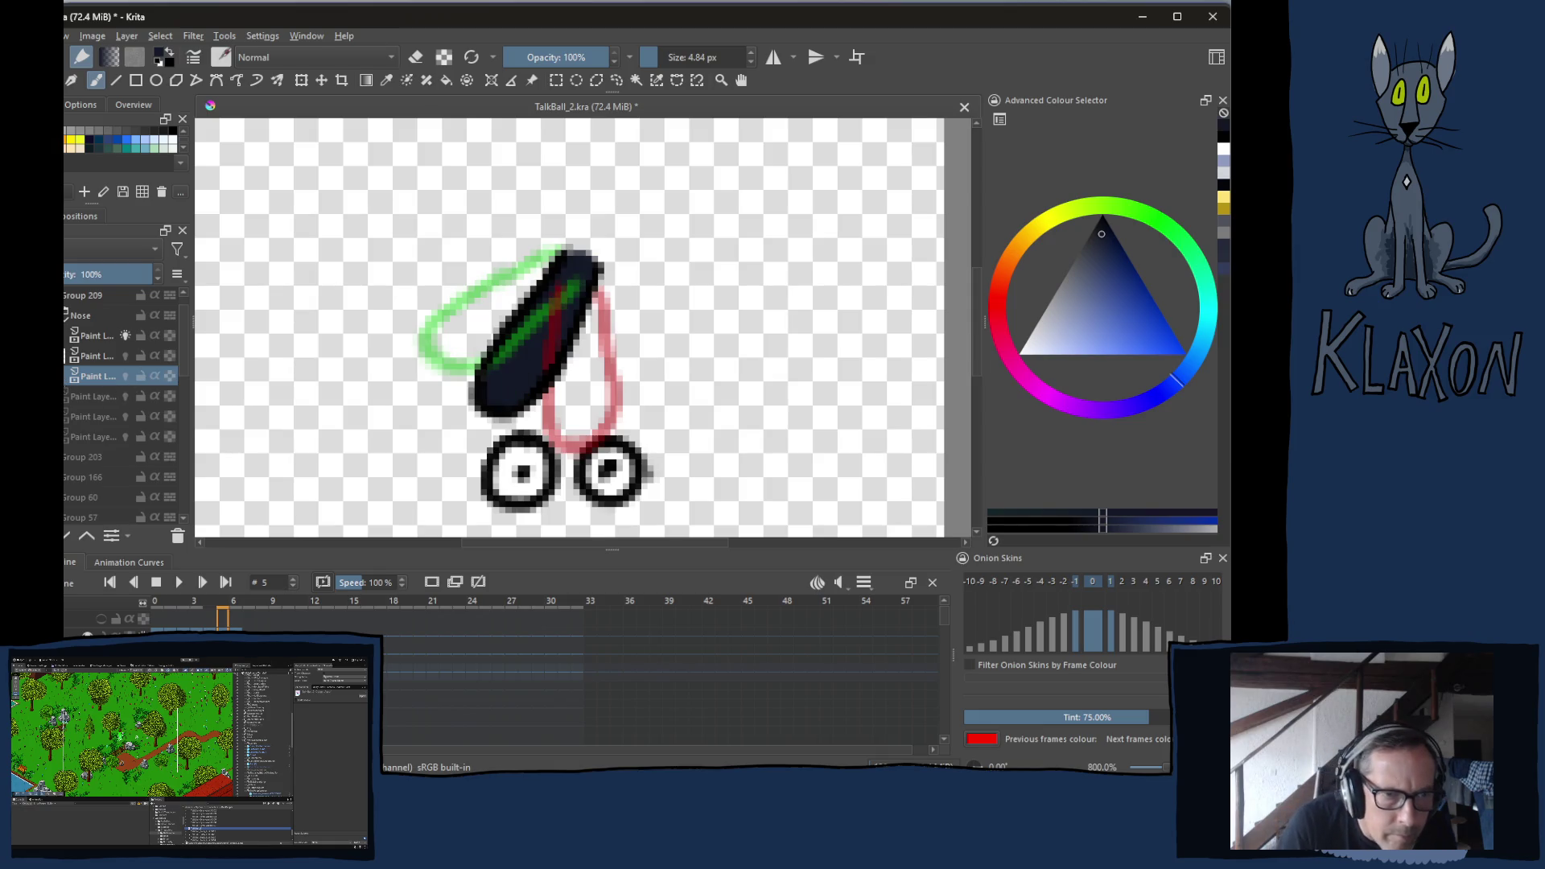
{"action": "left_click", "coordinate": [125, 335]}
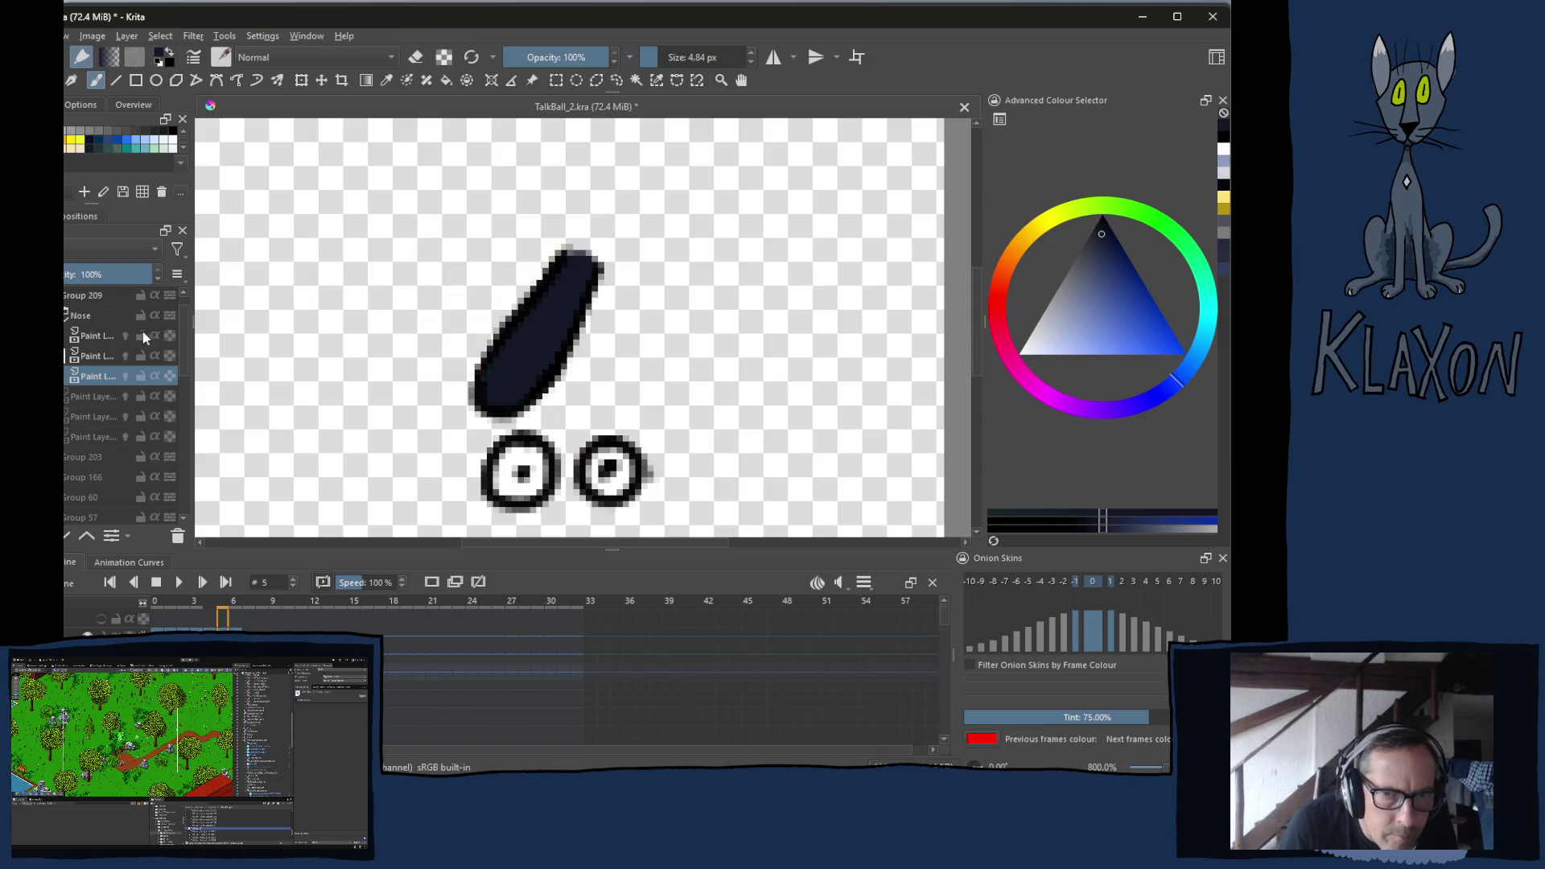
Pick a light speckle colour, shrink the brush to 3.16 px and compare frames 4, 5 and 6
{"action": "right_click", "coordinate": [506, 337]}
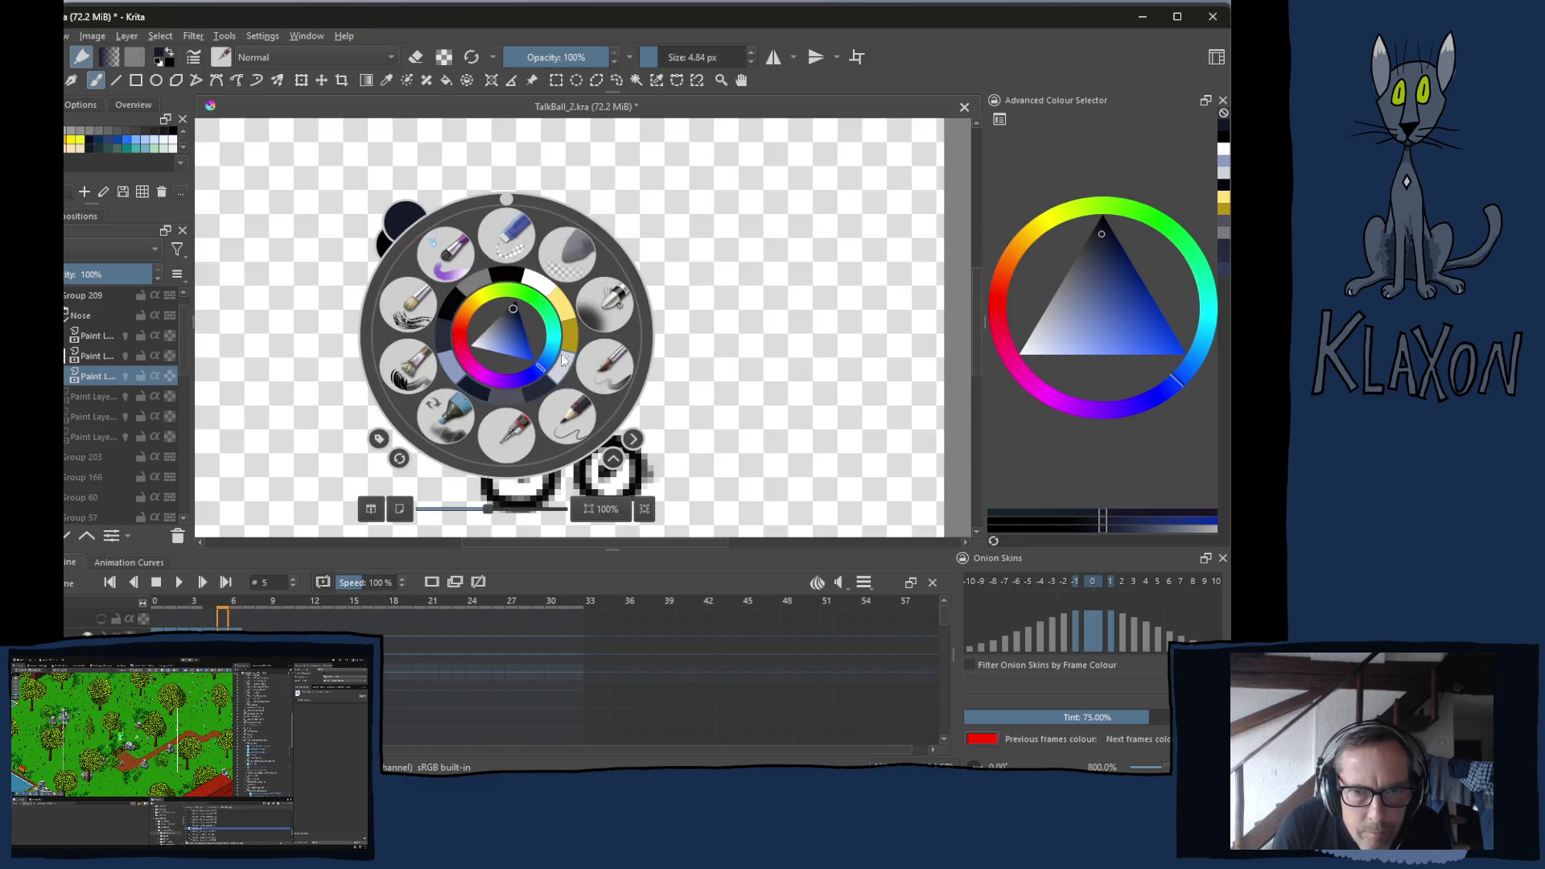
{"action": "left_click", "coordinate": [478, 344]}
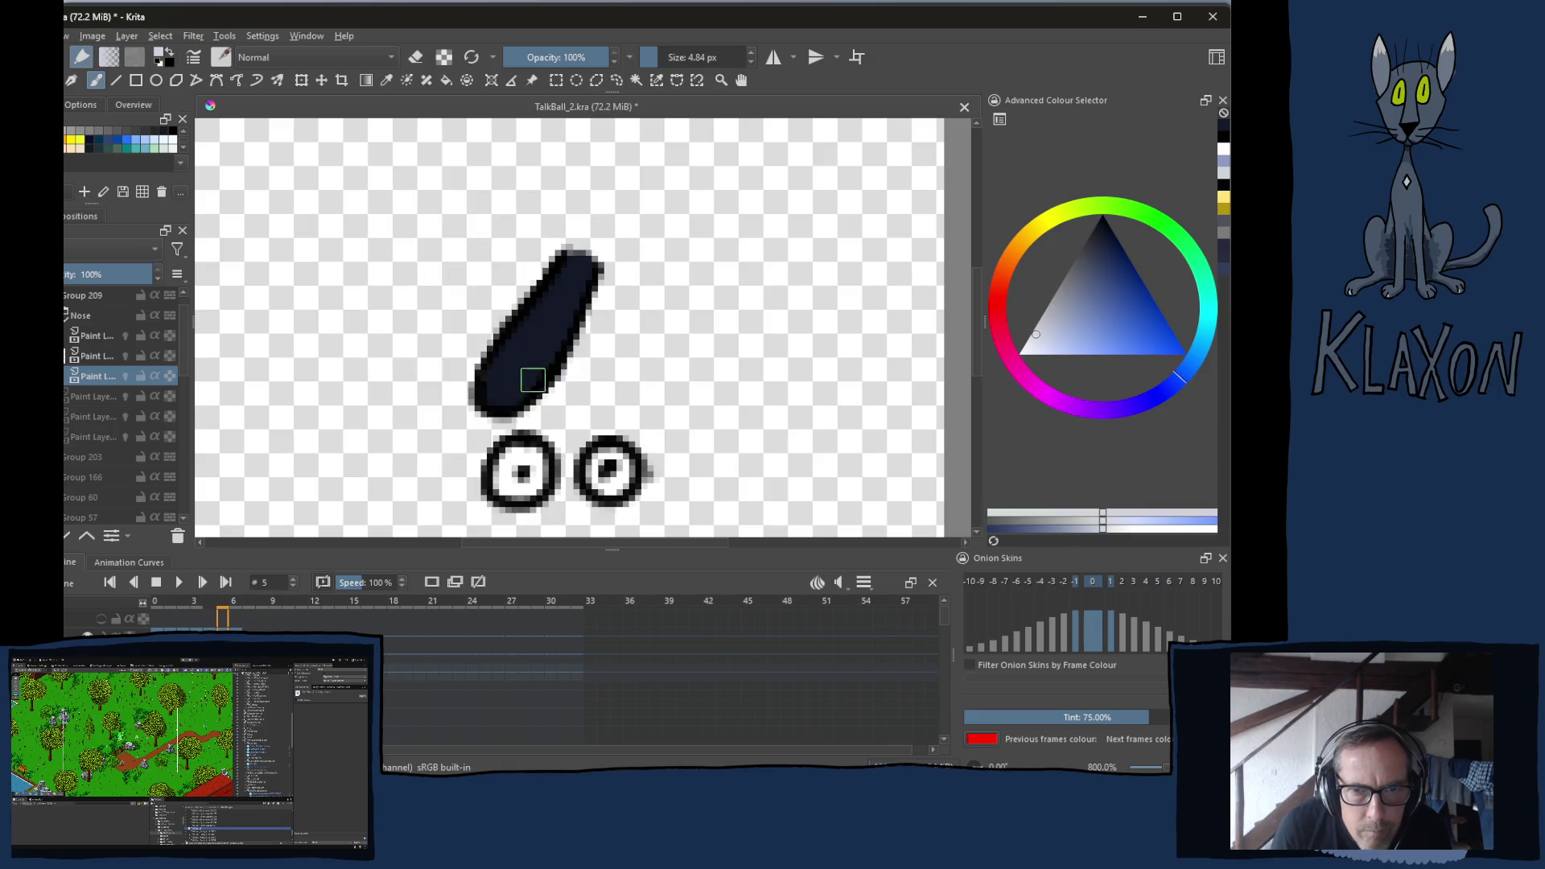
{"action": "key", "text": "bracketleft"}
{"action": "key", "text": "Left"}
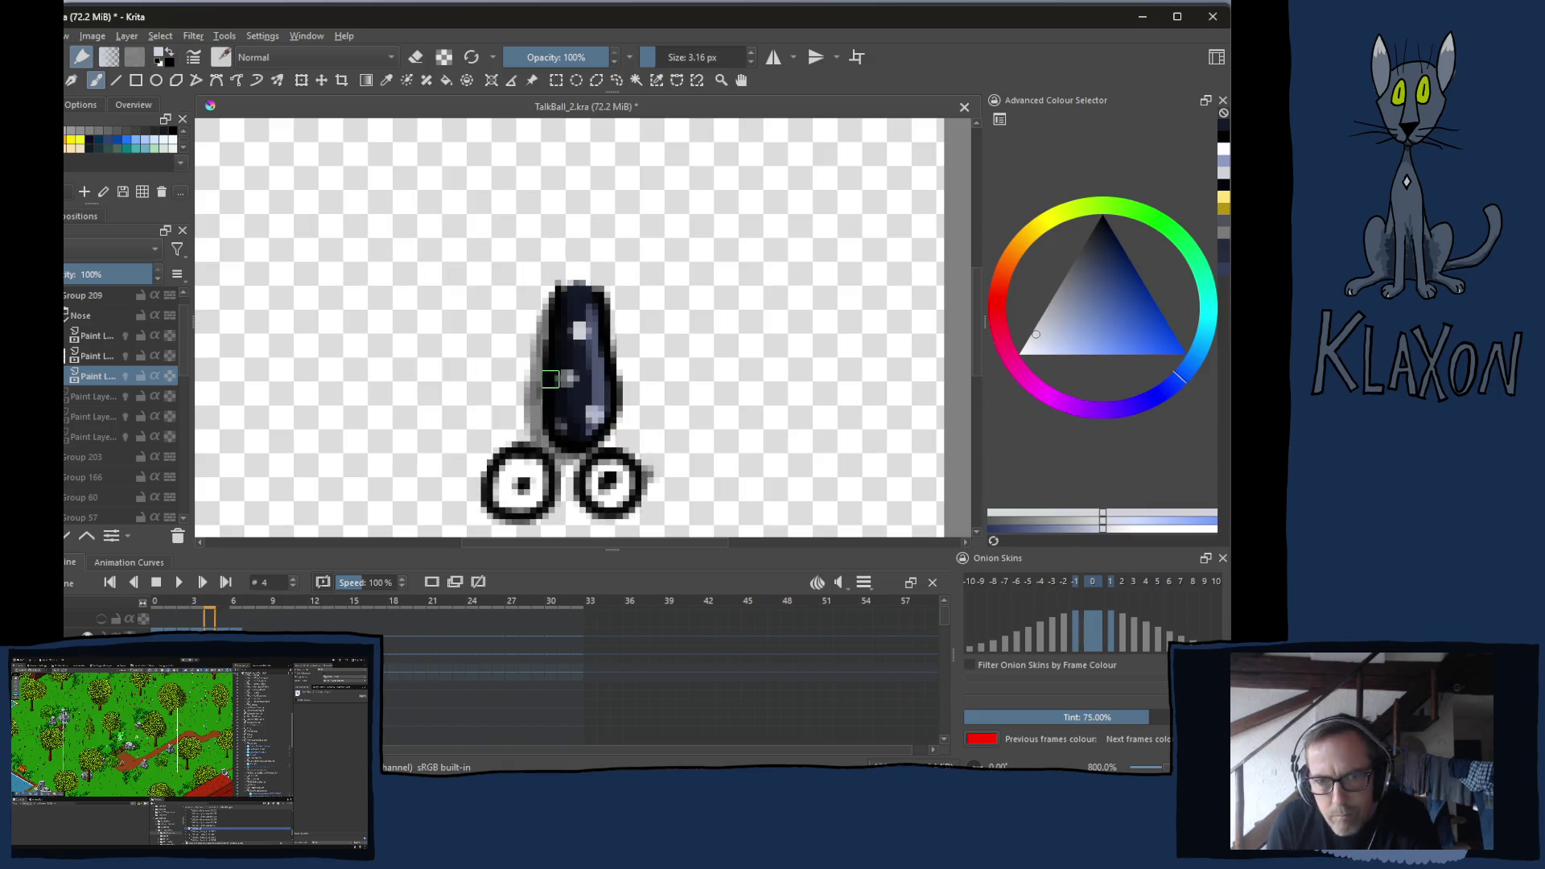
{"action": "key", "text": "Right"}
{"action": "key", "text": "Right"}
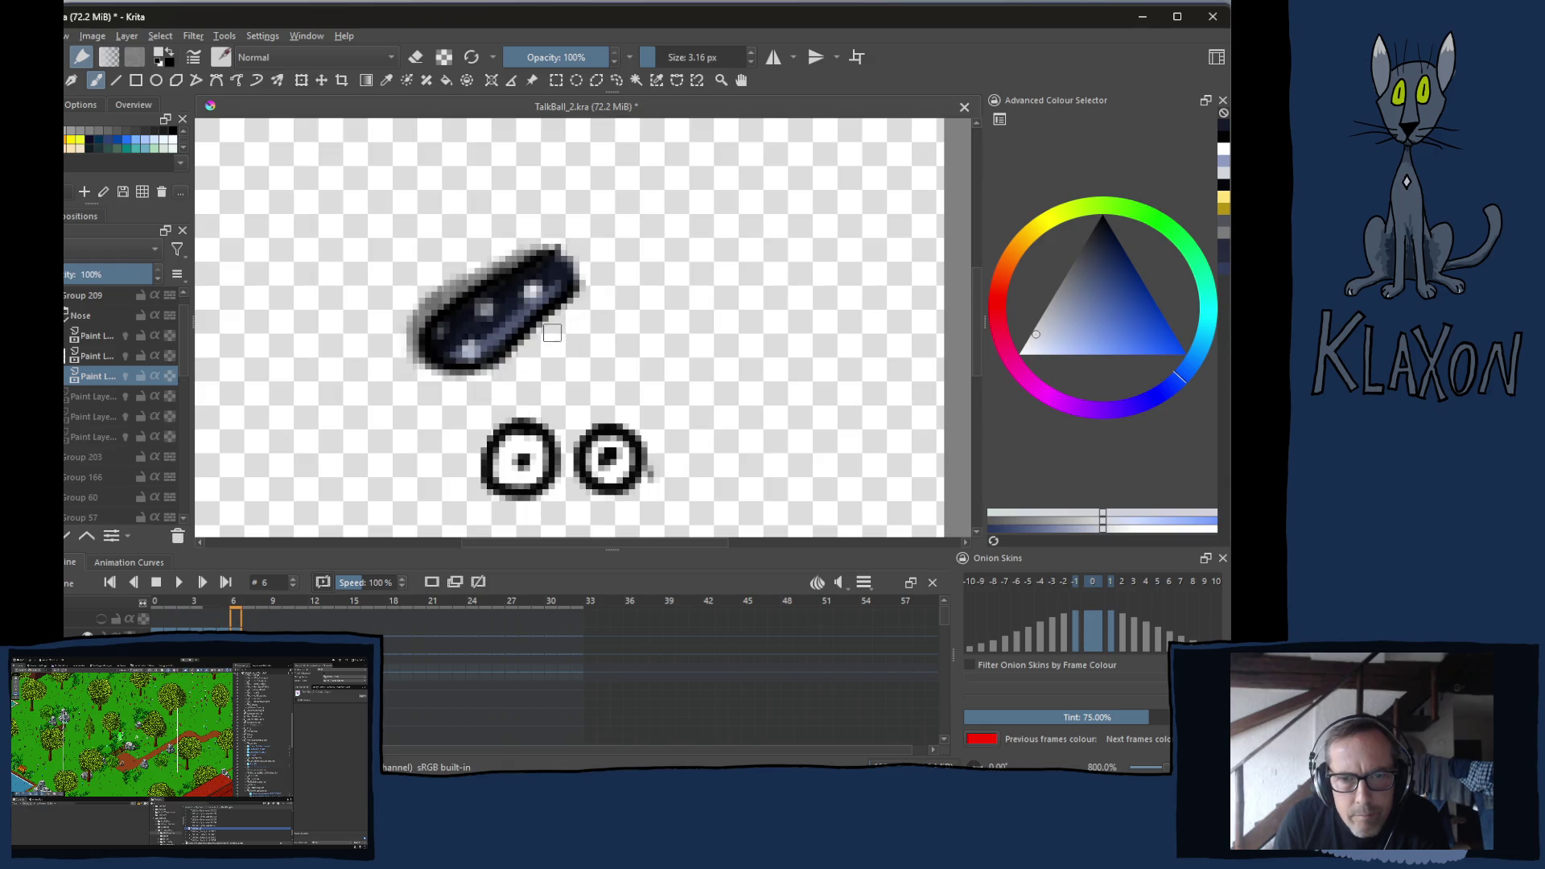
{"action": "key", "text": "Left"}
{"action": "key", "text": "Left"}
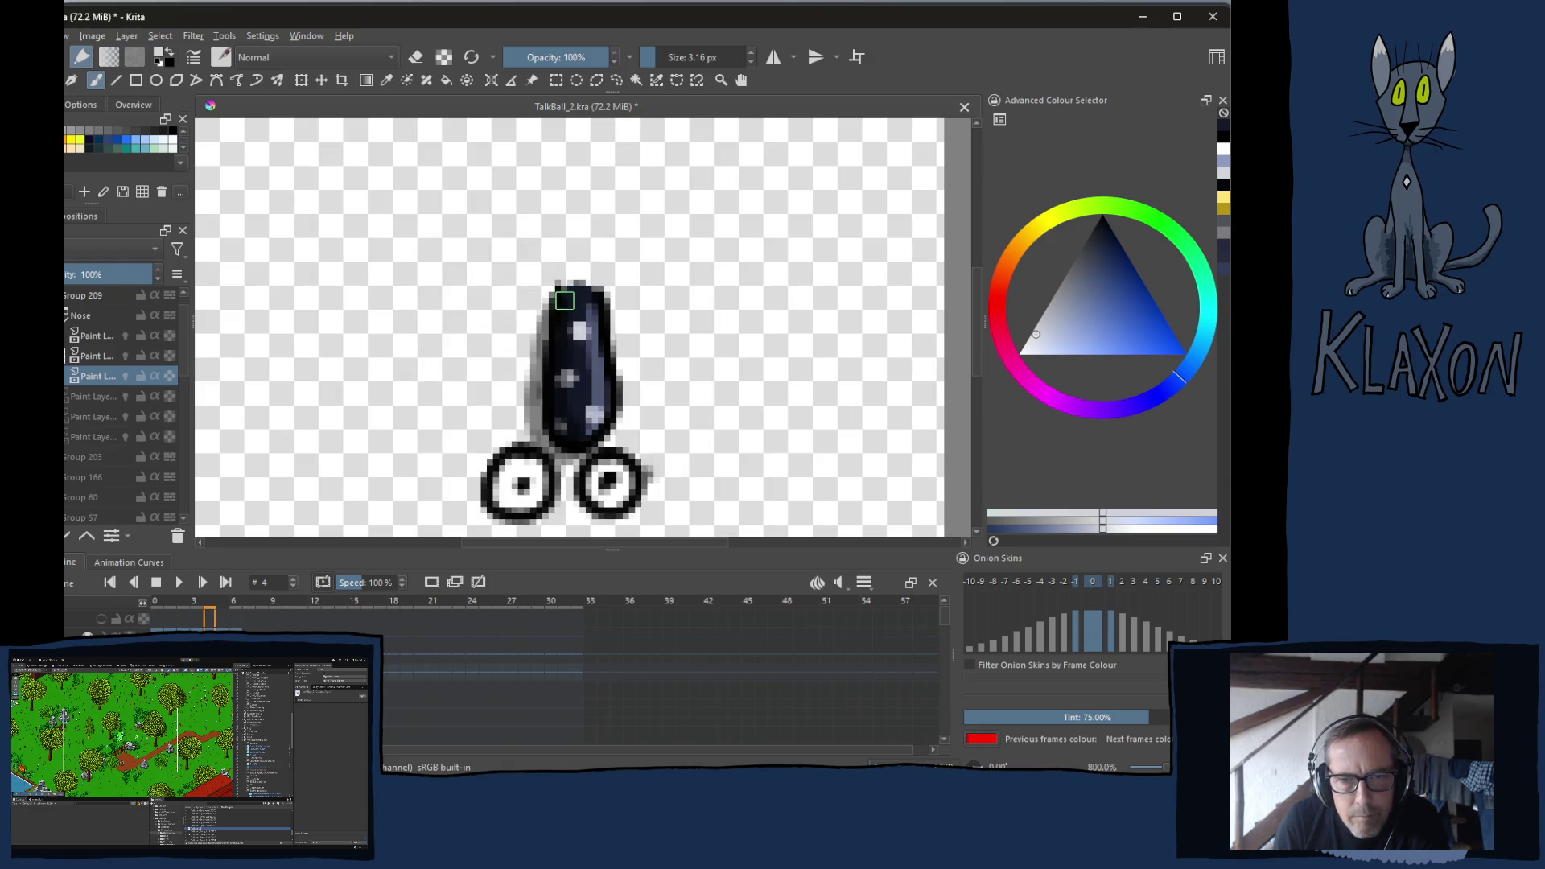
{"action": "key", "text": "Right"}
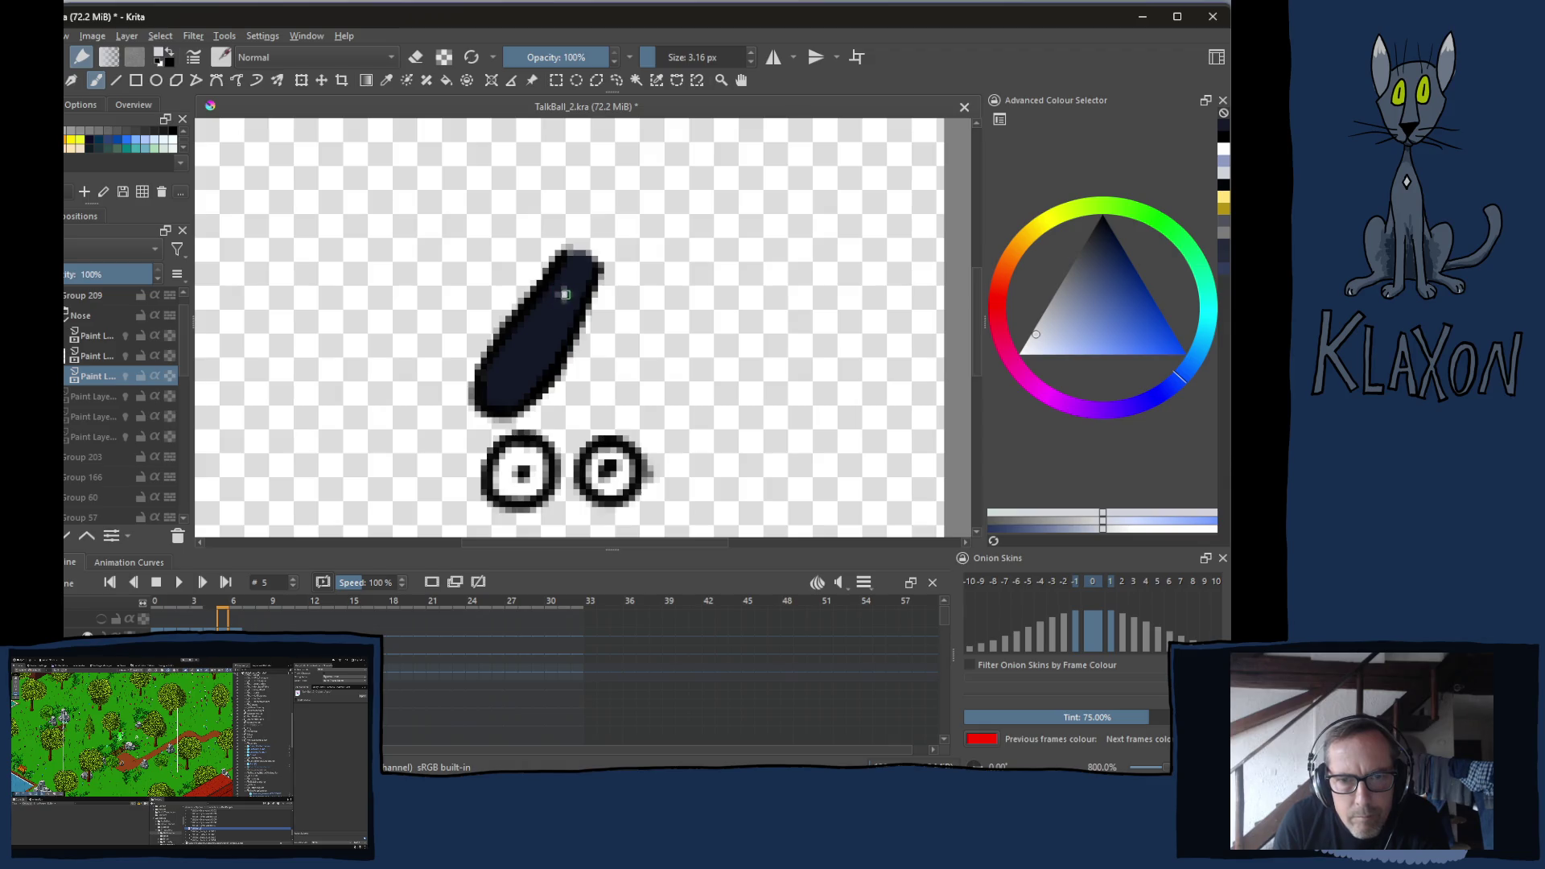
{"action": "key", "text": "Right"}
{"action": "key", "text": "Left"}
{"action": "key", "text": "Left"}
{"action": "key", "text": "Right"}
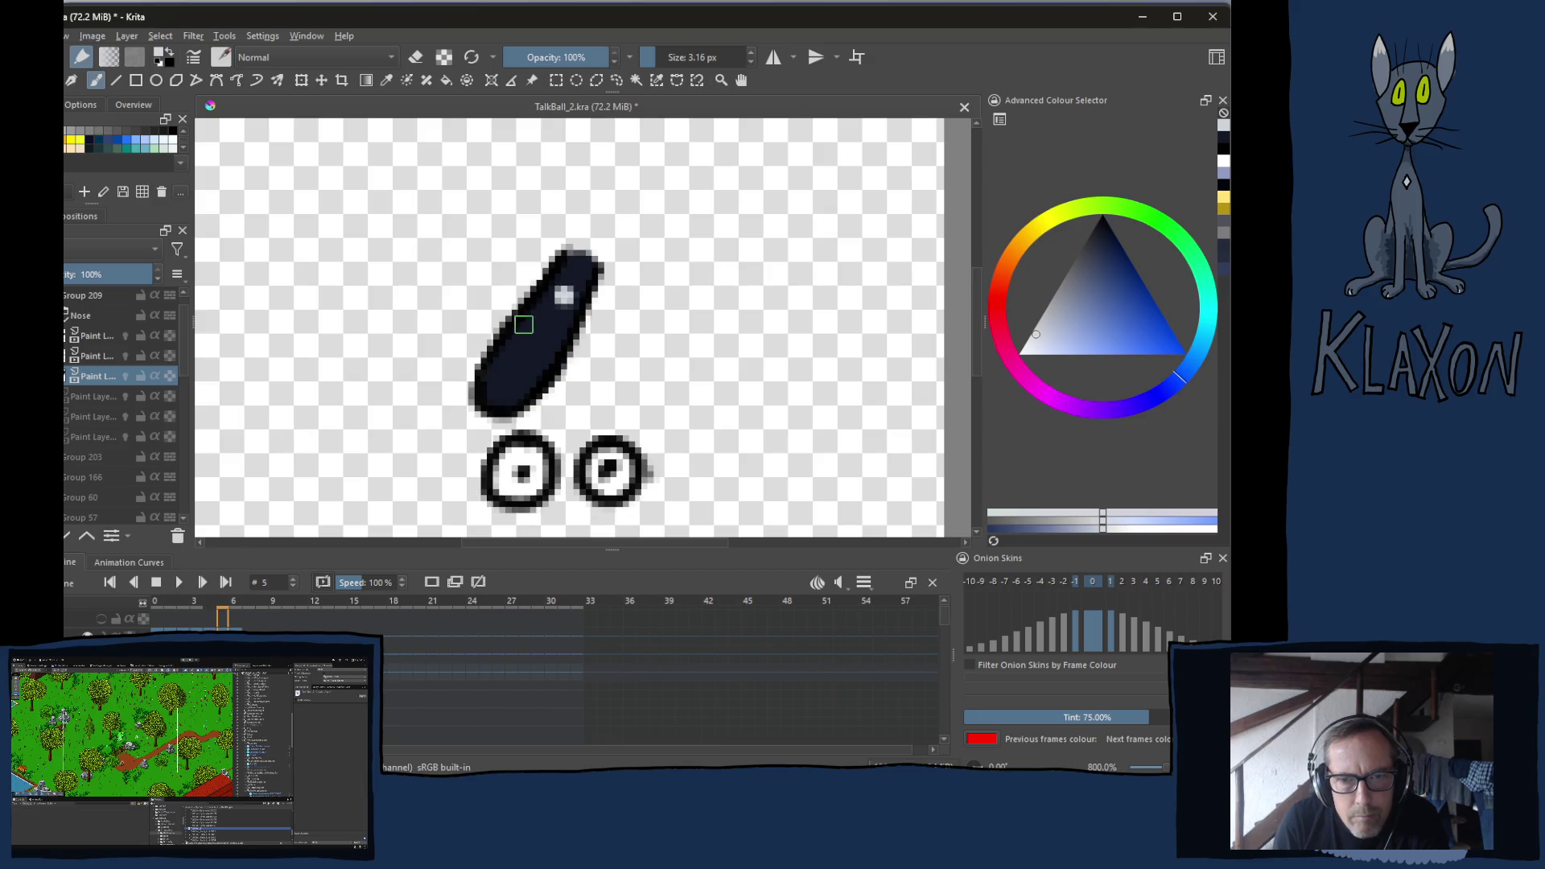
{"action": "key", "text": "Right"}
{"action": "key", "text": "Left"}
{"action": "key", "text": "Left"}
{"action": "key", "text": "Right"}
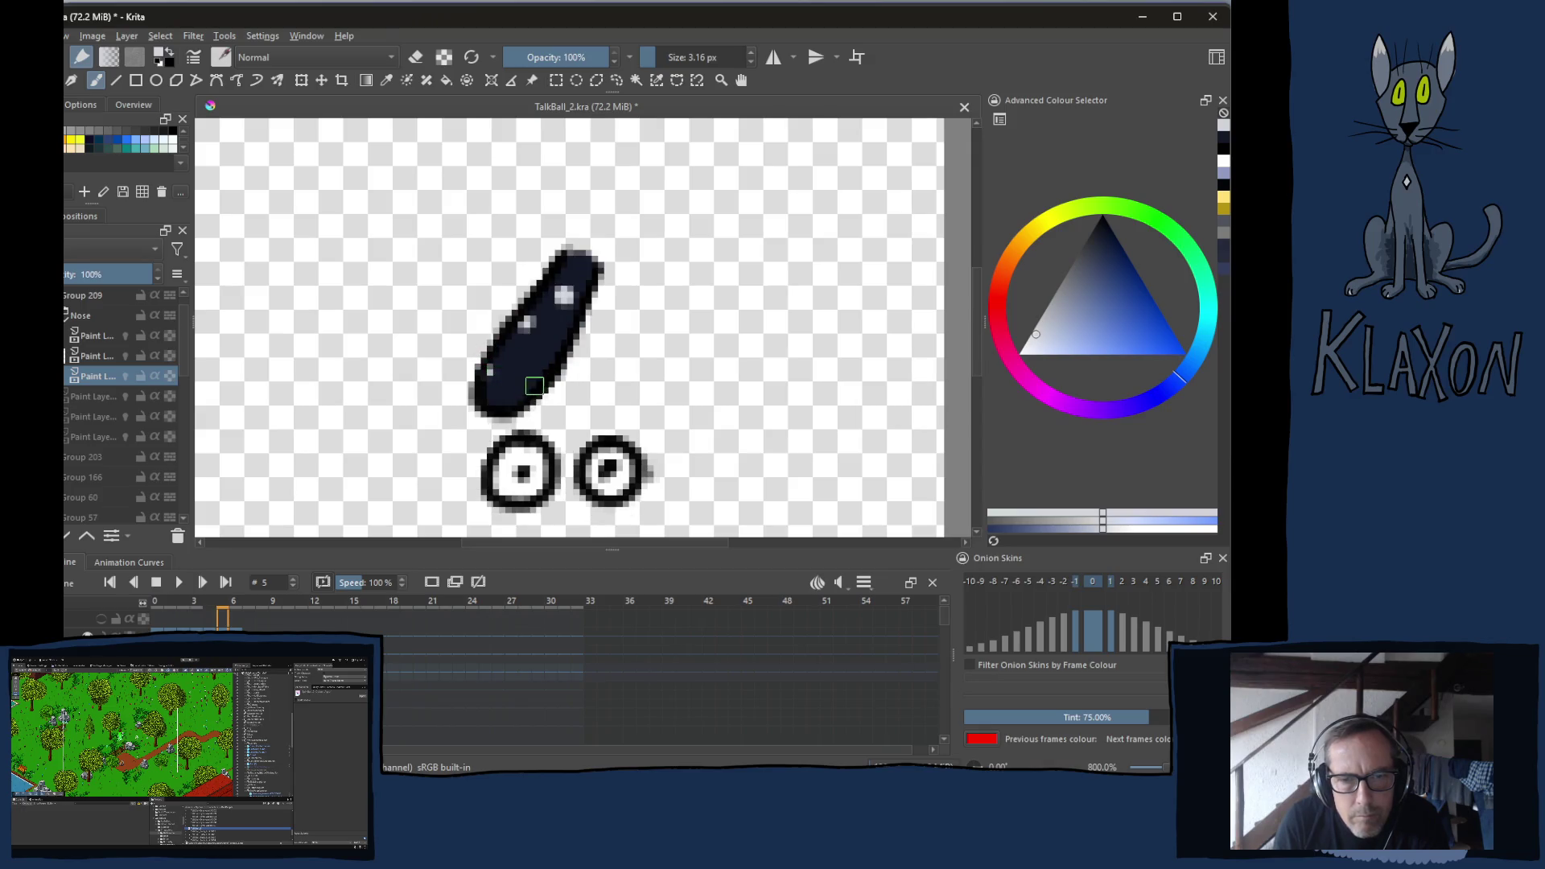
{"action": "key", "text": "Left"}
{"action": "key", "text": "Right"}
Dot two light speckles onto the frame-5 nose and check it against frames 4 and 6
{"action": "left_click", "coordinate": [523, 376]}
{"action": "left_click", "coordinate": [557, 347]}
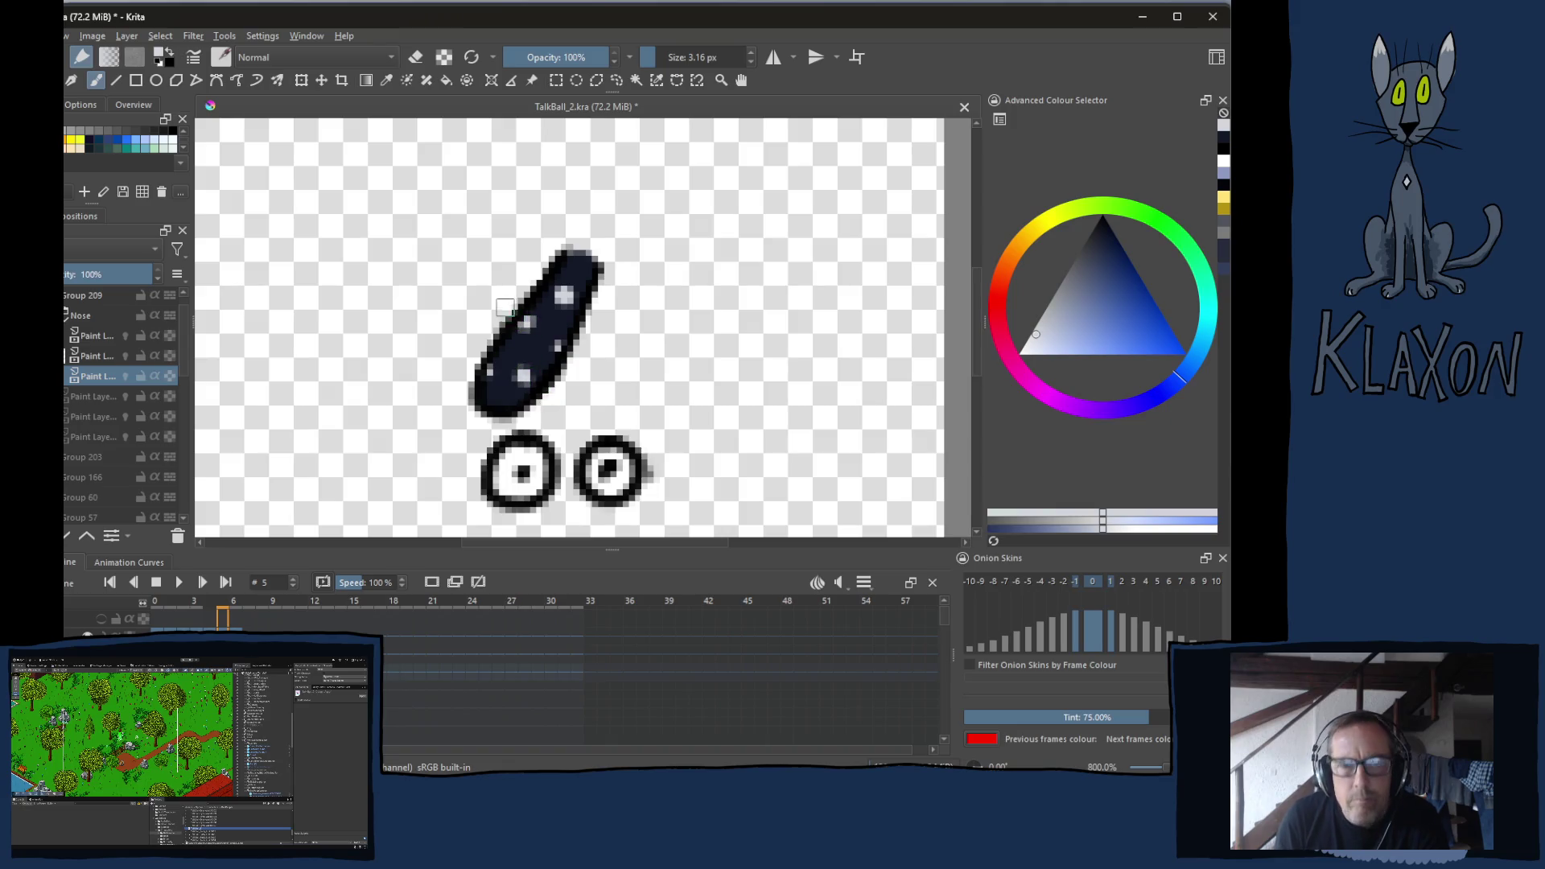
{"action": "key", "text": "Left"}
{"action": "key", "text": "Right"}
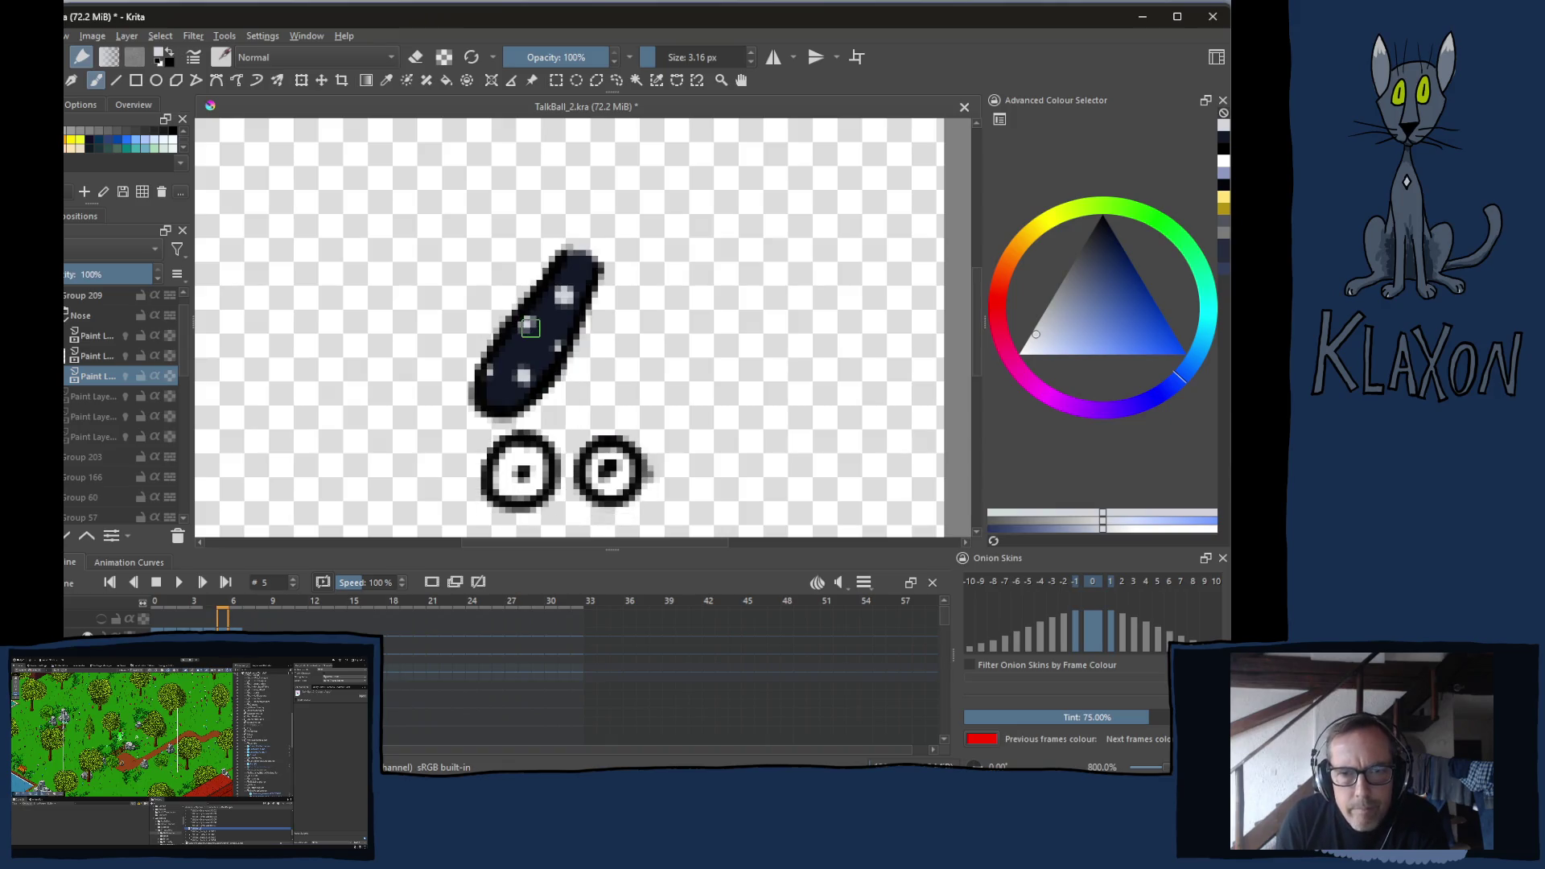
{"action": "key", "text": "Right"}
{"action": "key", "text": "Left"}
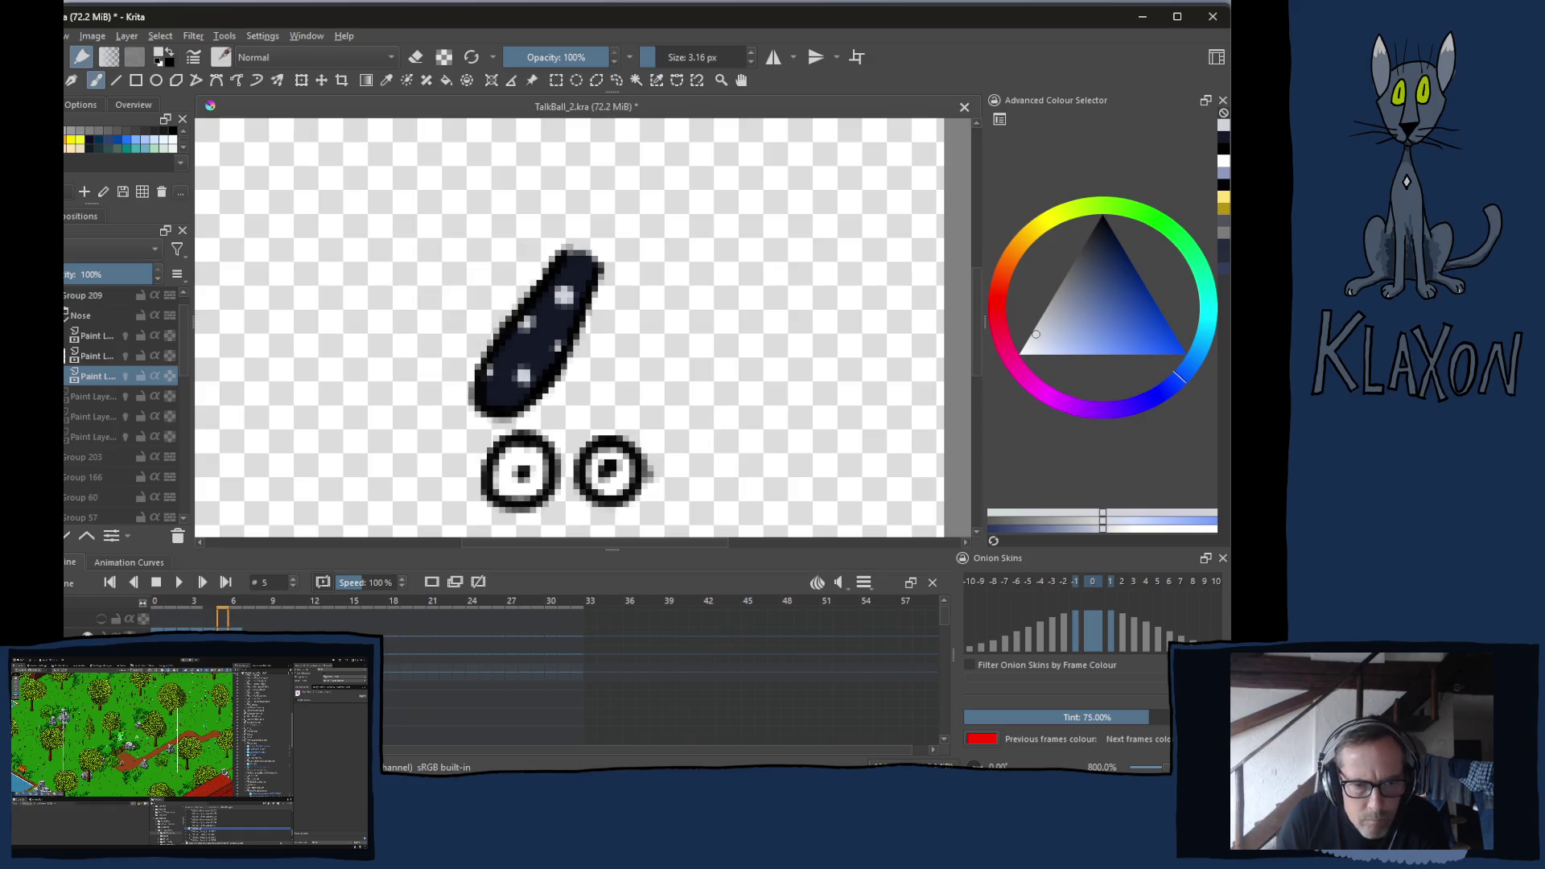
{"action": "left_click", "coordinate": [96, 355]}
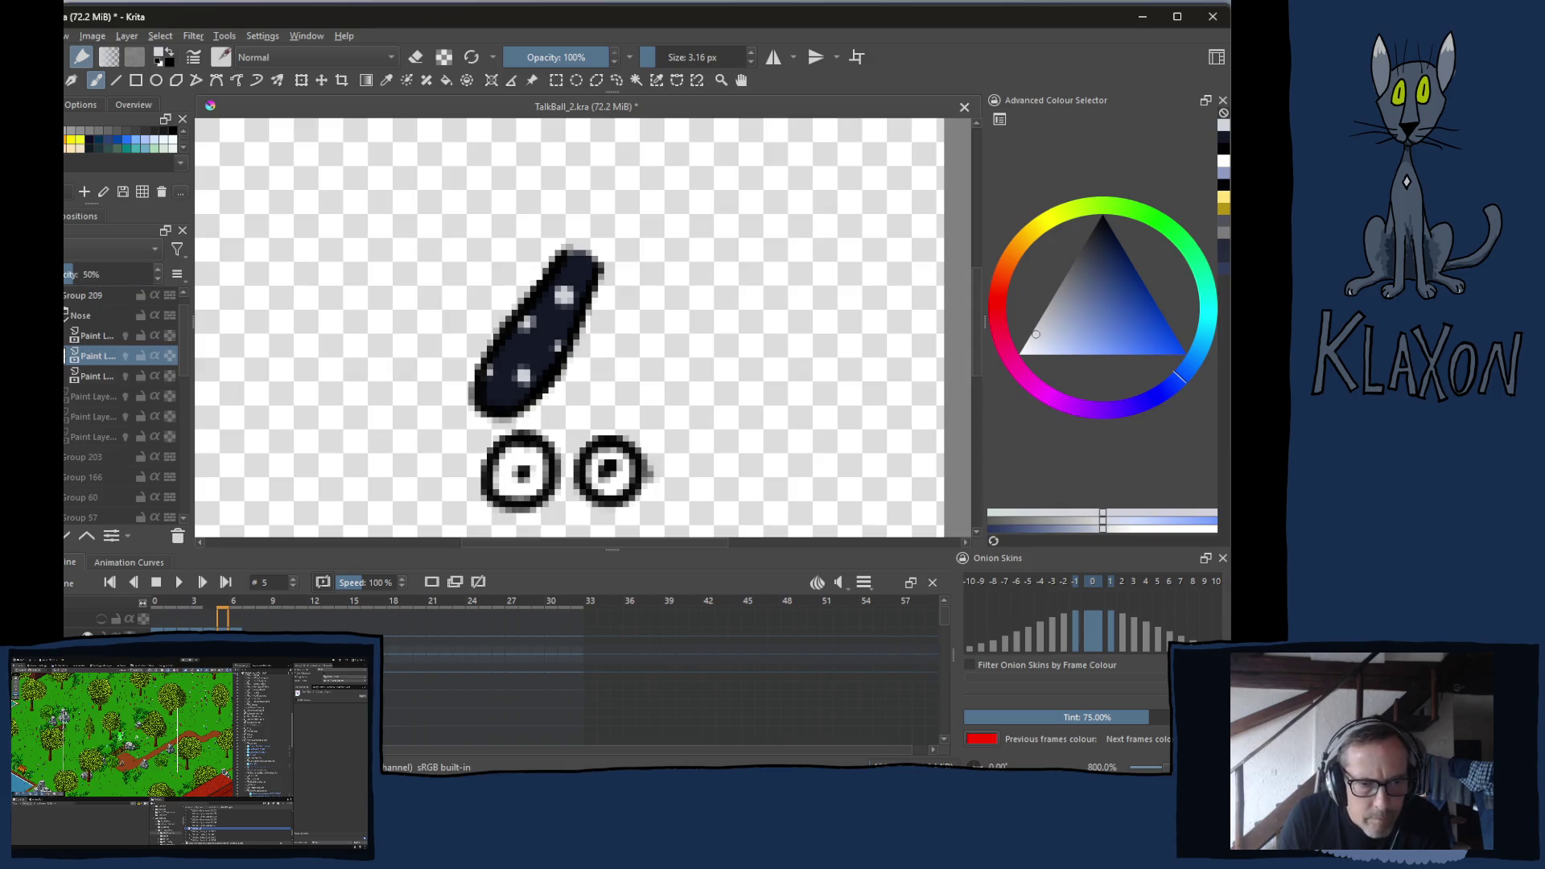
Paint soft black shading across the nose on the half-opacity layer
{"action": "right_click", "coordinate": [490, 335]}
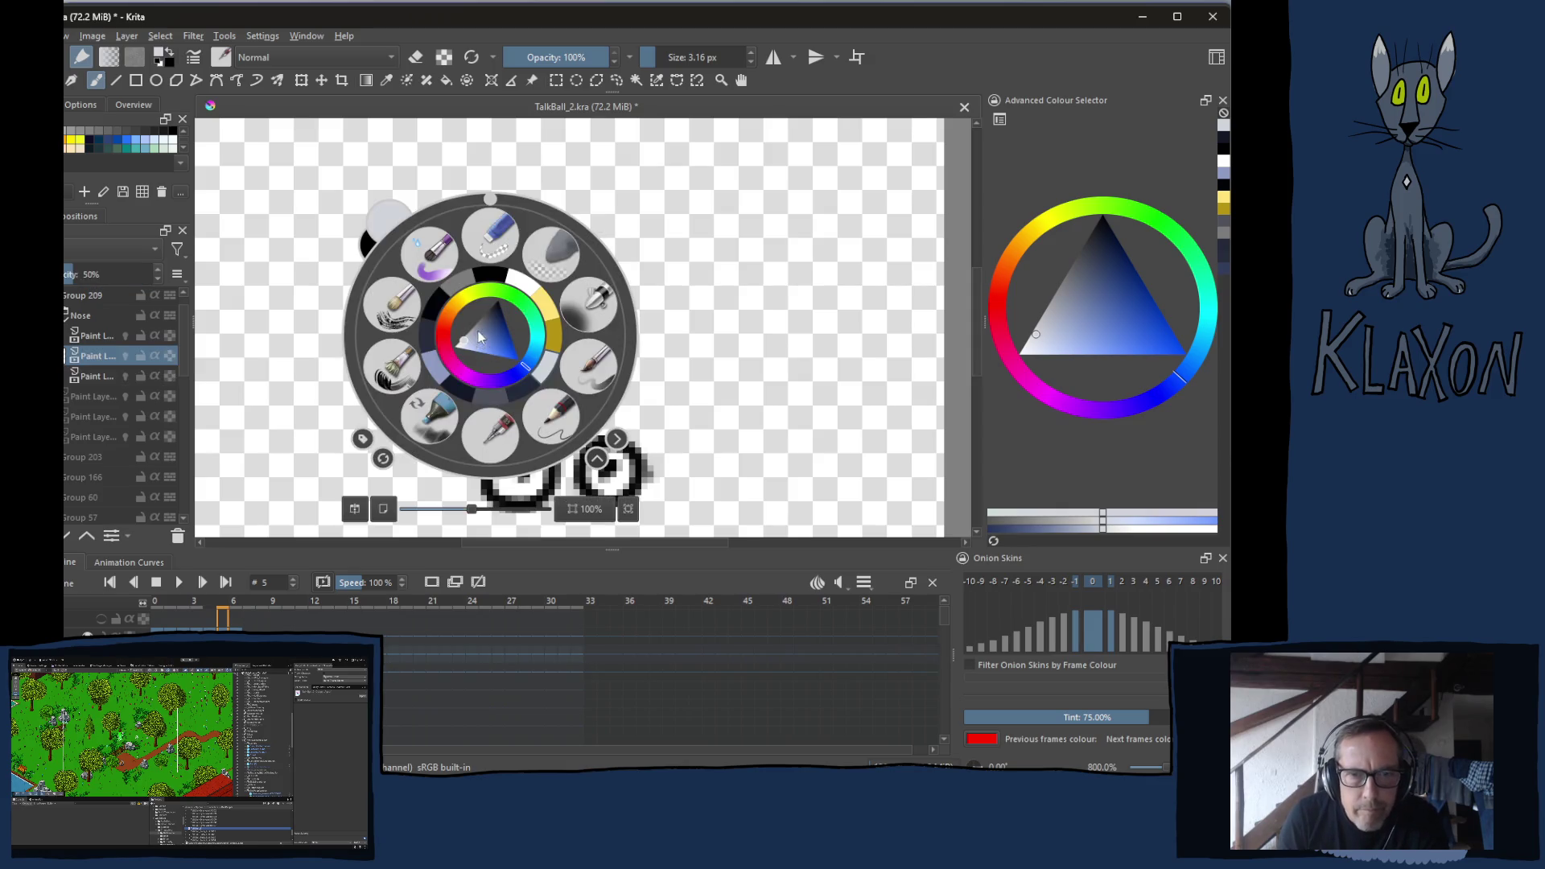
{"action": "left_click", "coordinate": [488, 280]}
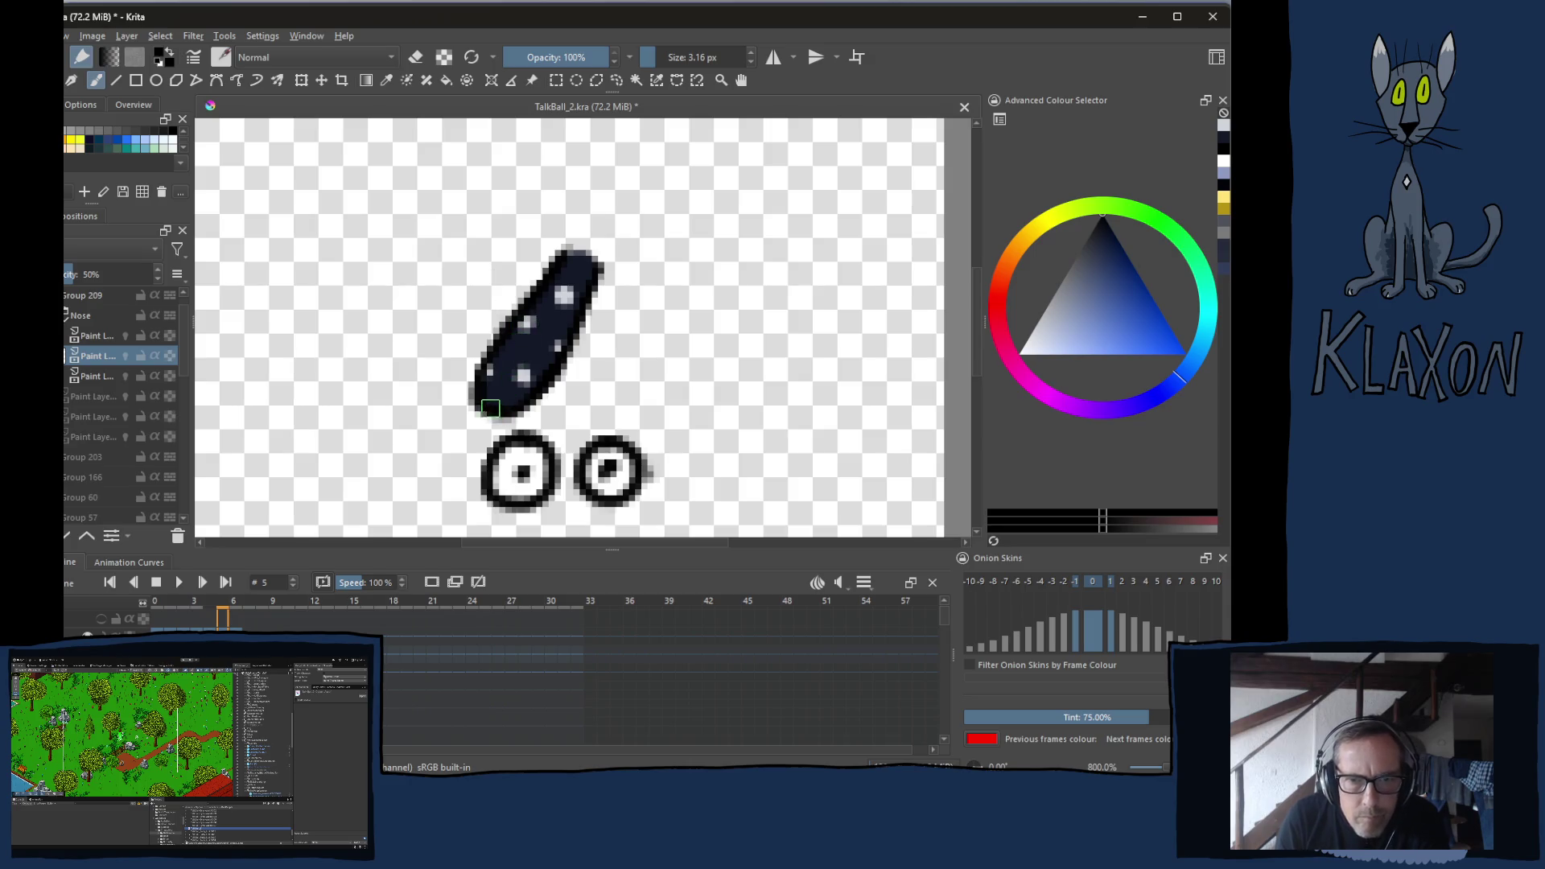
{"action": "mouse_move", "coordinate": [494, 405]}
{"action": "left_mouse_down"}
{"action": "mouse_move", "coordinate": [541, 369]}
{"action": "mouse_move", "coordinate": [590, 274]}
{"action": "mouse_move", "coordinate": [559, 401]}
{"action": "mouse_move", "coordinate": [518, 417]}
{"action": "mouse_move", "coordinate": [573, 337]}
{"action": "left_mouse_up"}
Dab a light blue-grey highlight onto the nose and move on to frame 6
{"action": "right_click", "coordinate": [521, 313]}
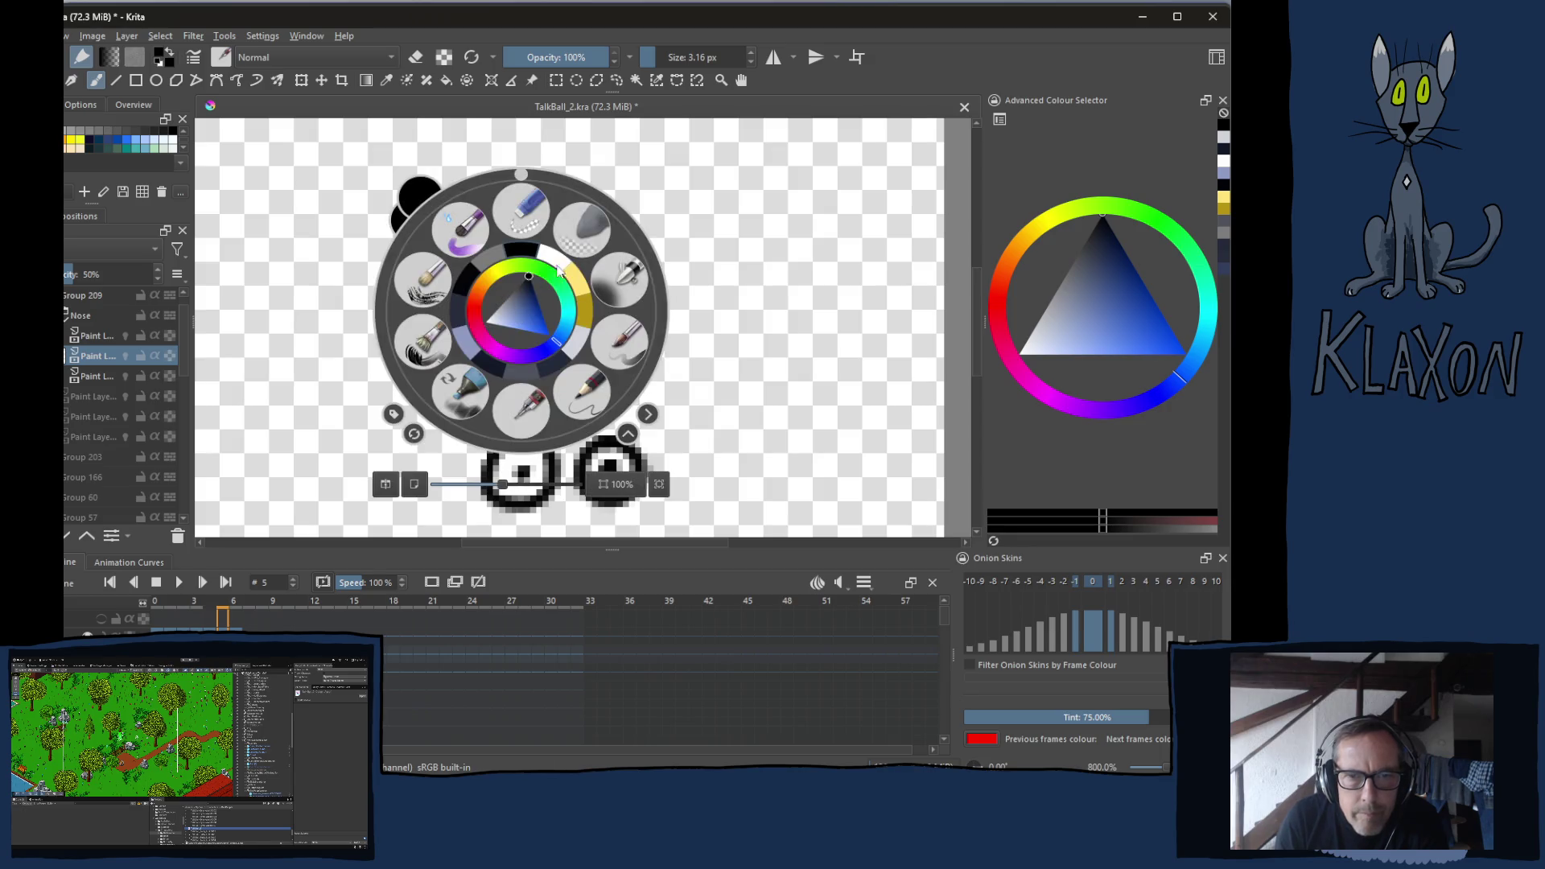
{"action": "left_click", "coordinate": [575, 321]}
{"action": "right_click", "coordinate": [510, 285]}
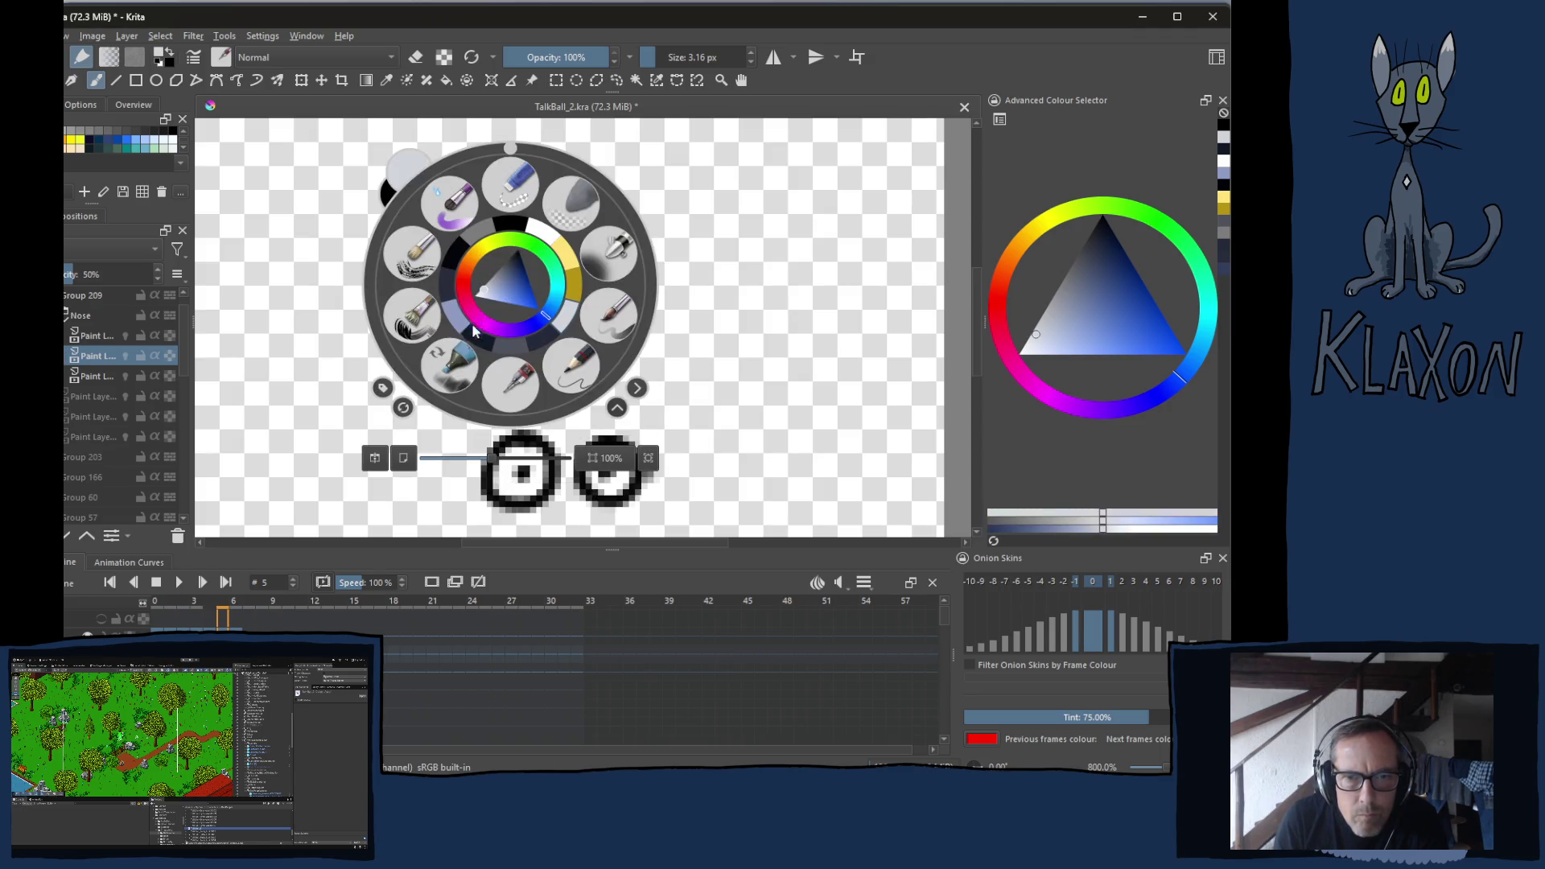
{"action": "left_click", "coordinate": [460, 320]}
{"action": "left_click", "coordinate": [521, 322]}
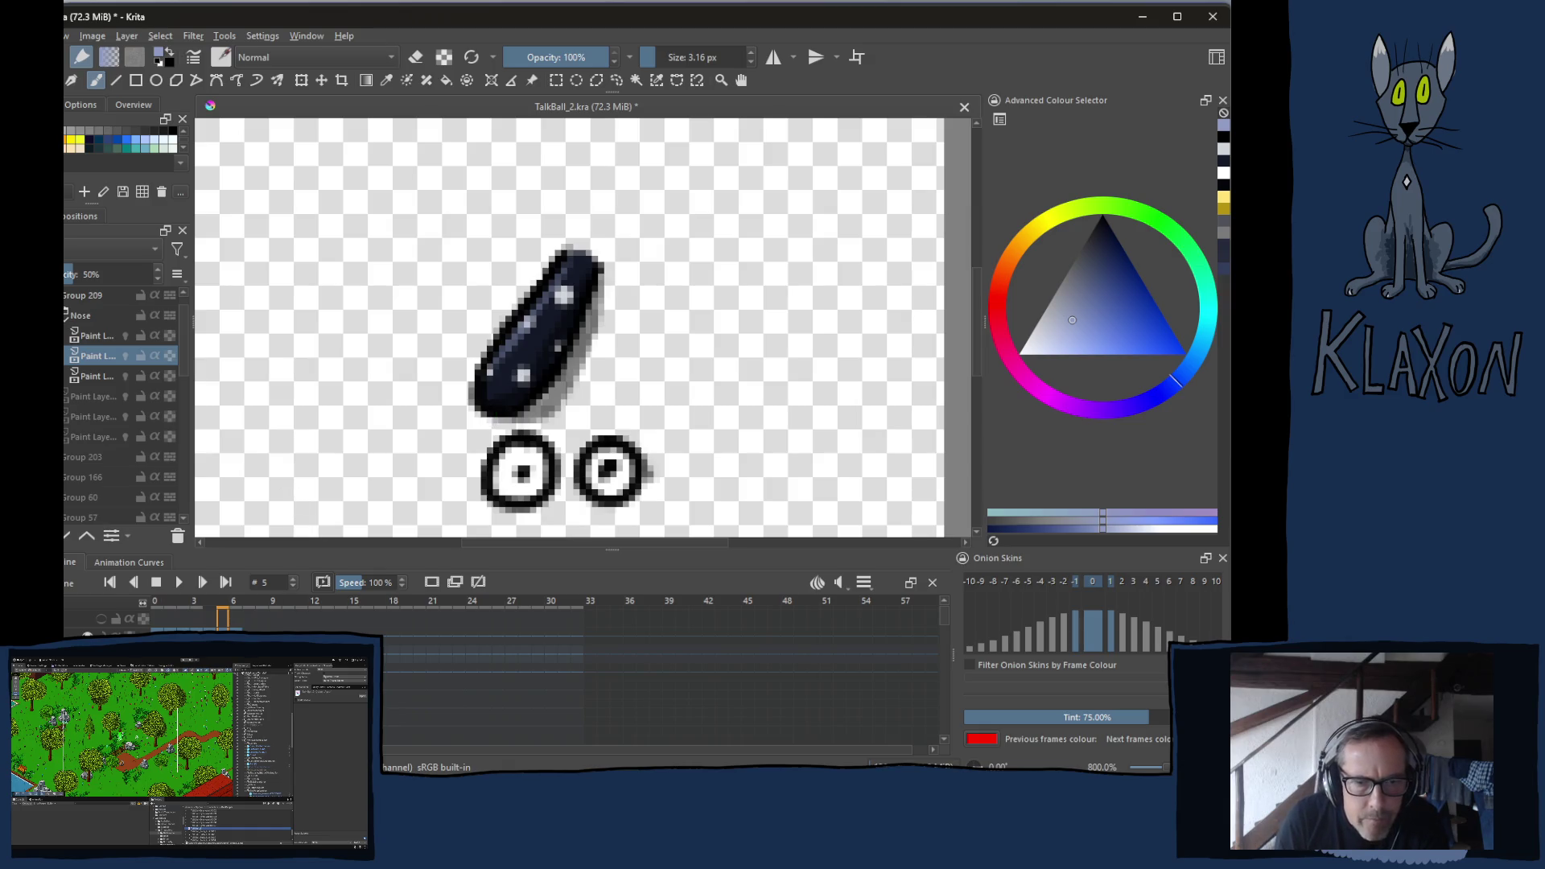
{"action": "left_click", "coordinate": [234, 604]}
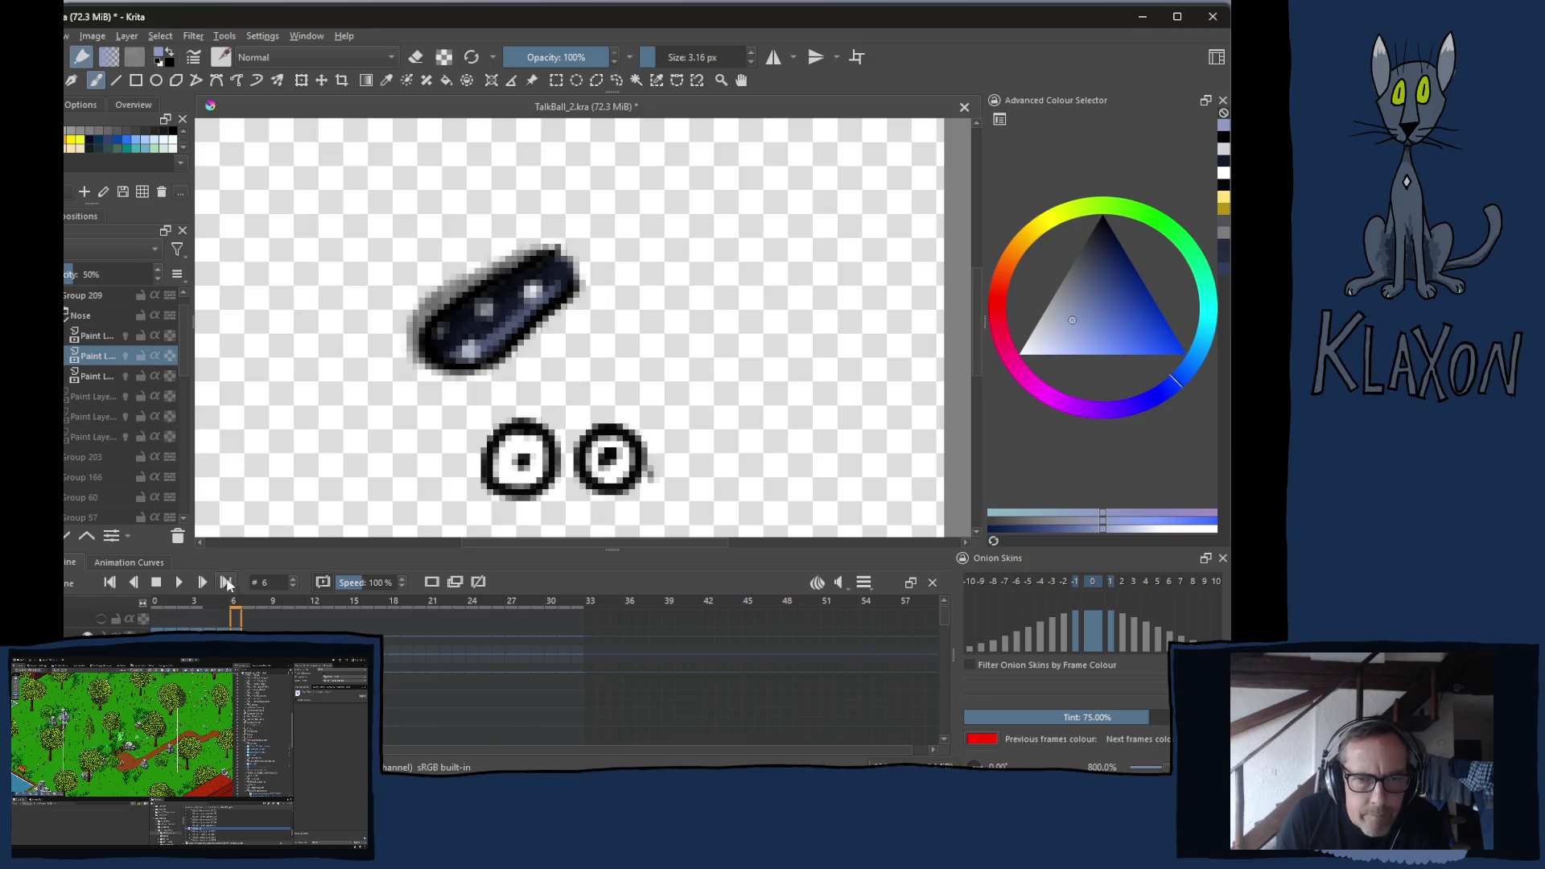
Erase the blurry halo around the frame-6 nose on both paint layers
{"action": "key", "text": "e"}
{"action": "key", "text": "bracketright"}
{"action": "key", "text": "bracketright"}
{"action": "key", "text": "bracketright"}
{"action": "mouse_move", "coordinate": [448, 374]}
{"action": "left_mouse_down"}
{"action": "mouse_move", "coordinate": [426, 306]}
{"action": "mouse_move", "coordinate": [451, 266]}
{"action": "mouse_move", "coordinate": [569, 234]}
{"action": "left_mouse_up"}
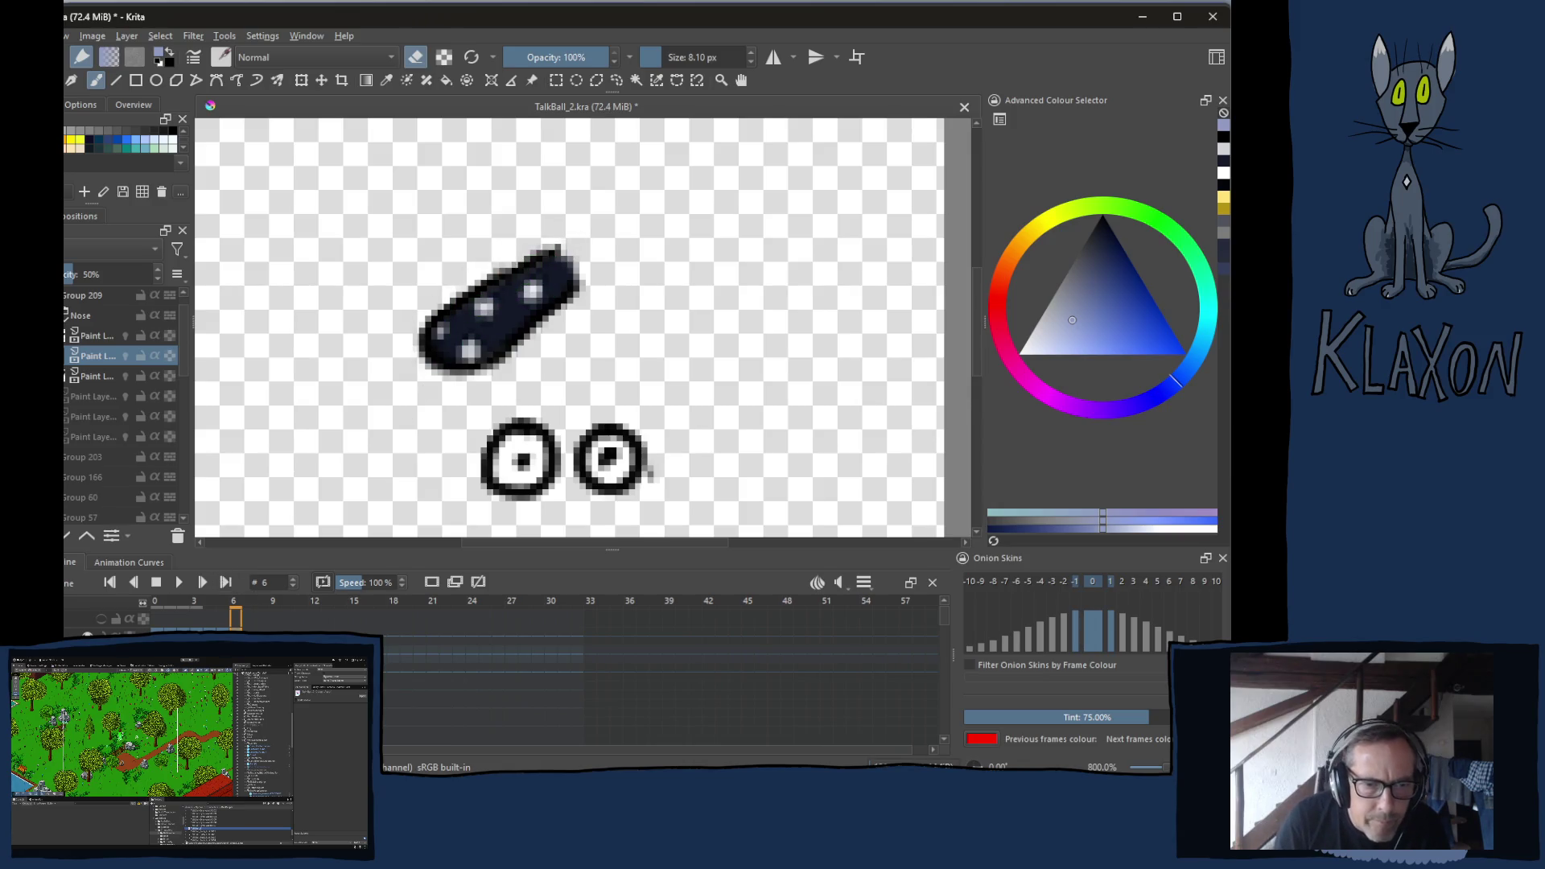
{"action": "left_click", "coordinate": [96, 336]}
{"action": "mouse_move", "coordinate": [555, 246]}
{"action": "left_mouse_down"}
{"action": "mouse_move", "coordinate": [465, 293]}
{"action": "mouse_move", "coordinate": [558, 268]}
{"action": "left_mouse_up"}
Draw a fine black edge along the nose's upper-left side
{"action": "right_click", "coordinate": [485, 370]}
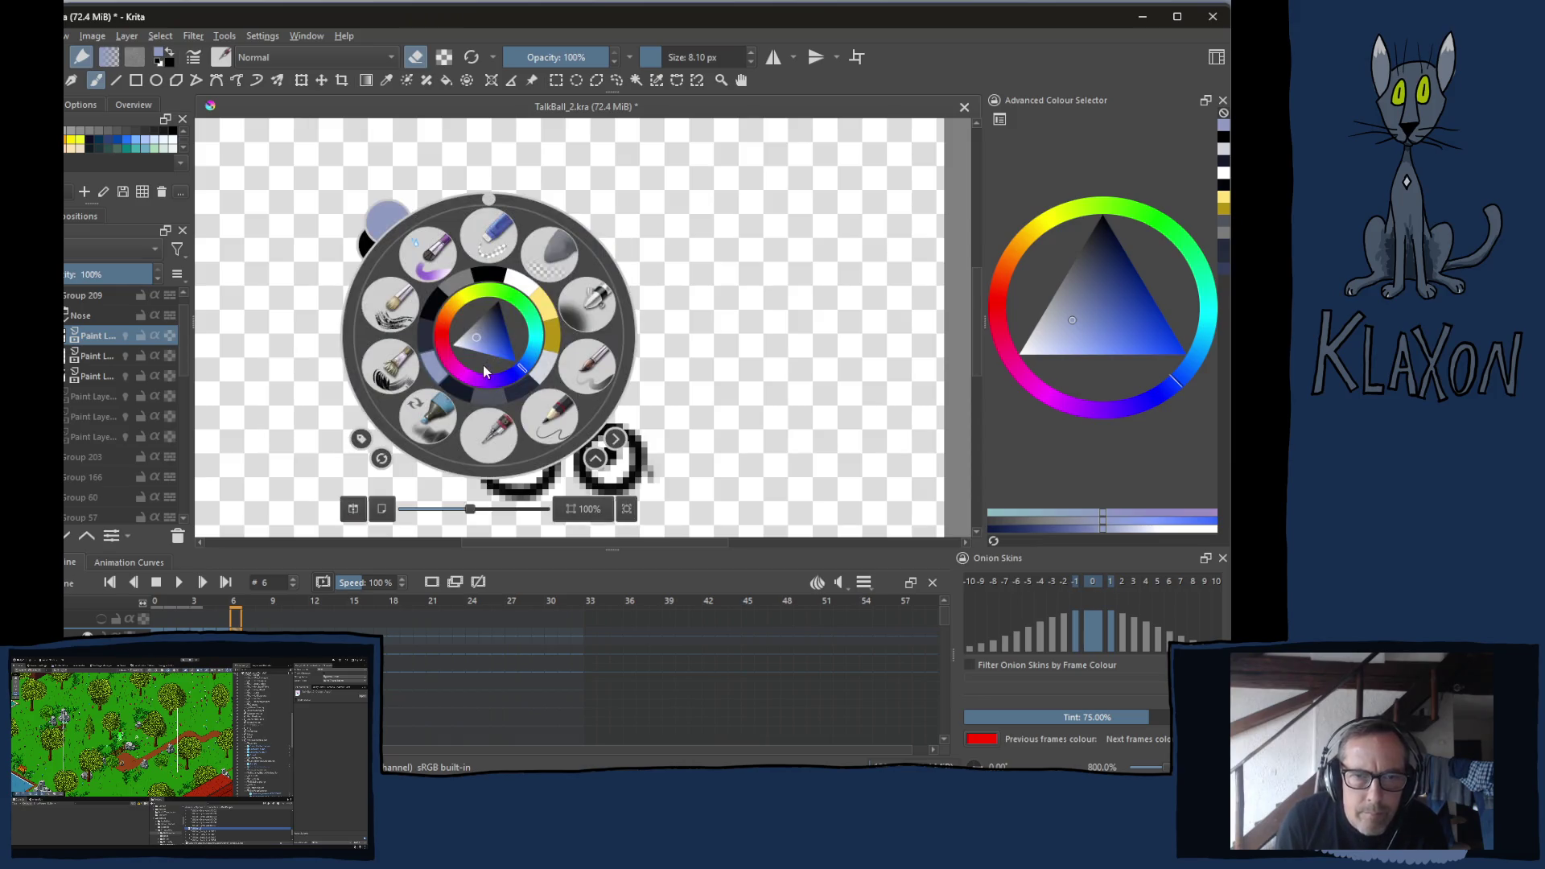
{"action": "left_click", "coordinate": [490, 277]}
{"action": "key", "text": "e"}
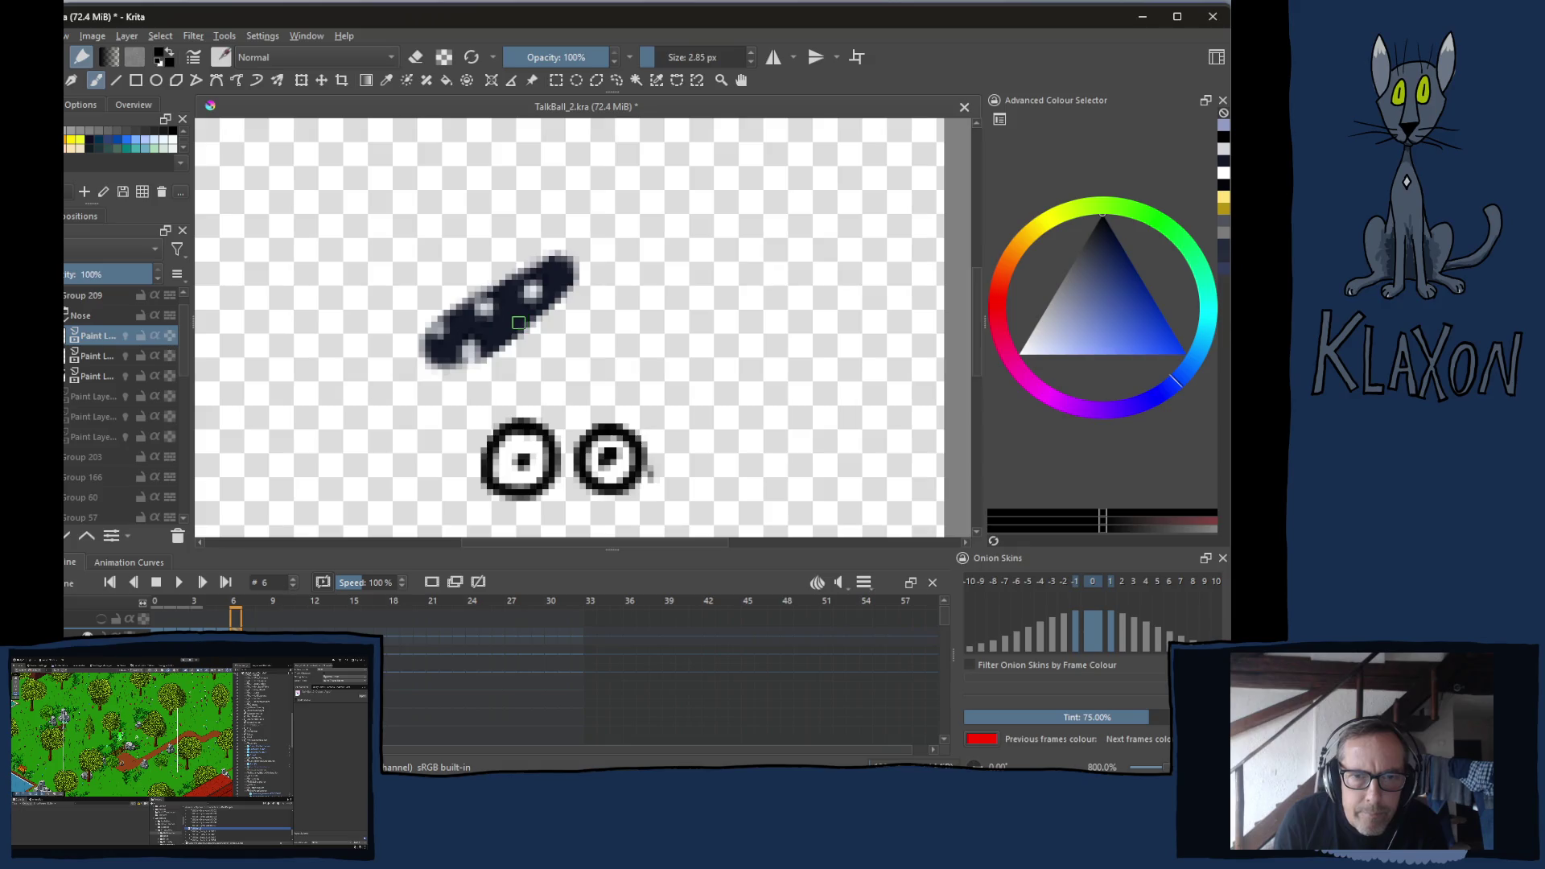
{"action": "mouse_move", "coordinate": [556, 250]}
{"action": "left_mouse_down"}
{"action": "mouse_move", "coordinate": [428, 328]}
{"action": "mouse_move", "coordinate": [425, 367]}
{"action": "mouse_move", "coordinate": [513, 342]}
{"action": "mouse_move", "coordinate": [589, 269]}
{"action": "left_mouse_up"}
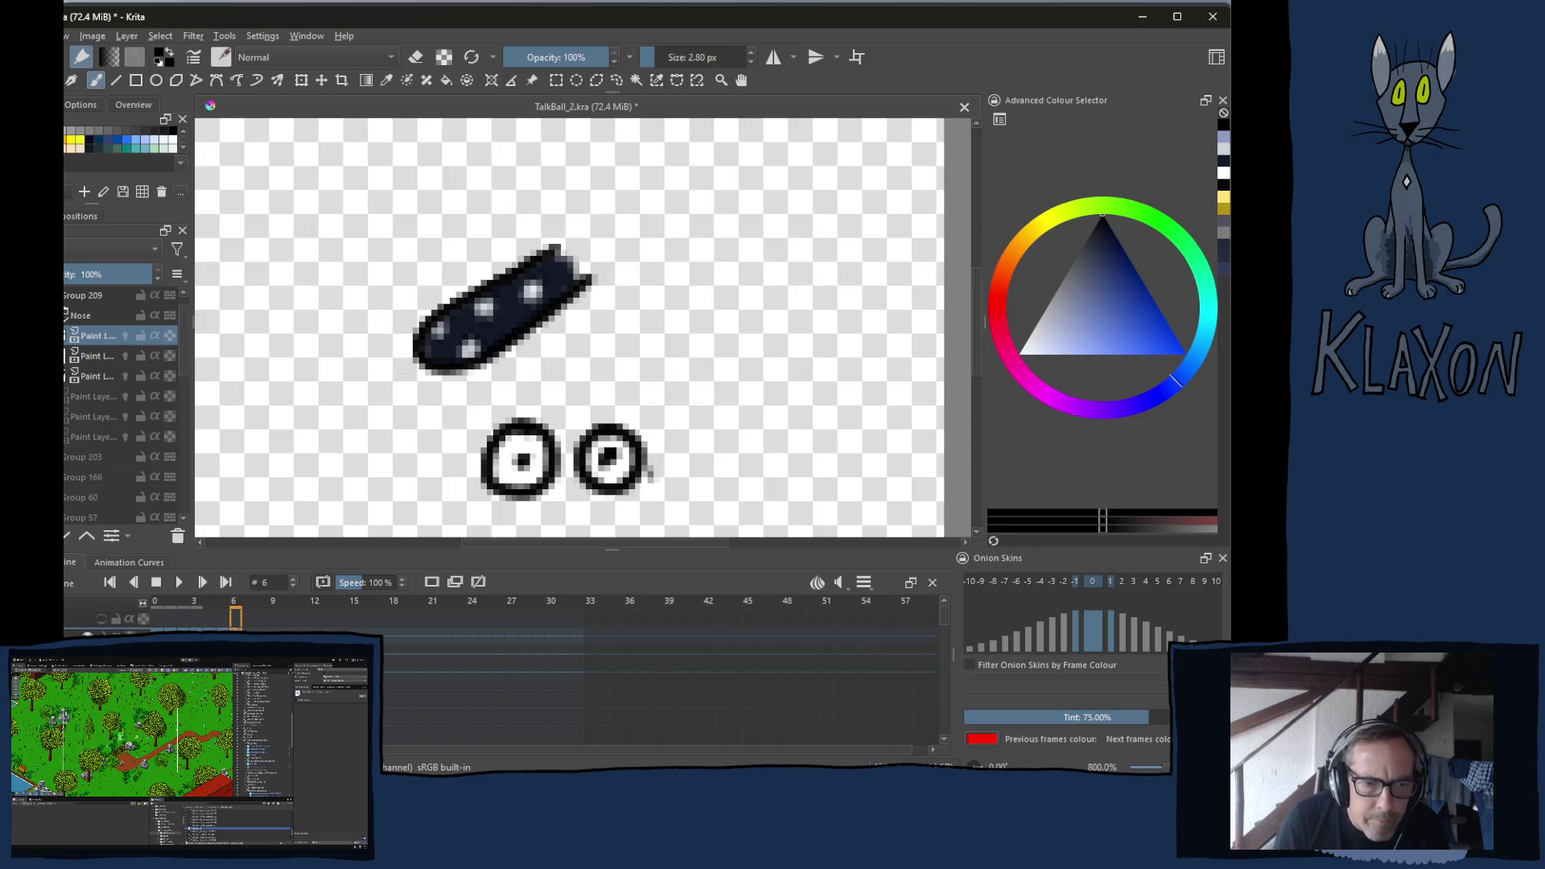
On the lower paint layer, erase the nose's fill and dots, keeping only the outline
{"action": "left_click", "coordinate": [96, 376]}
{"action": "key", "text": "bracketright"}
{"action": "mouse_move", "coordinate": [427, 363]}
{"action": "left_mouse_down"}
{"action": "mouse_move", "coordinate": [450, 273]}
{"action": "mouse_move", "coordinate": [482, 338]}
{"action": "mouse_move", "coordinate": [455, 278]}
{"action": "left_mouse_up"}
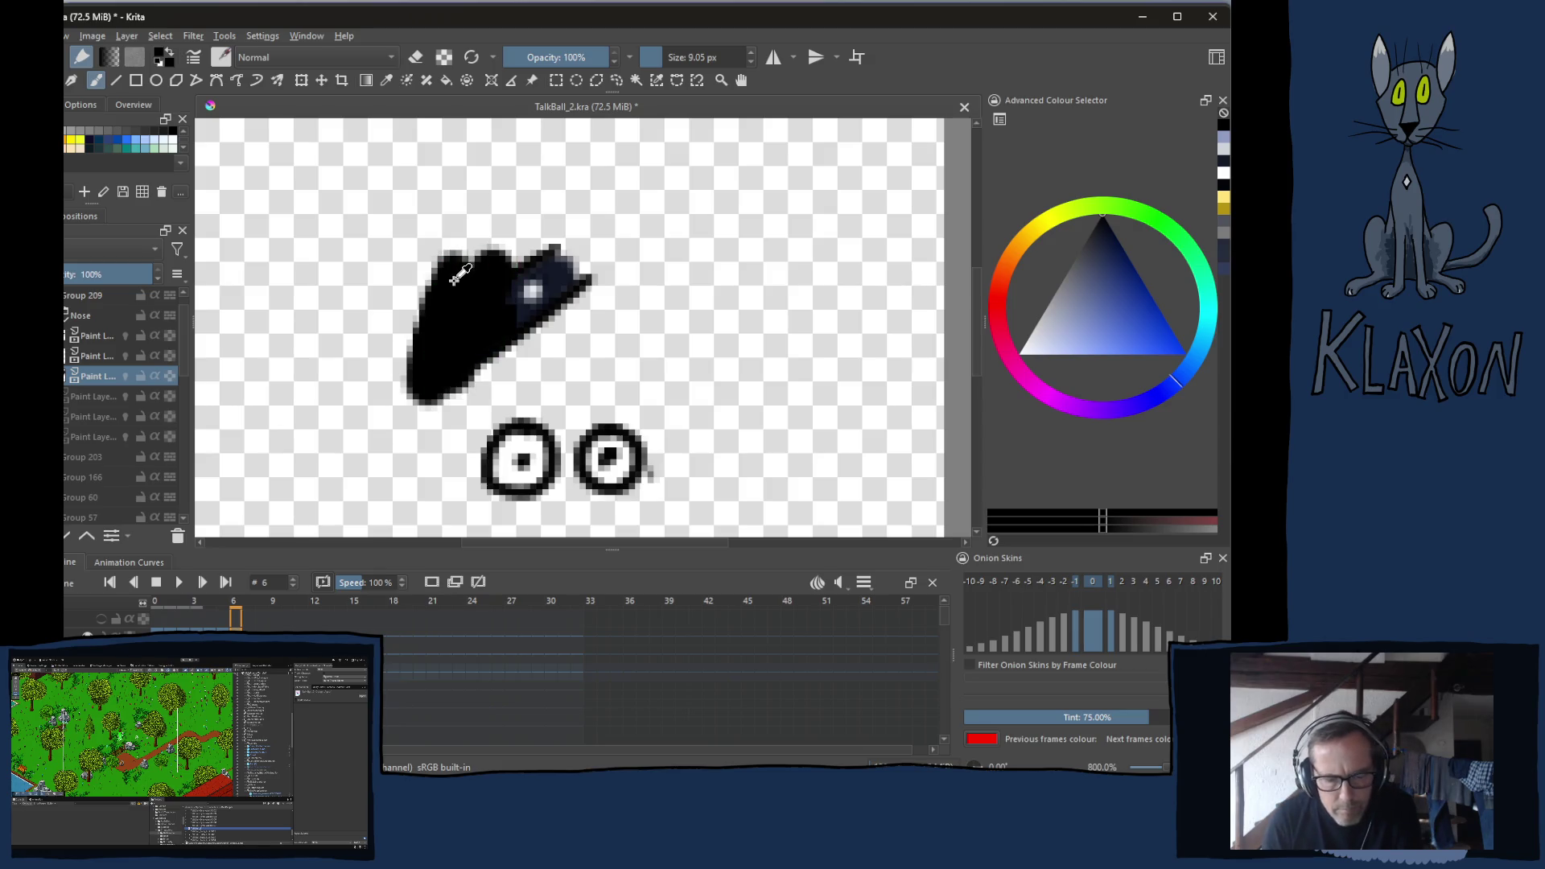
{"action": "key", "text": "ctrl+z"}
{"action": "key", "text": "e"}
{"action": "left_click_drag", "start_coordinate": [426, 342], "coordinate": [443, 330]}
{"action": "mouse_move", "coordinate": [435, 396]}
{"action": "left_mouse_down"}
{"action": "mouse_move", "coordinate": [483, 322]}
{"action": "mouse_move", "coordinate": [592, 249]}
{"action": "mouse_move", "coordinate": [481, 338]}
{"action": "left_mouse_up"}
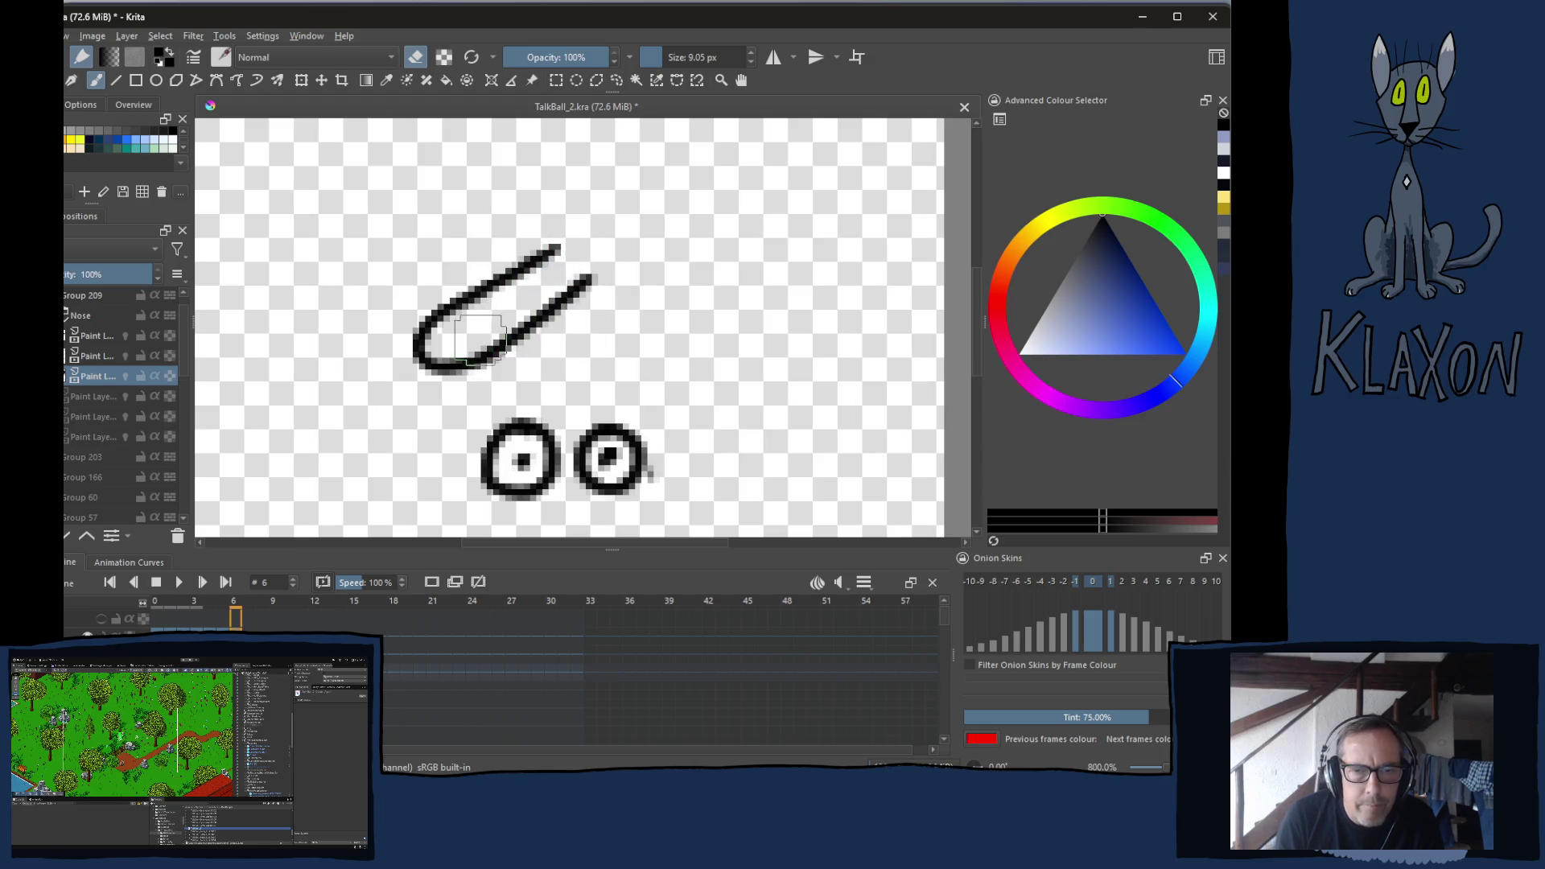
{"action": "key", "text": "e"}
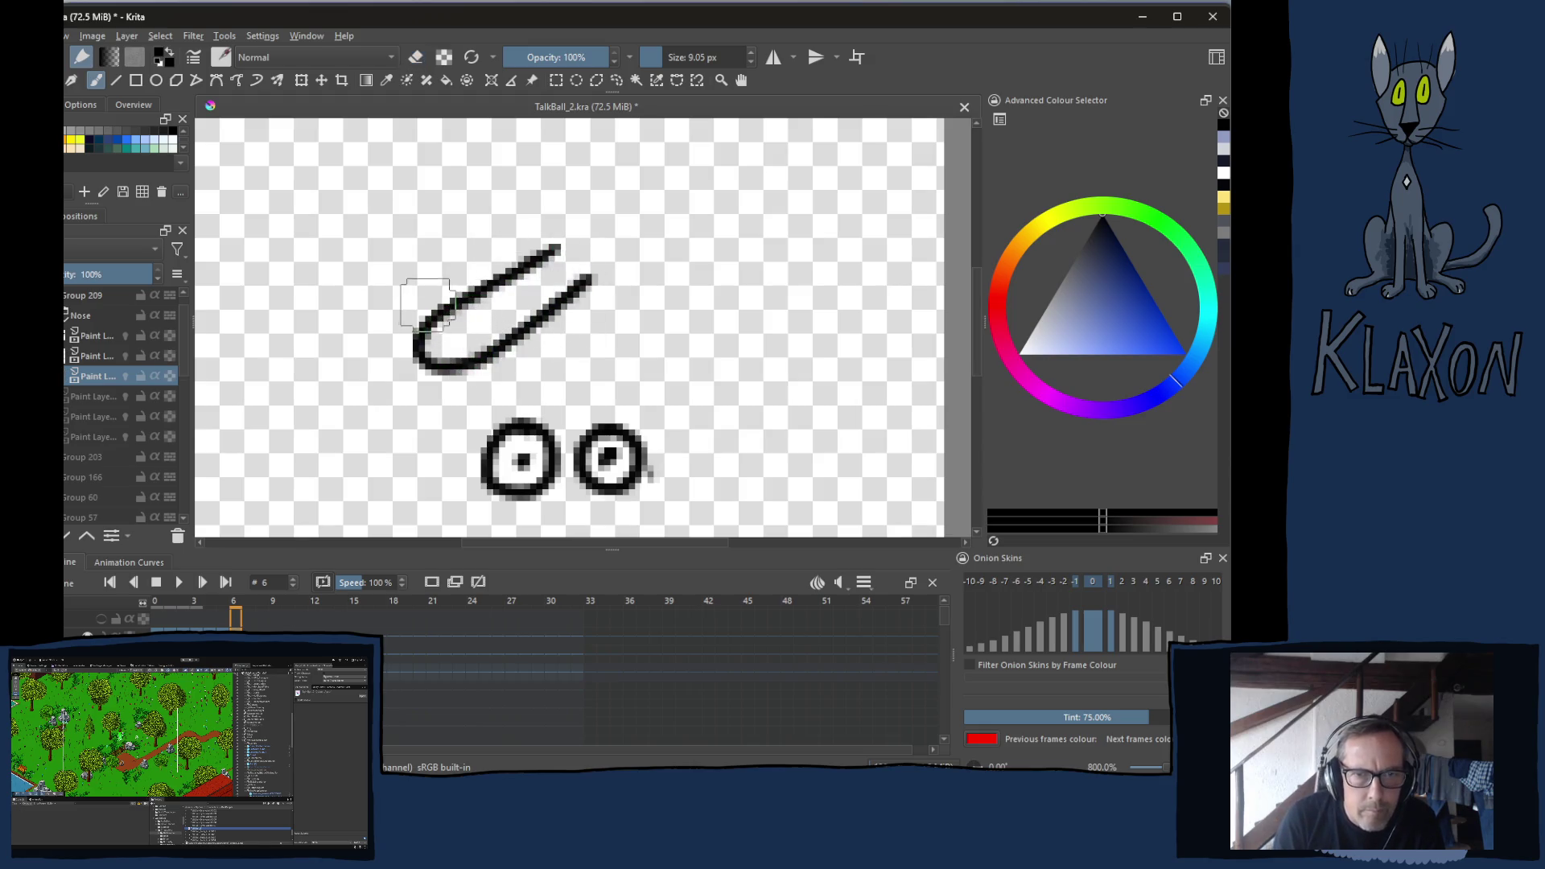
{"action": "right_click", "coordinate": [415, 302]}
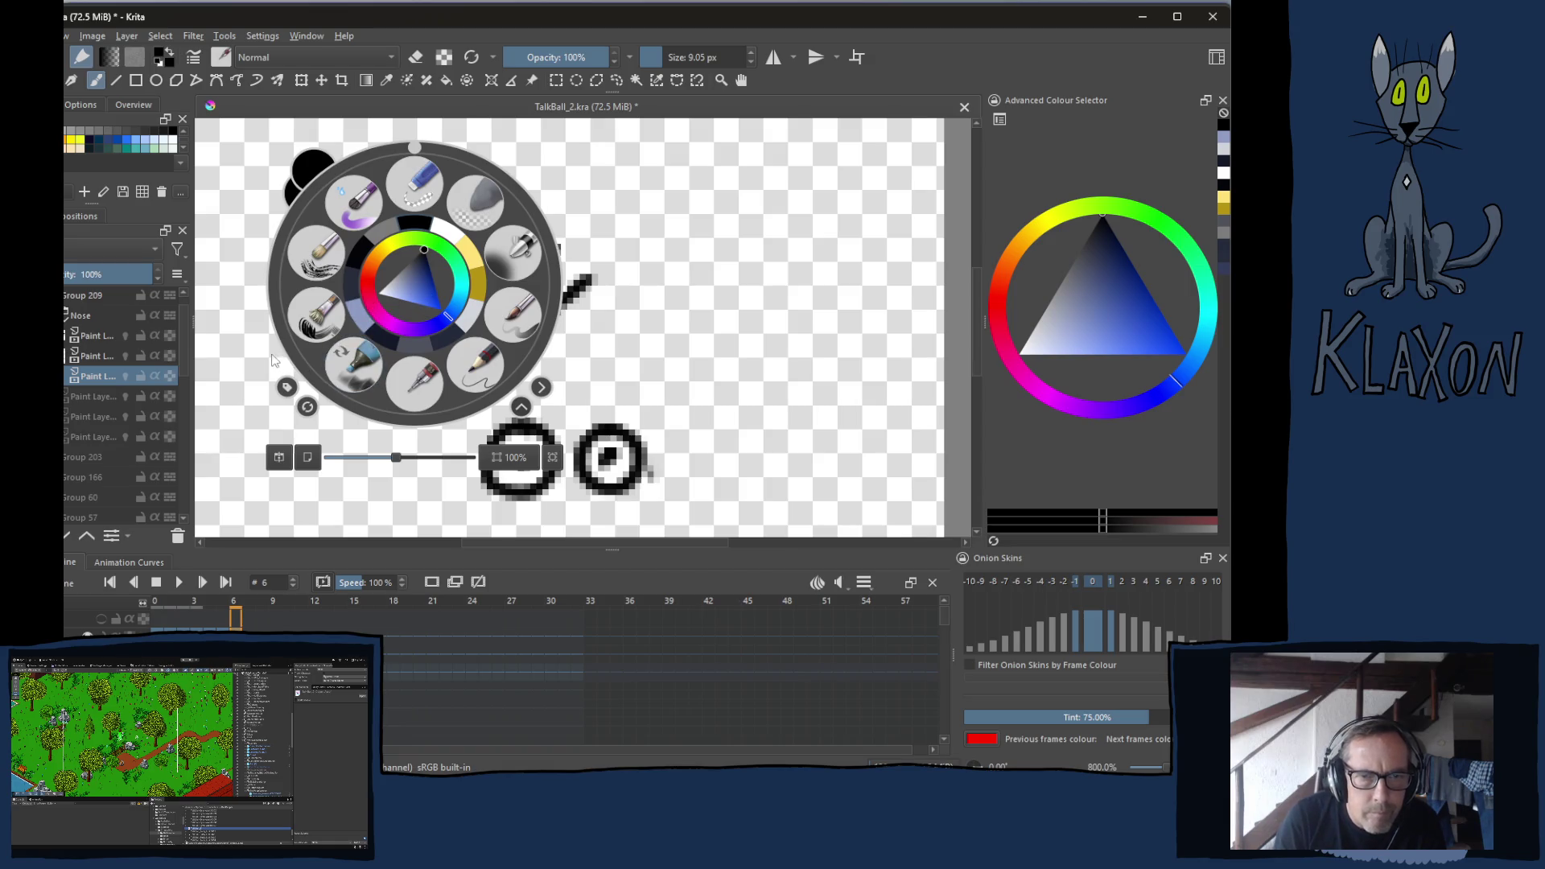
{"action": "left_click", "coordinate": [273, 360]}
Sample the navy from frame 5's nose and fill the frame-6 nose outline with it
{"action": "key", "text": "Left"}
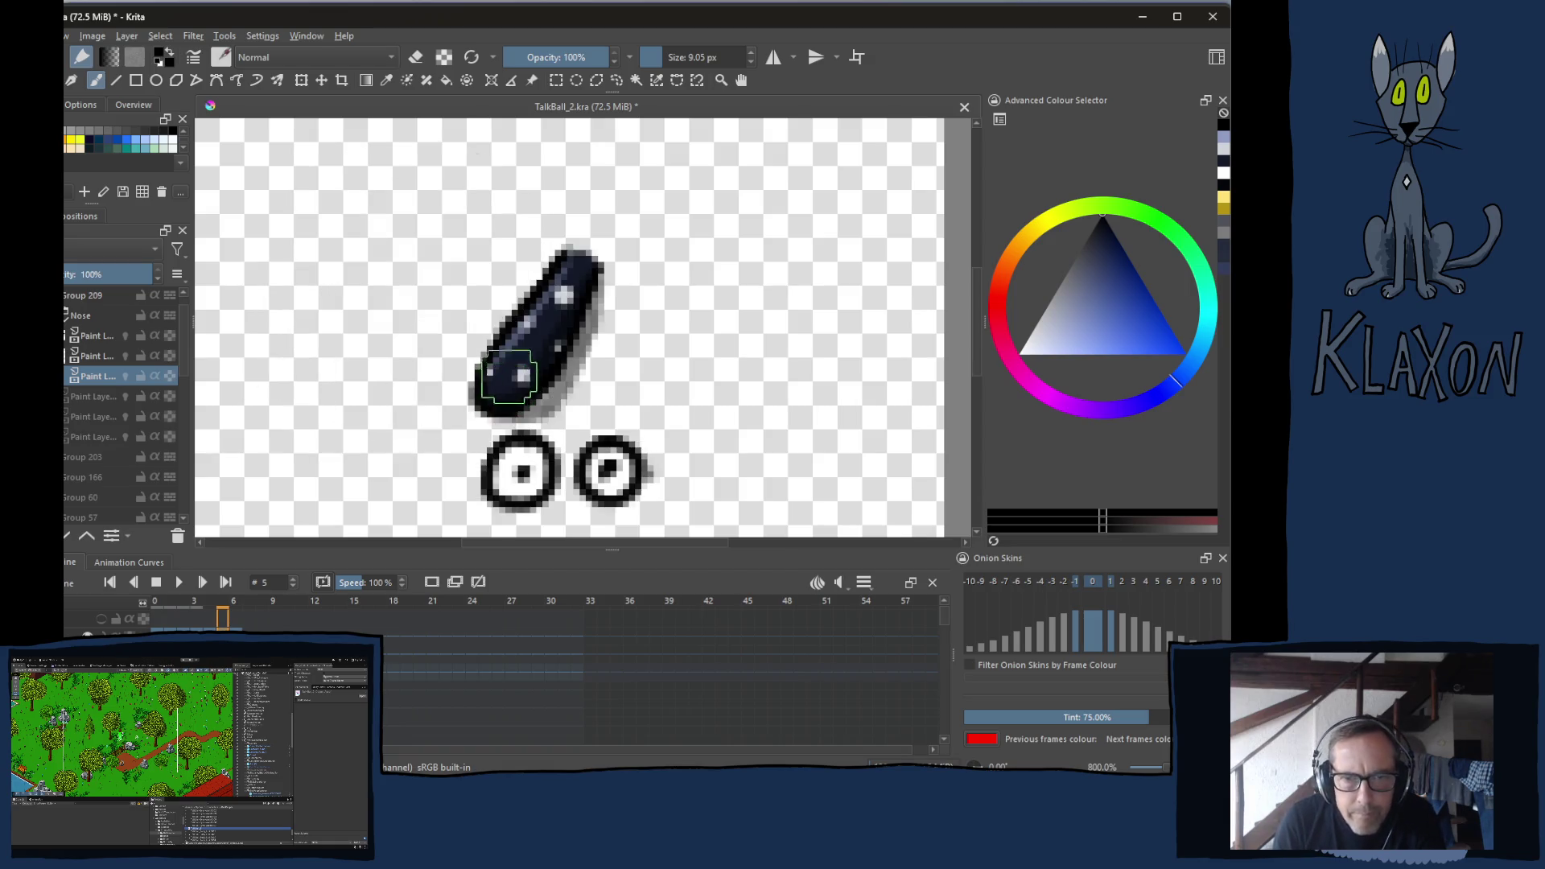
{"action": "left_click", "coordinate": [573, 390], "text": "ctrl"}
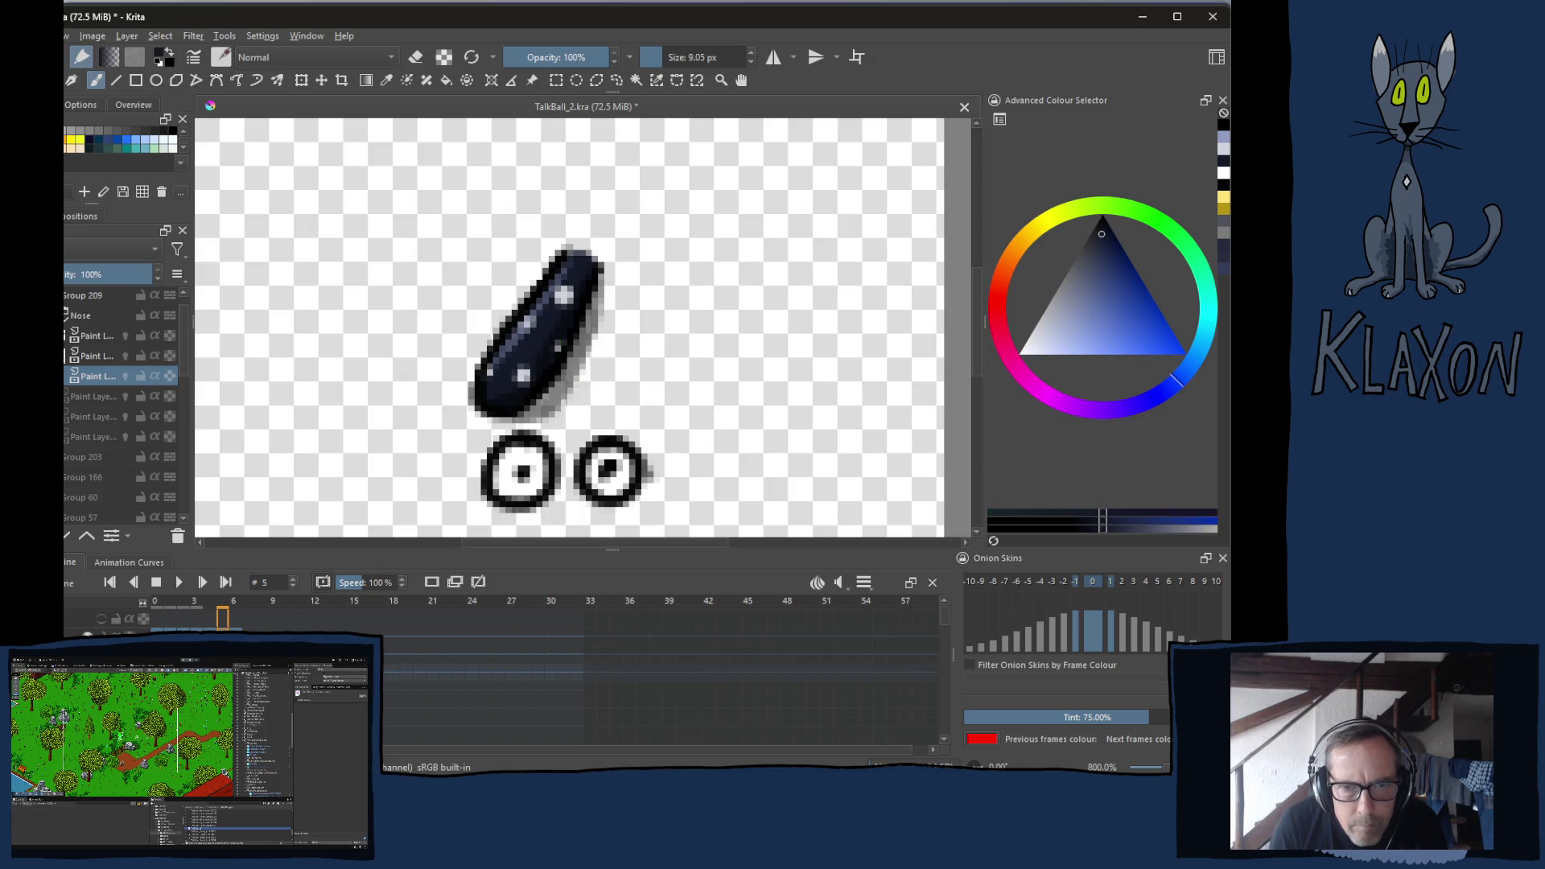
{"action": "key", "text": "Right"}
{"action": "key", "text": "bracketleft"}
{"action": "key", "text": "bracketleft"}
{"action": "mouse_move", "coordinate": [478, 330]}
{"action": "left_mouse_down"}
{"action": "mouse_move", "coordinate": [451, 326]}
{"action": "mouse_move", "coordinate": [471, 320]}
{"action": "mouse_move", "coordinate": [448, 341]}
{"action": "mouse_move", "coordinate": [556, 262]}
{"action": "mouse_move", "coordinate": [578, 265]}
{"action": "mouse_move", "coordinate": [545, 298]}
{"action": "left_mouse_up"}
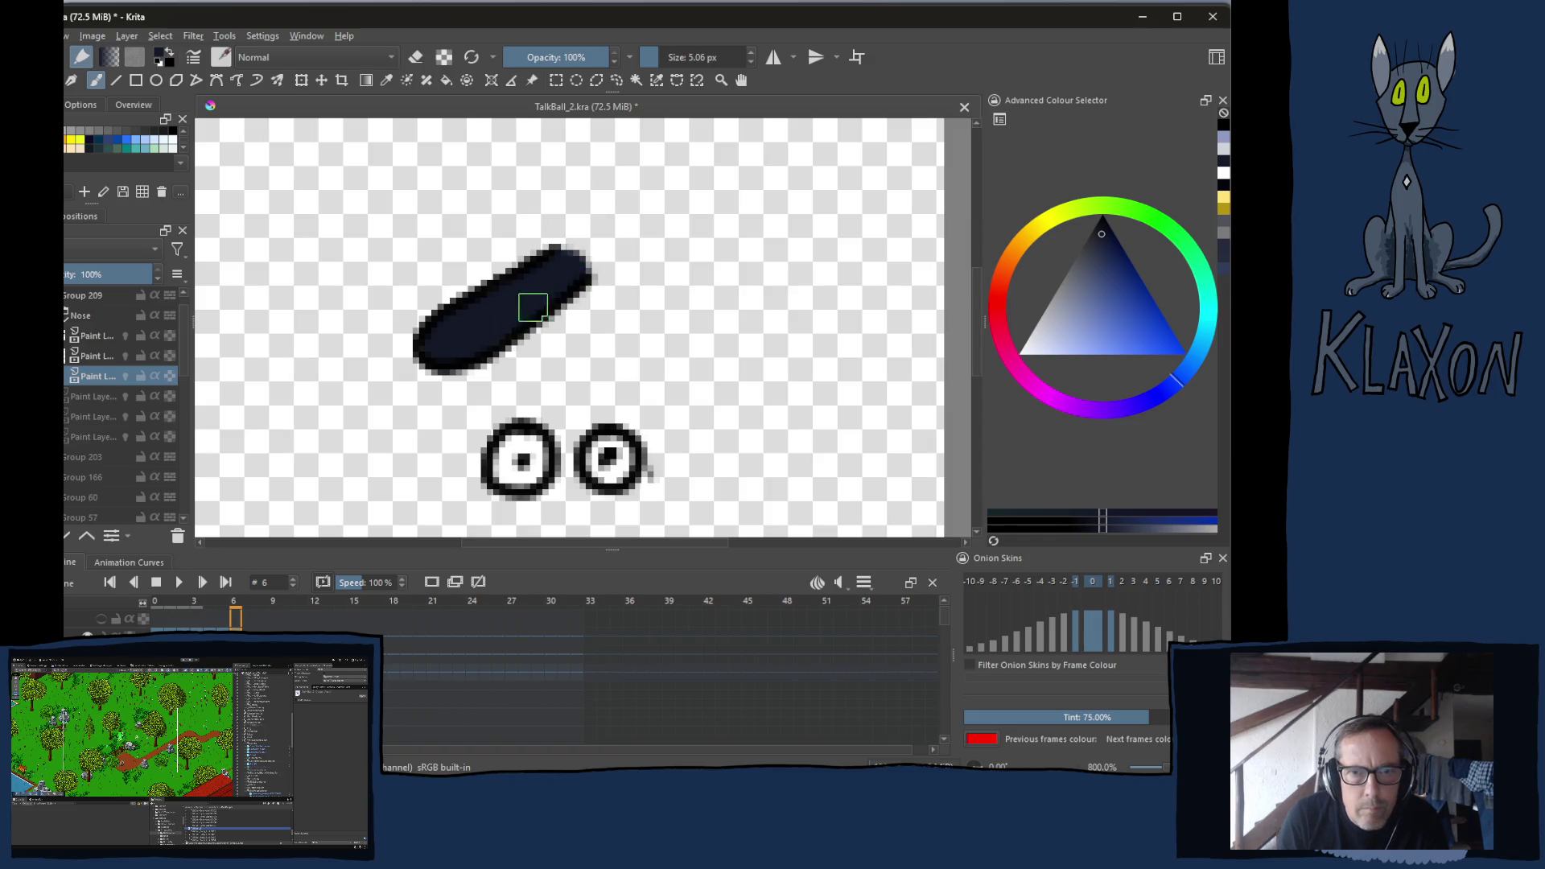
Add very light speckles to the frame-6 nose, flipping to frame 5 to compare
{"action": "right_click", "coordinate": [522, 318]}
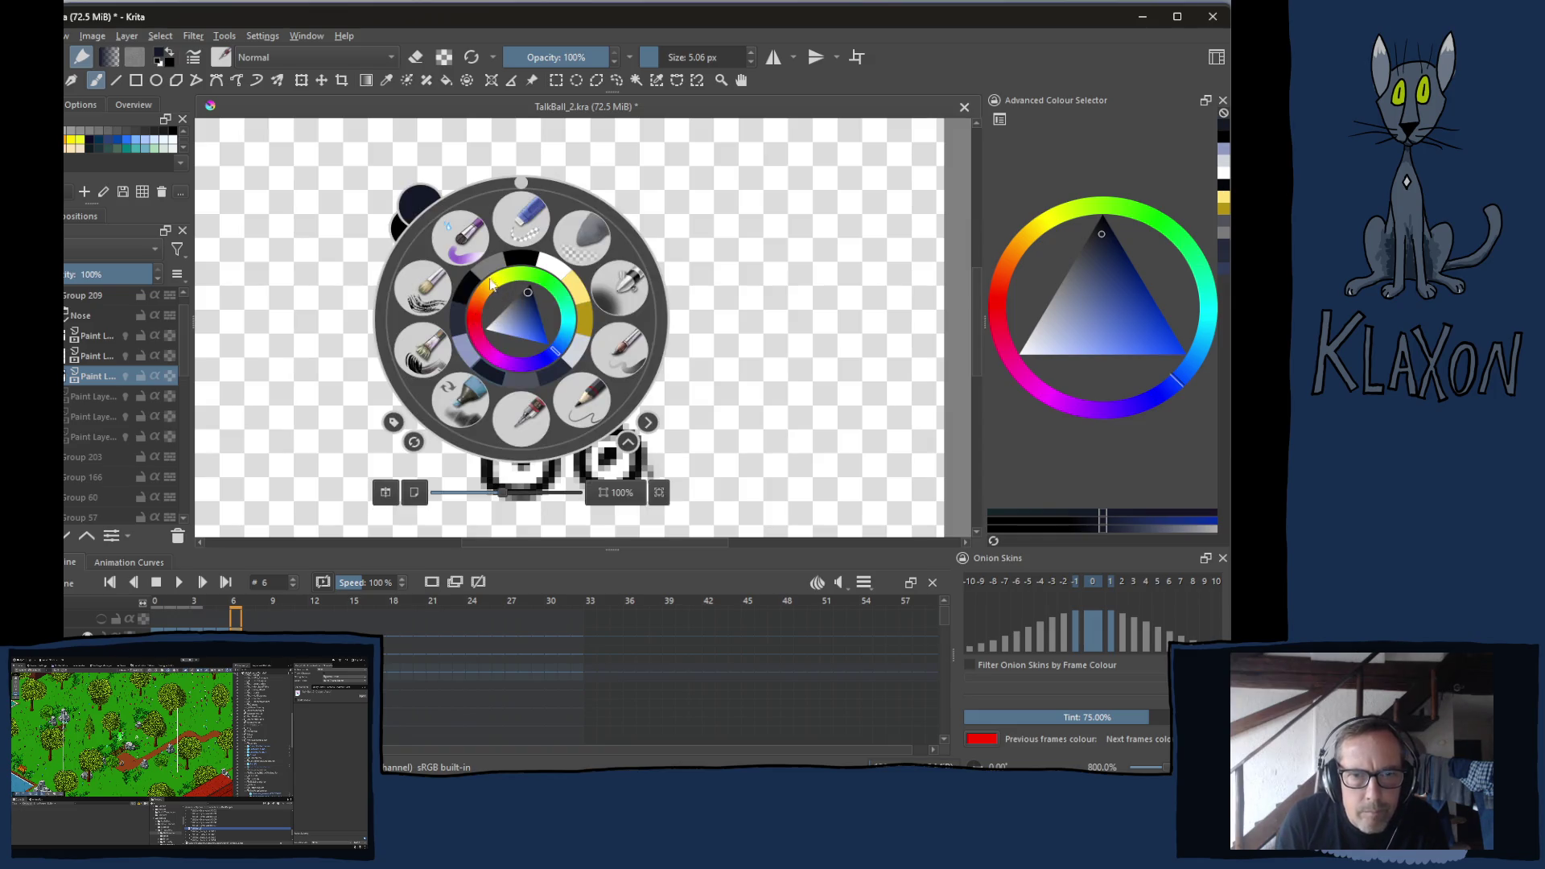
{"action": "left_click", "coordinate": [574, 358]}
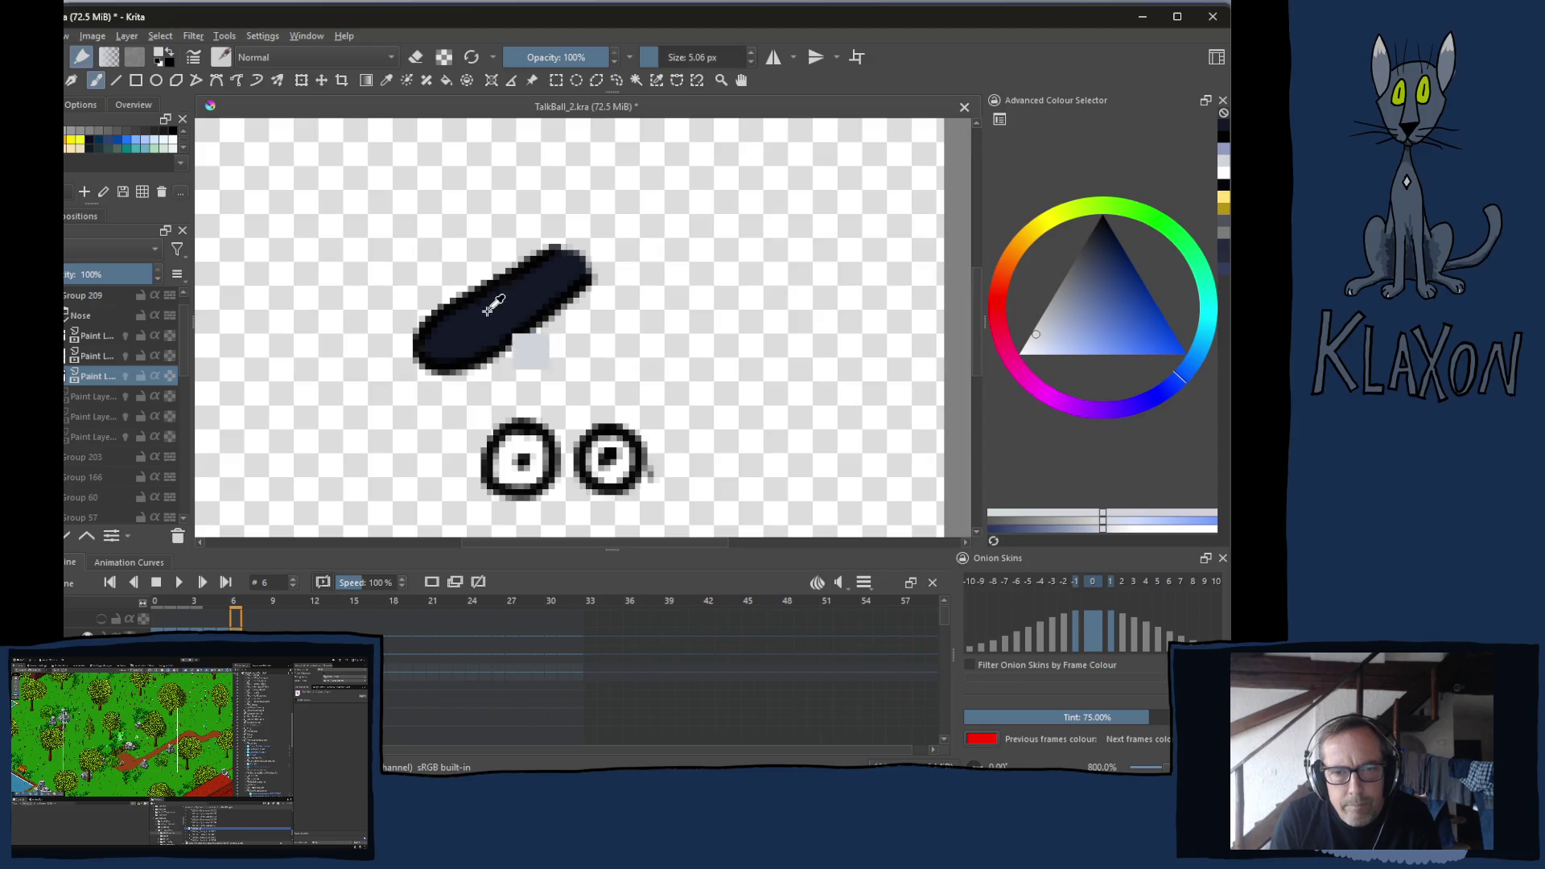
{"action": "key", "text": "bracketleft"}
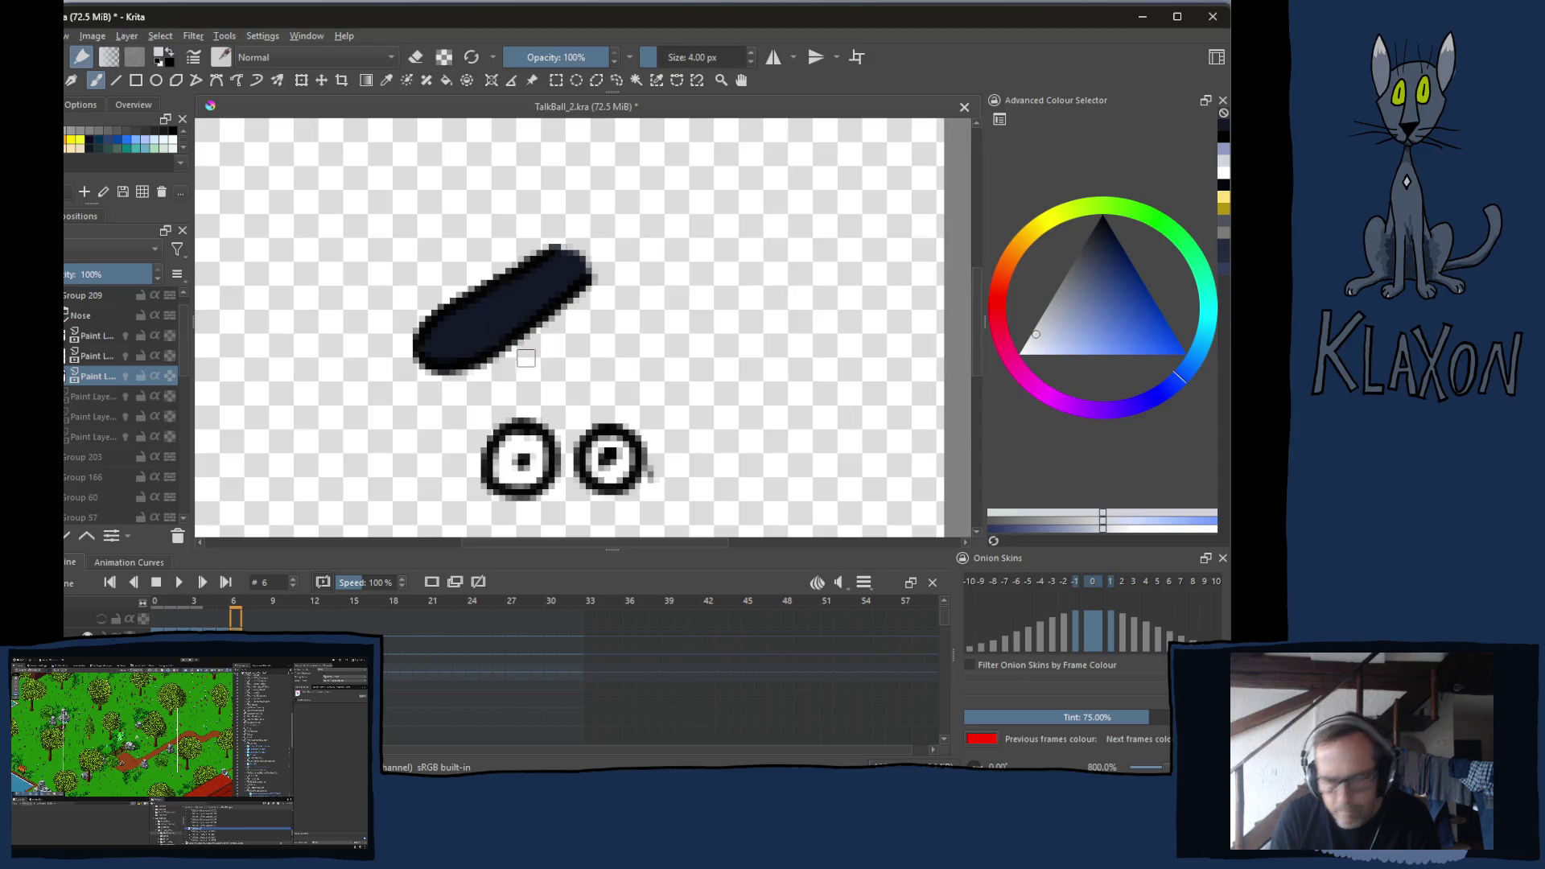
{"action": "key", "text": "Left"}
{"action": "key", "text": "Right"}
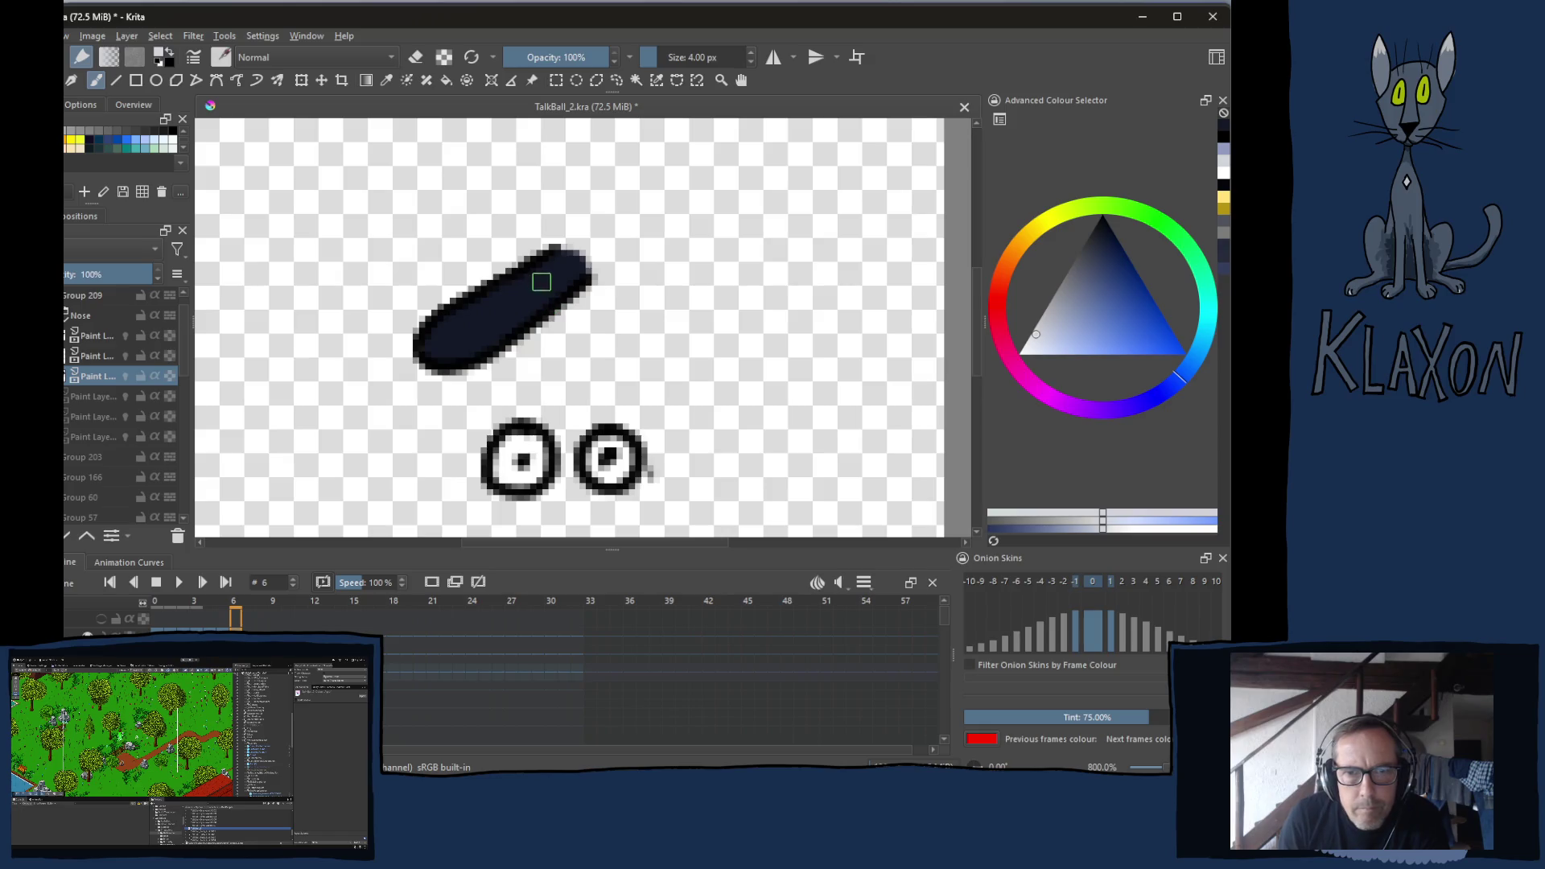
{"action": "key", "text": "Left"}
{"action": "key", "text": "Right"}
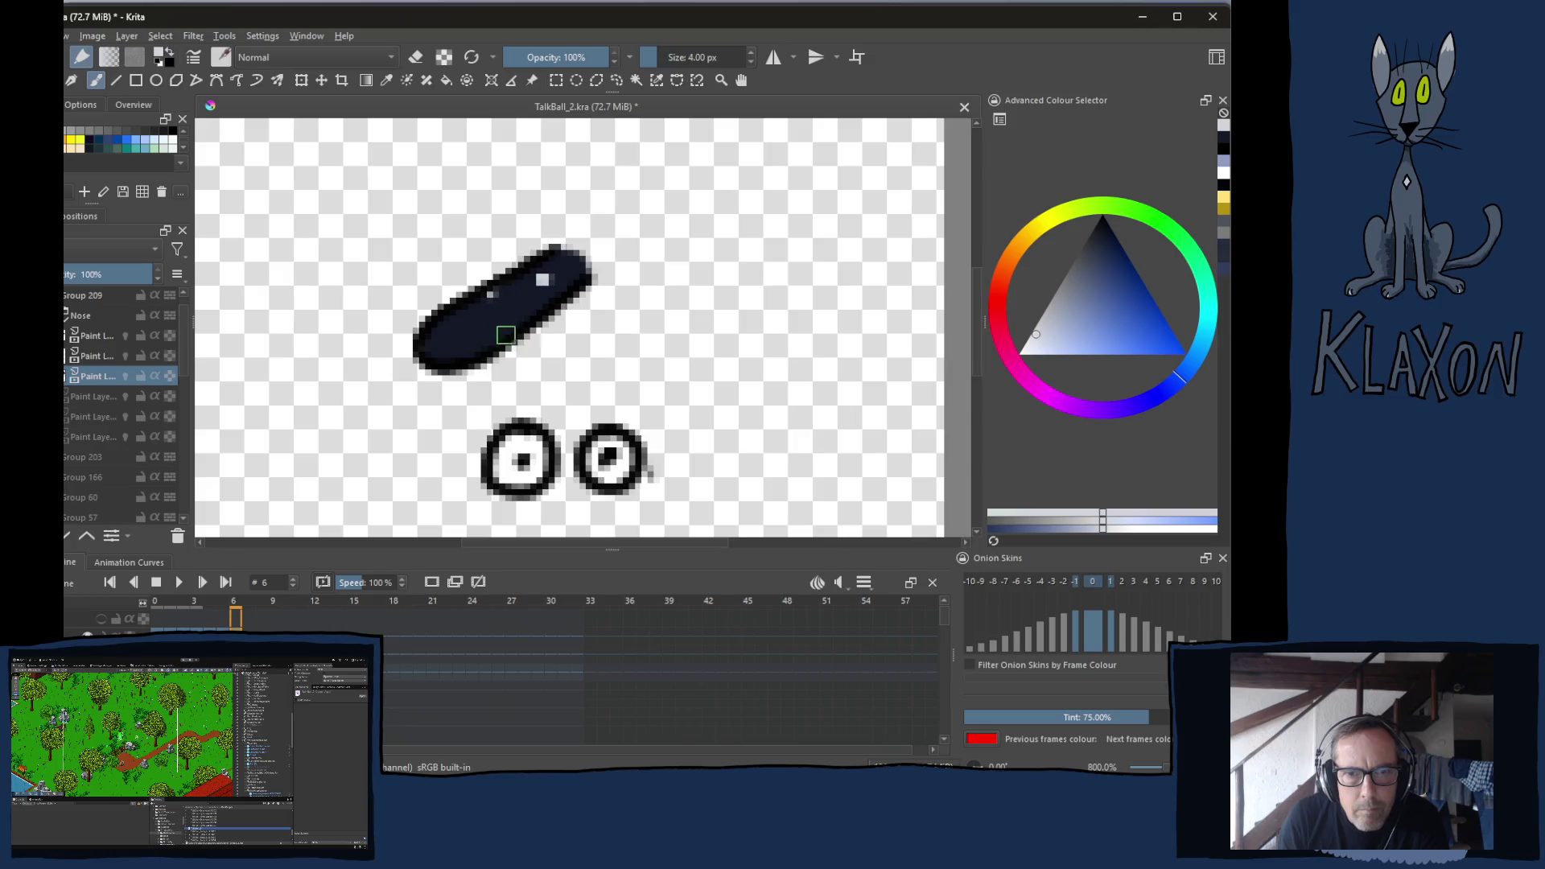
{"action": "key", "text": "Left"}
{"action": "key", "text": "Right"}
{"action": "key", "text": "Left"}
{"action": "key", "text": "Right"}
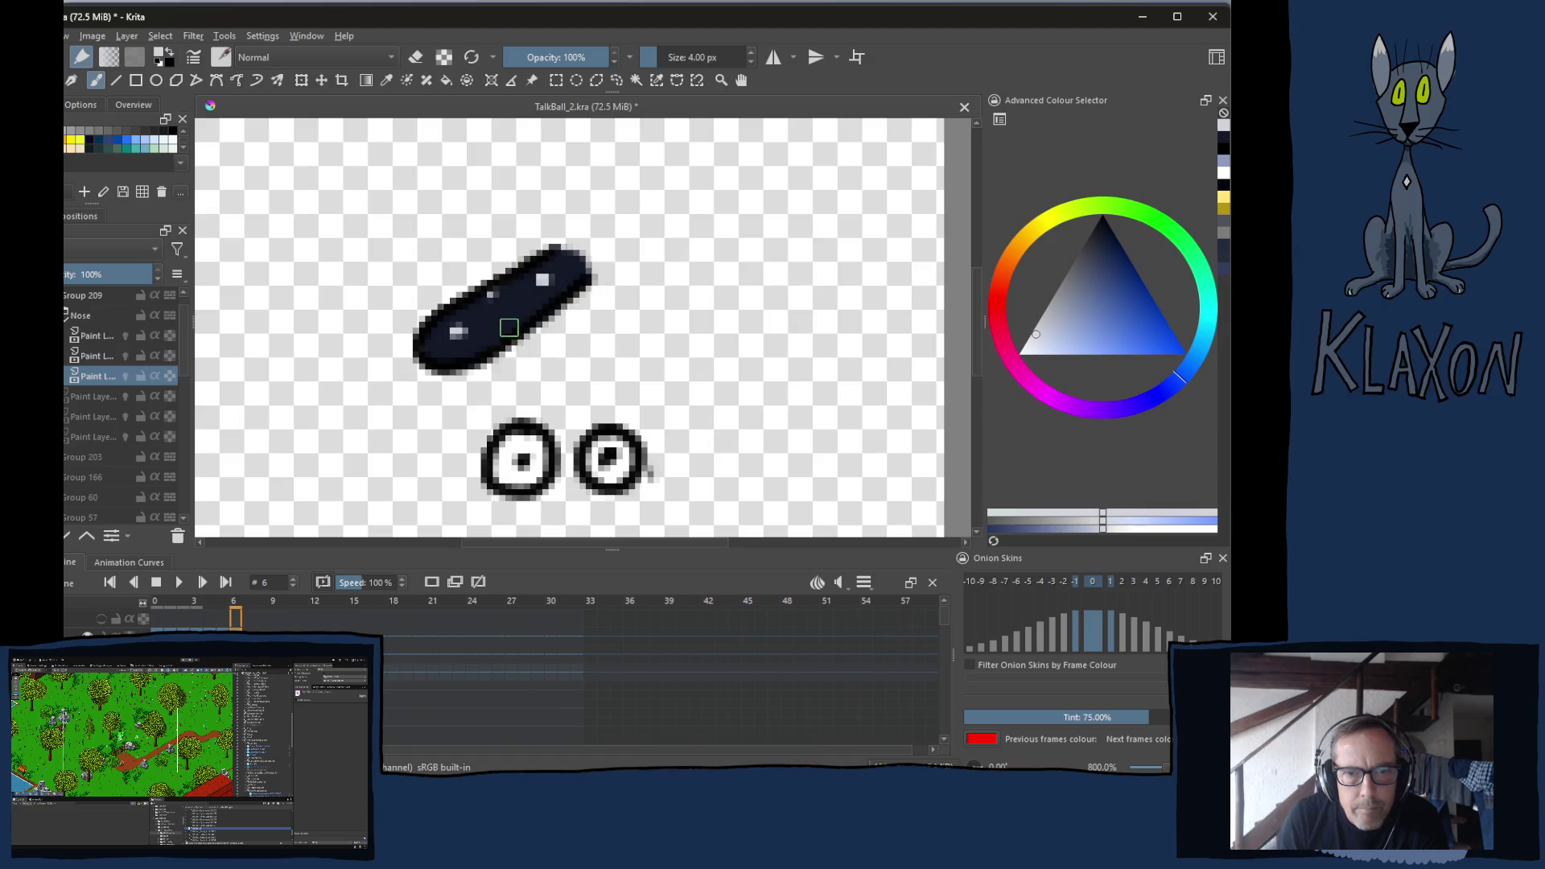
{"action": "left_click", "coordinate": [515, 324]}
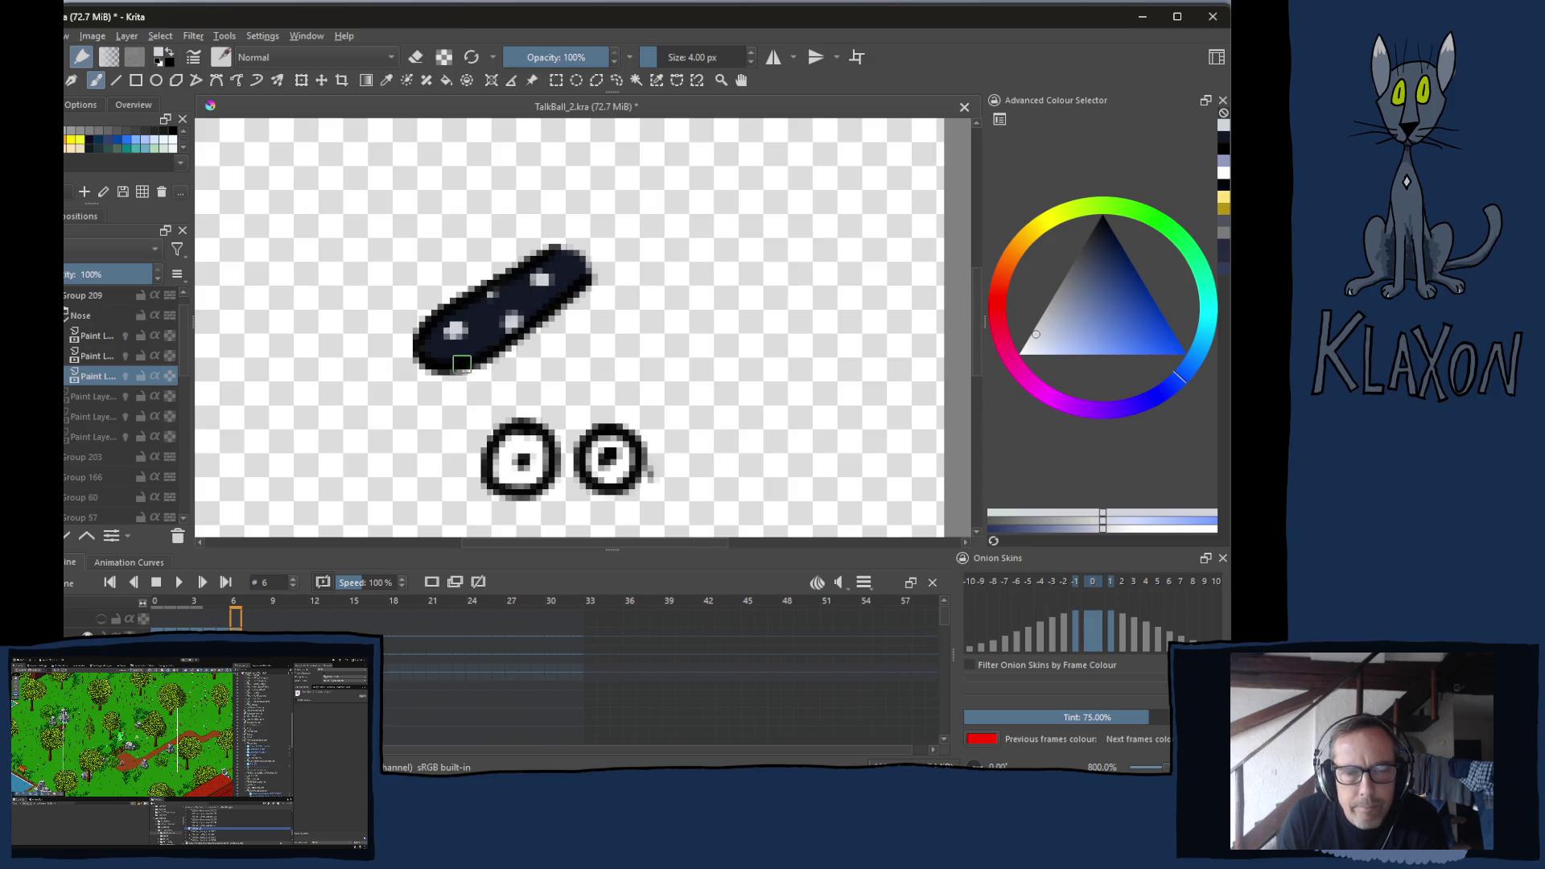
{"action": "key", "text": "Left"}
{"action": "key", "text": "Left"}
{"action": "key", "text": "Left"}
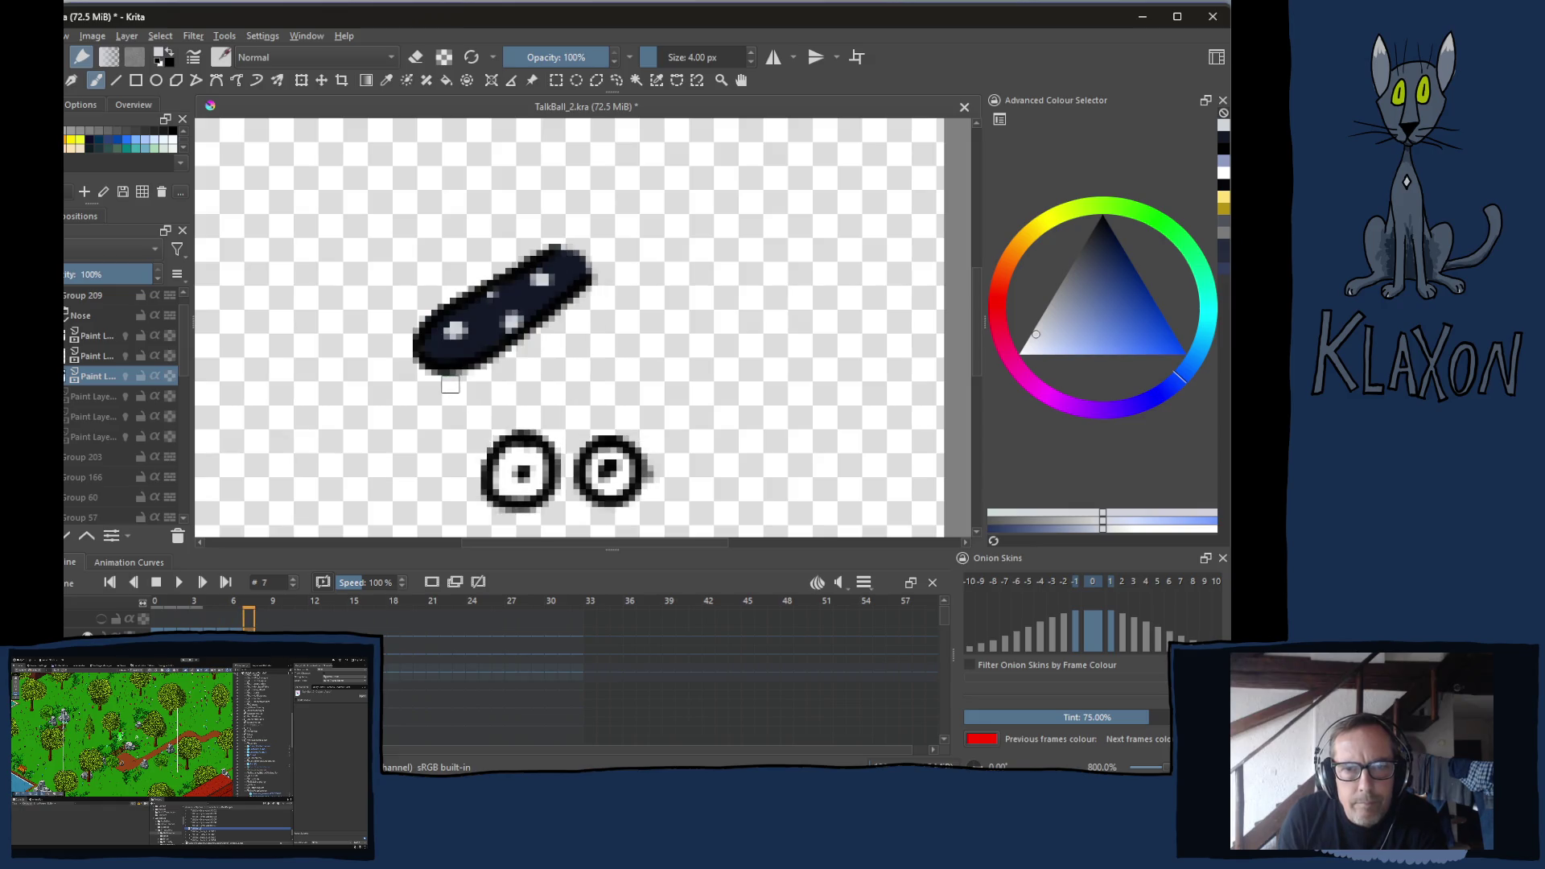
{"action": "key", "text": "Right"}
{"action": "key", "text": "Right"}
{"action": "key", "text": "Right"}
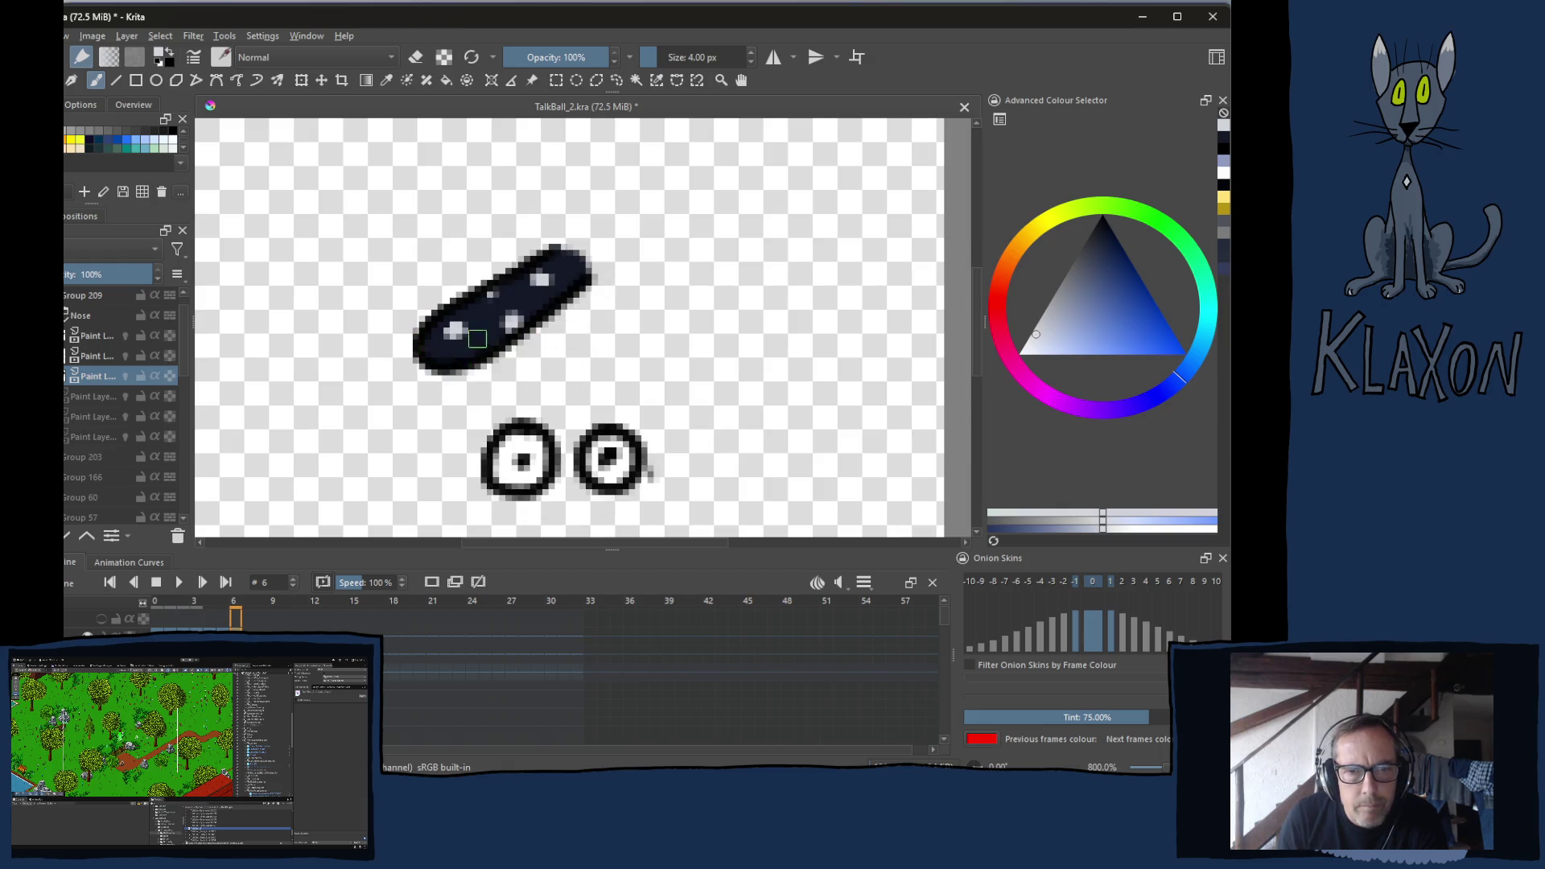
Paint light blue and white highlights along the nose's top edge on the half-opacity layer
{"action": "right_click", "coordinate": [477, 320]}
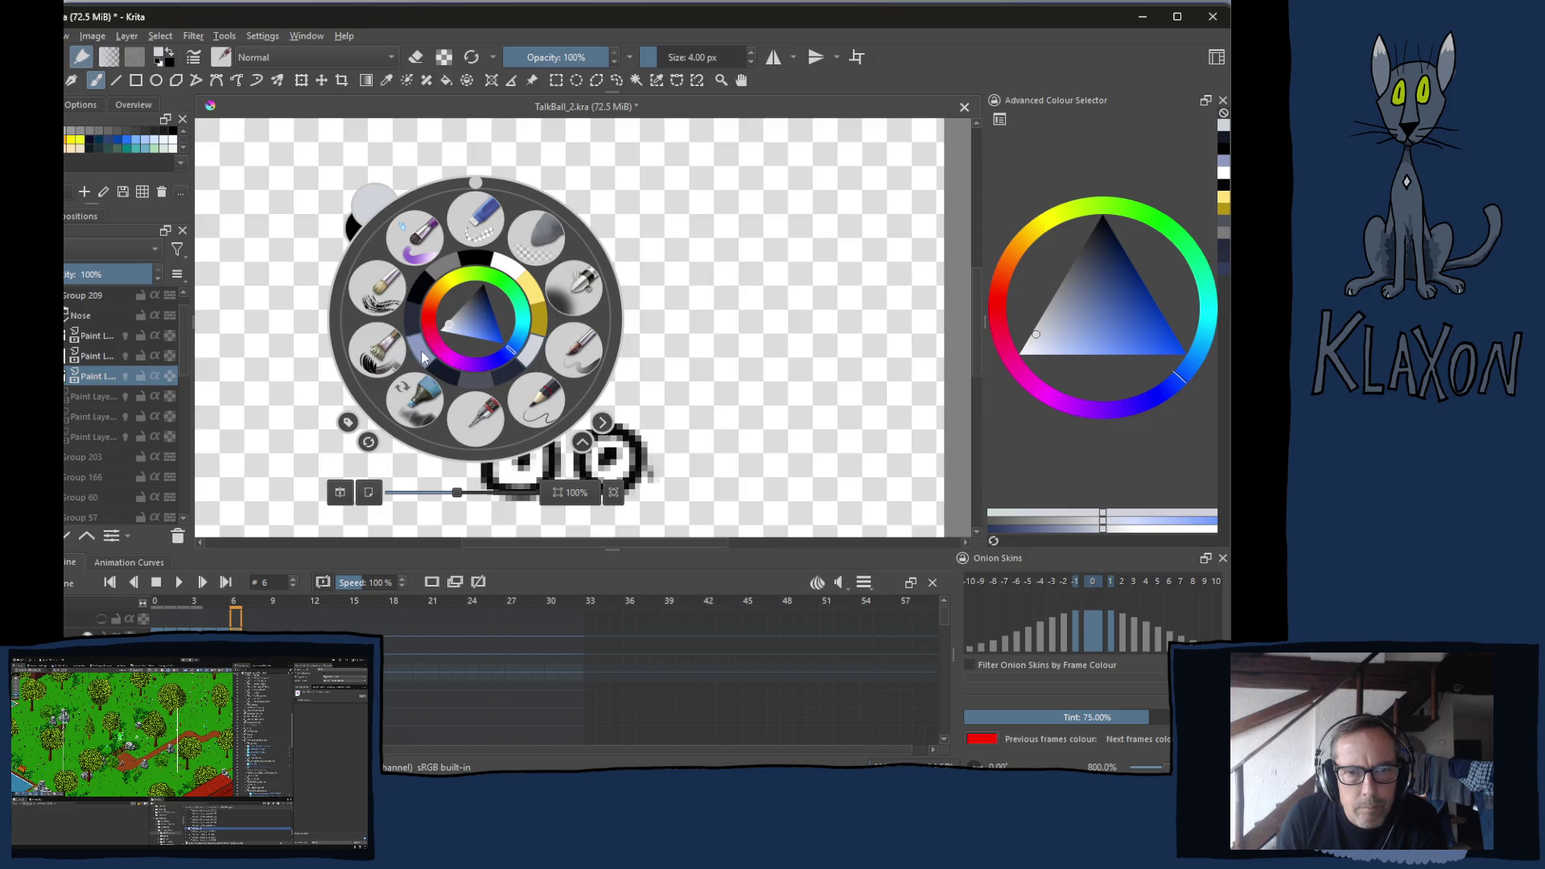
{"action": "left_click", "coordinate": [425, 357]}
{"action": "left_click", "coordinate": [110, 361]}
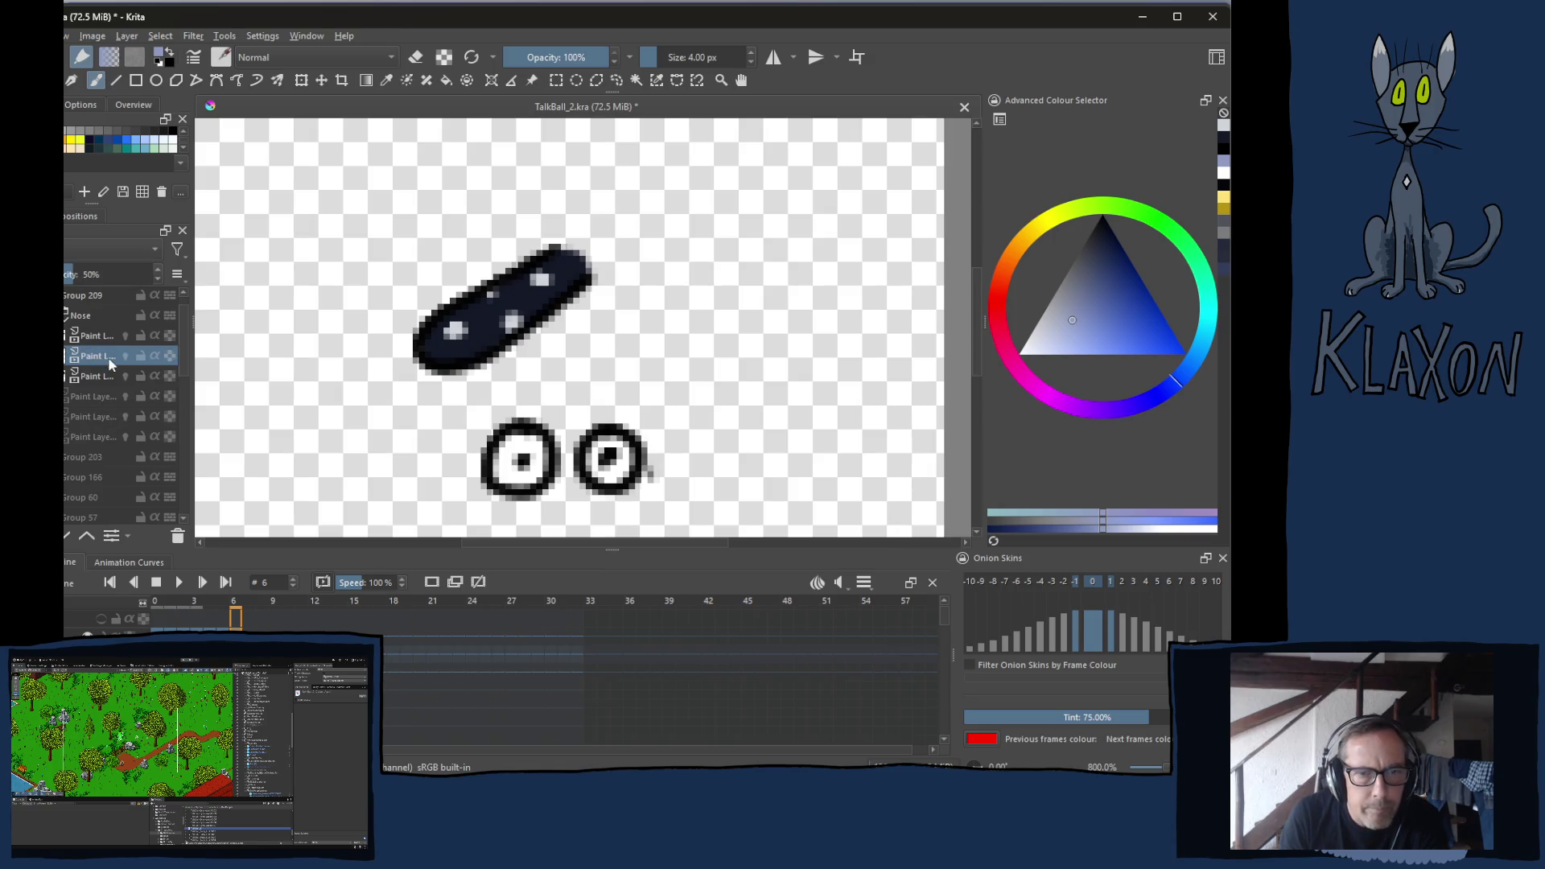
{"action": "mouse_move", "coordinate": [437, 320]}
{"action": "left_mouse_down"}
{"action": "mouse_move", "coordinate": [563, 254]}
{"action": "mouse_move", "coordinate": [456, 323]}
{"action": "left_mouse_up"}
{"action": "right_click", "coordinate": [449, 316]}
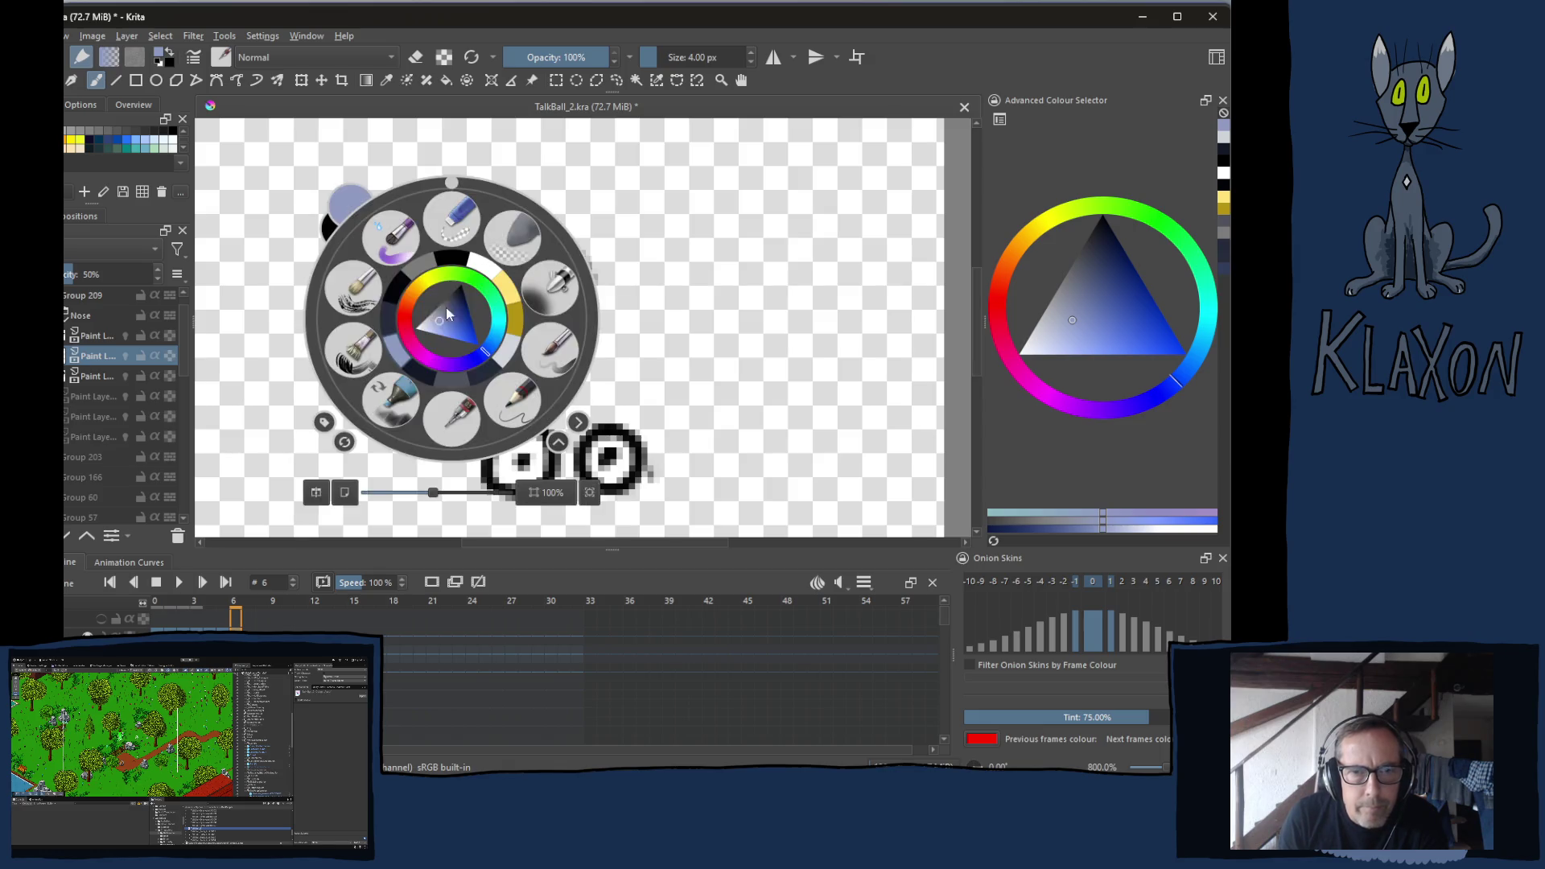
{"action": "left_click", "coordinate": [485, 266]}
{"action": "left_click_drag", "start_coordinate": [449, 323], "coordinate": [544, 258]}
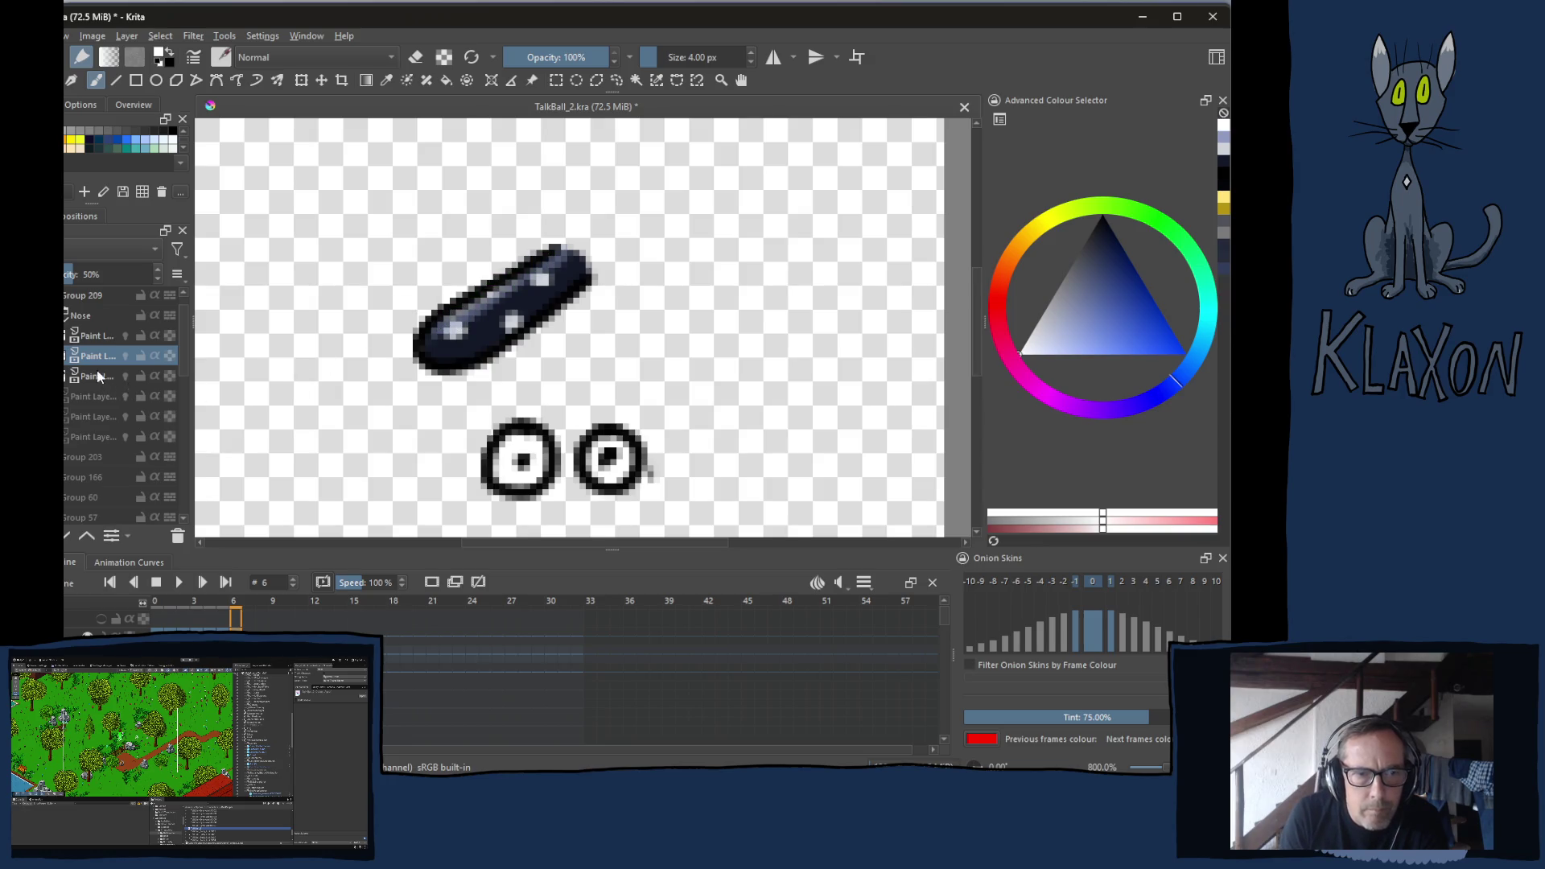
Touch up the nose outline in black and darken the shadow beneath it at 5.55 px
{"action": "right_click", "coordinate": [411, 328]}
{"action": "left_click", "coordinate": [413, 272]}
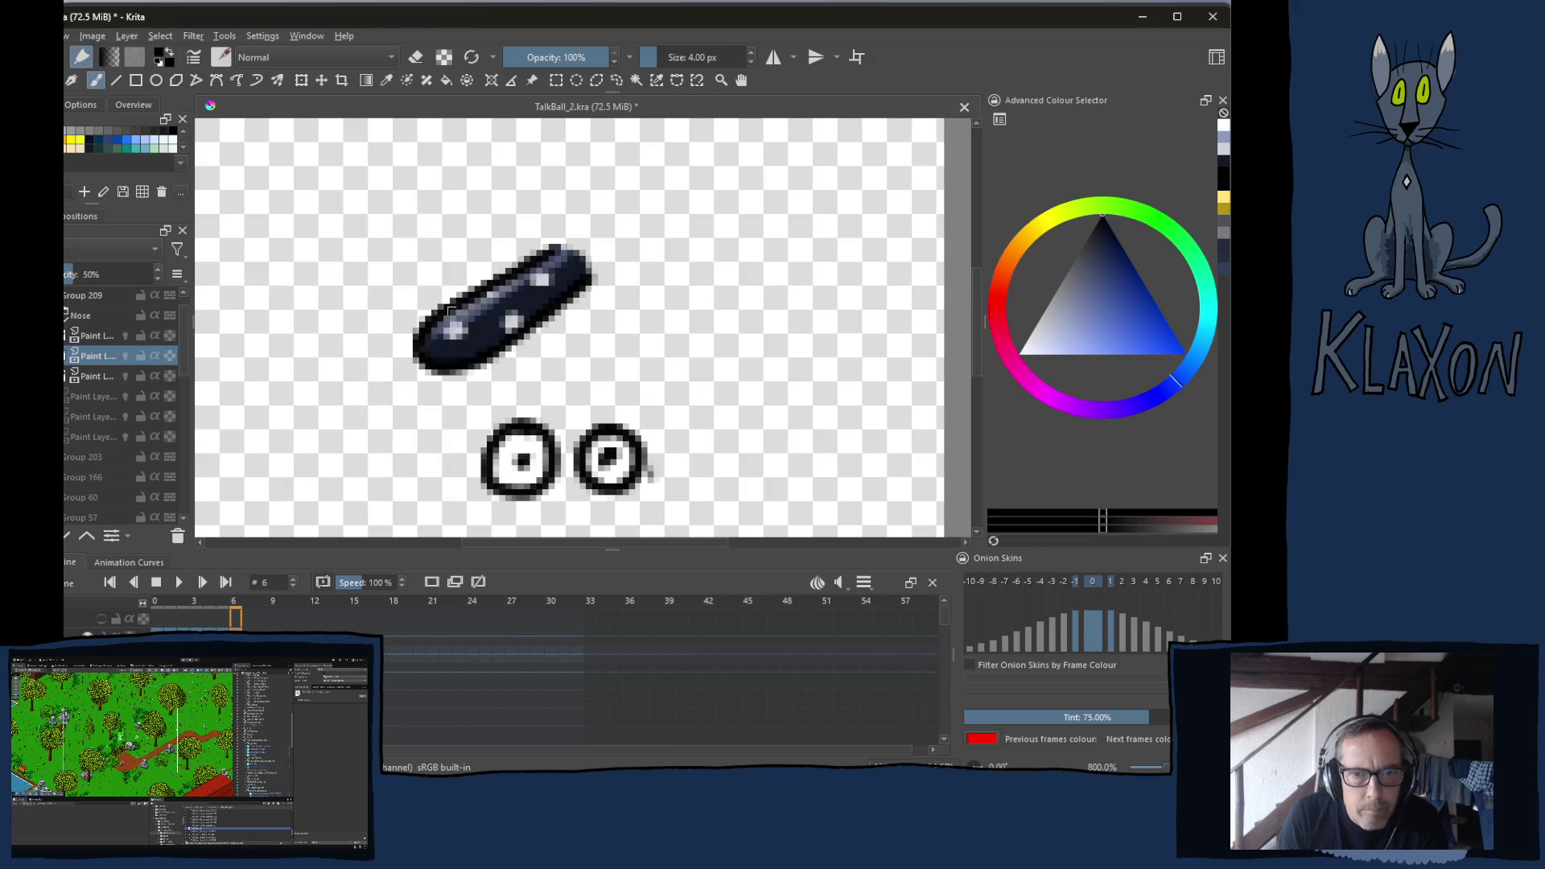
{"action": "left_click_drag", "start_coordinate": [459, 355], "coordinate": [580, 281]}
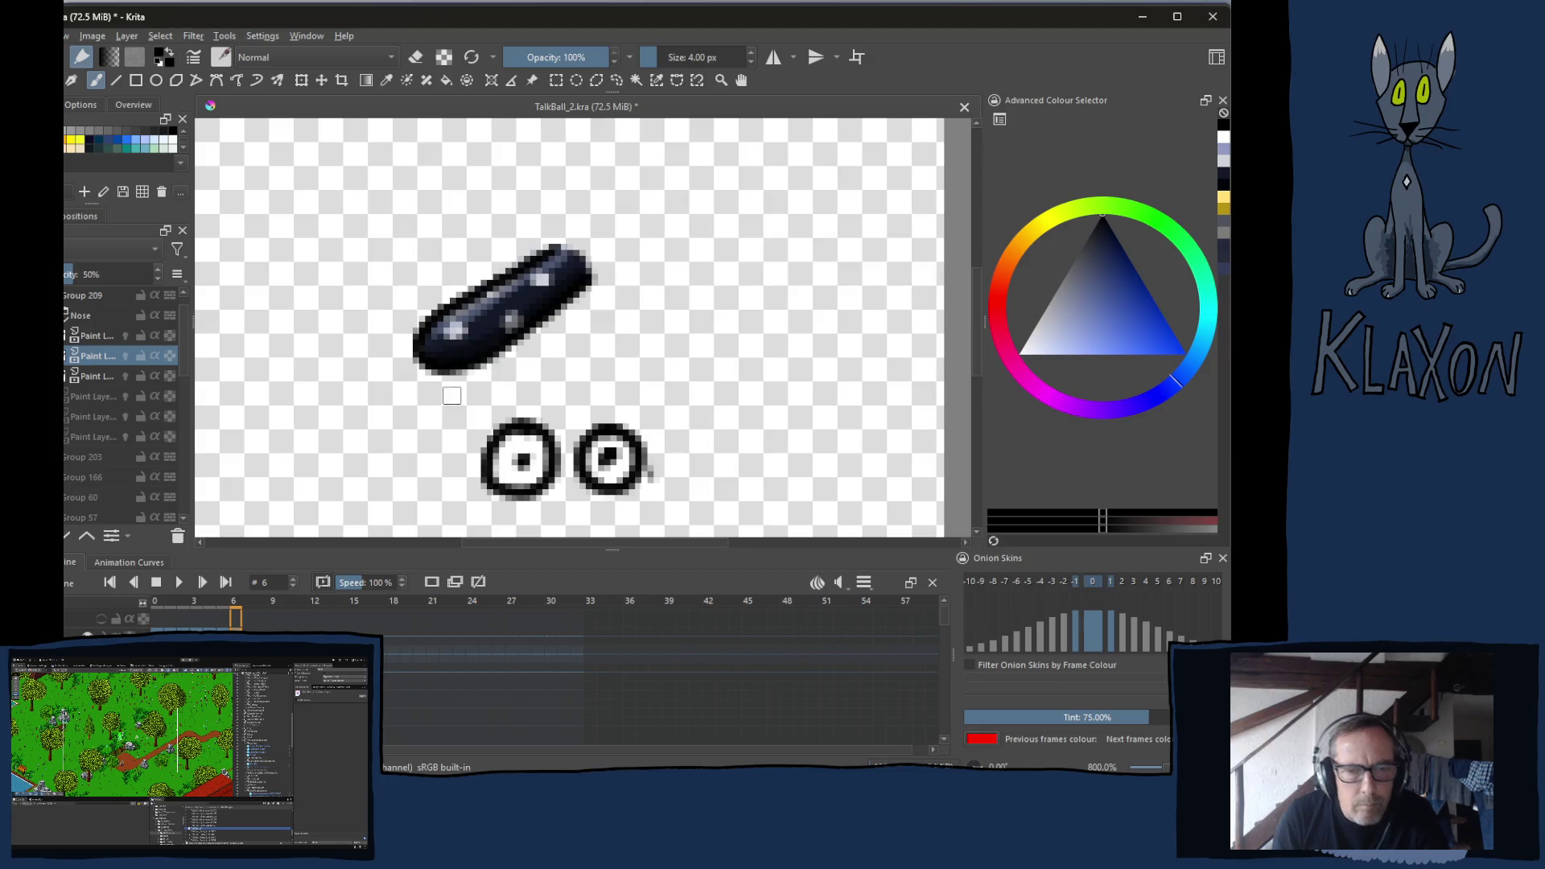
{"action": "mouse_move", "coordinate": [453, 403]}
{"action": "left_mouse_down", "text": "shift"}
{"action": "mouse_move", "coordinate": [492, 394]}
{"action": "mouse_move", "coordinate": [578, 303]}
{"action": "left_mouse_up", "text": "shift"}
{"action": "mouse_move", "coordinate": [491, 383]}
{"action": "left_mouse_down"}
{"action": "mouse_move", "coordinate": [529, 336]}
{"action": "mouse_move", "coordinate": [475, 403]}
{"action": "mouse_move", "coordinate": [541, 372]}
{"action": "mouse_move", "coordinate": [588, 295]}
{"action": "left_mouse_up"}
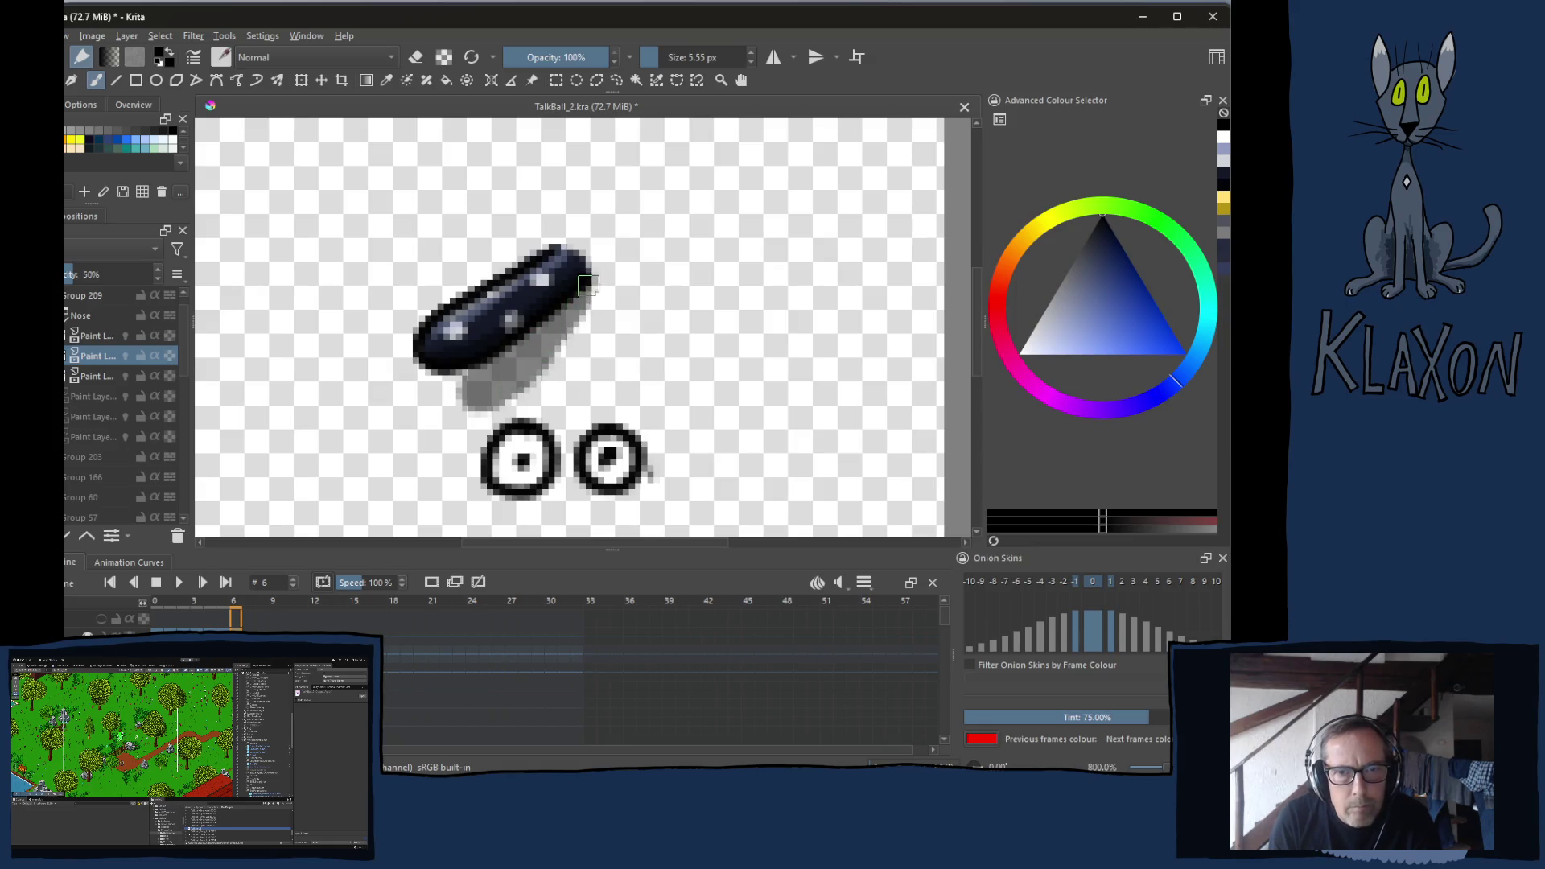
{"action": "key", "text": "e"}
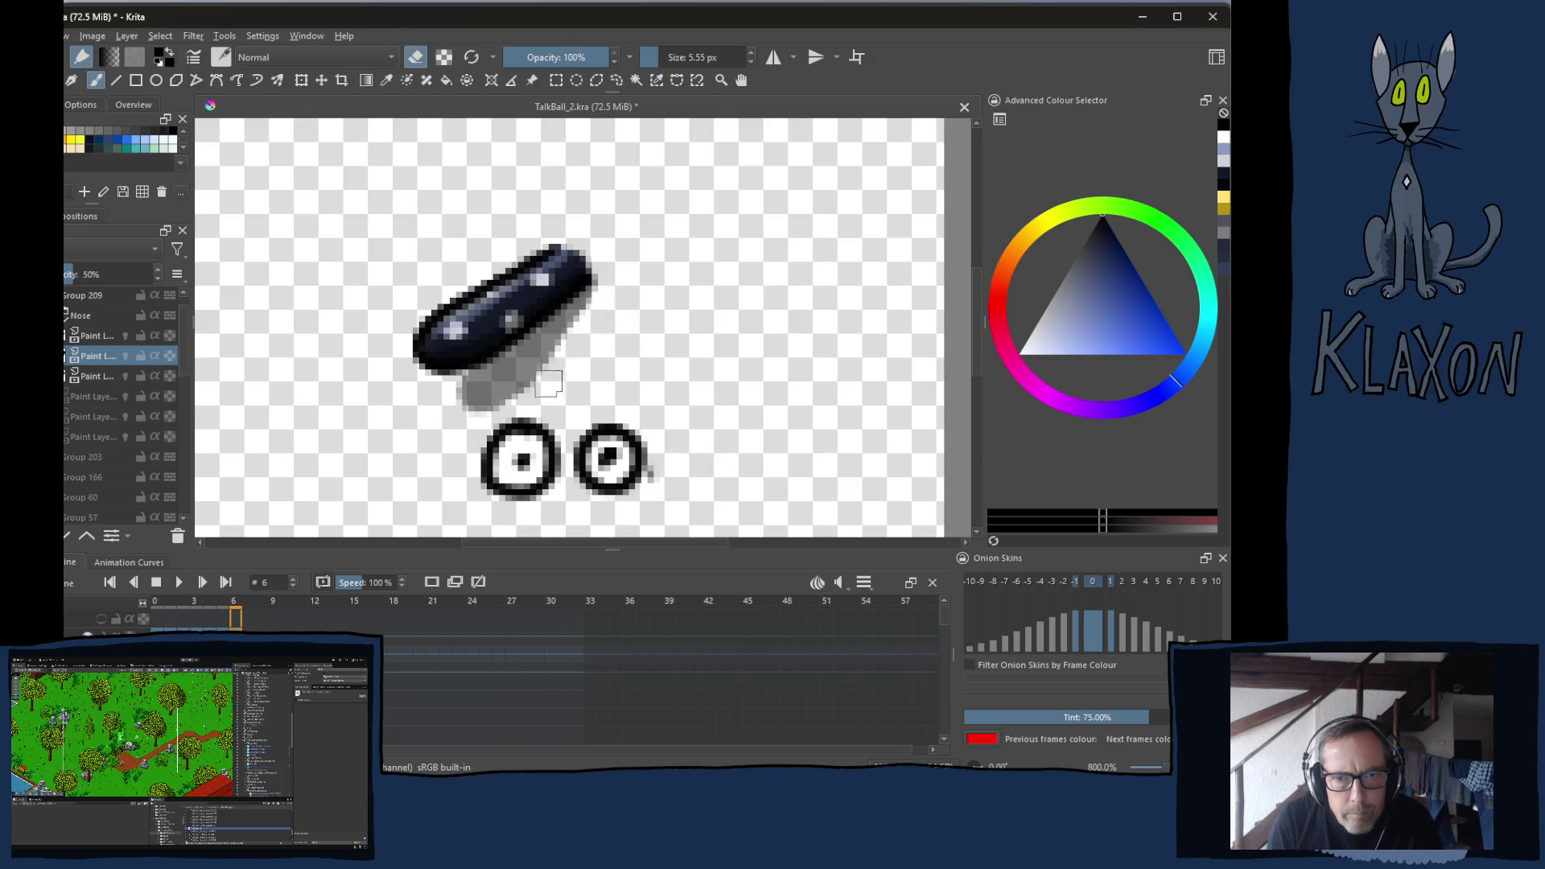
{"action": "key", "text": "e"}
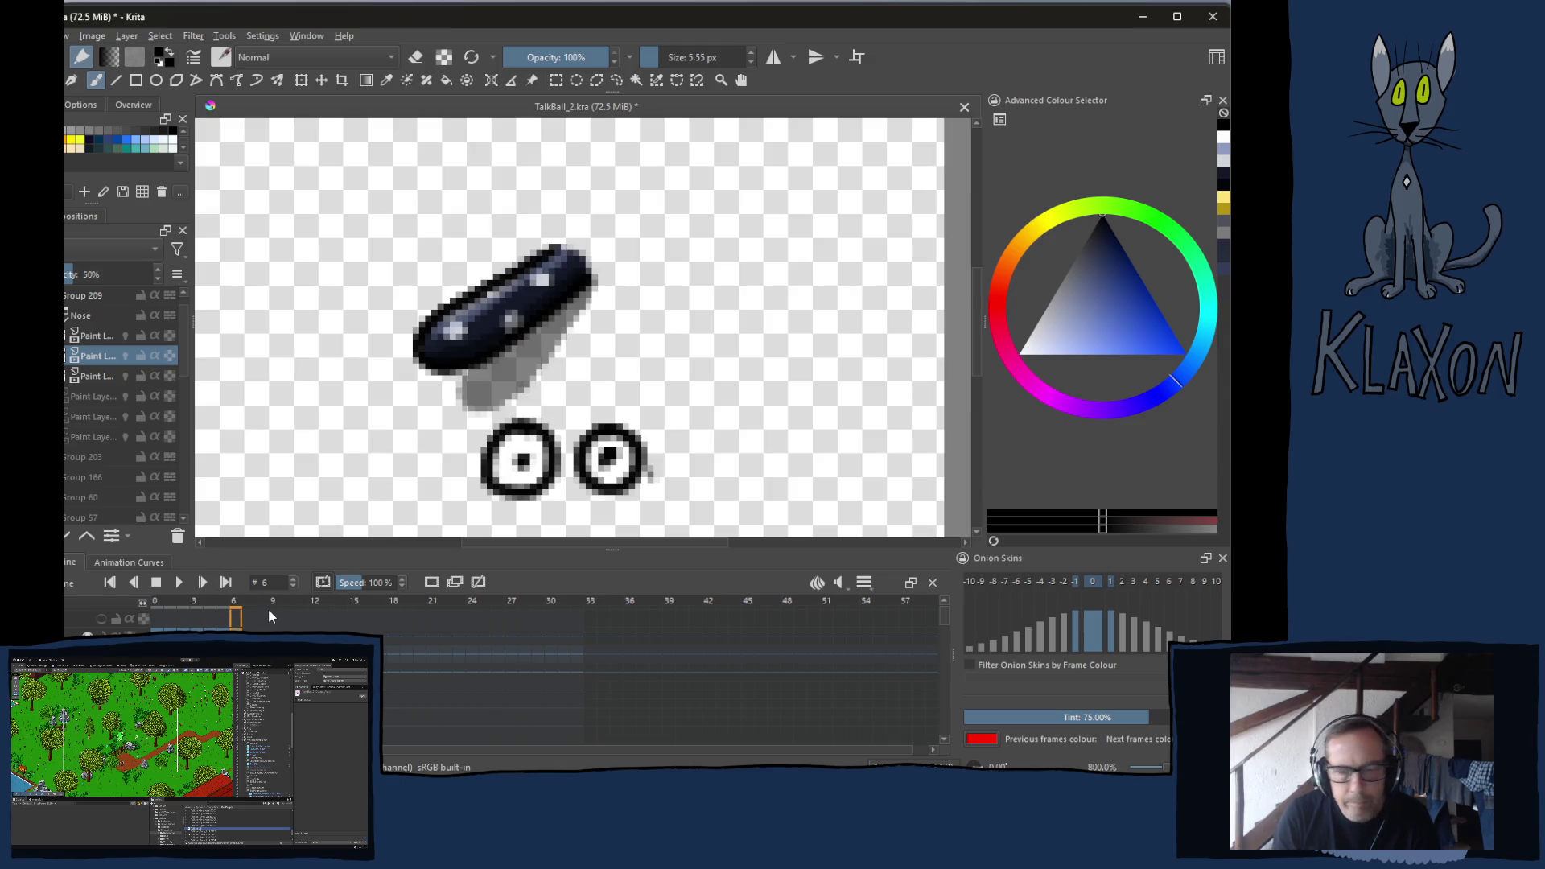
{"action": "left_click", "coordinate": [222, 618]}
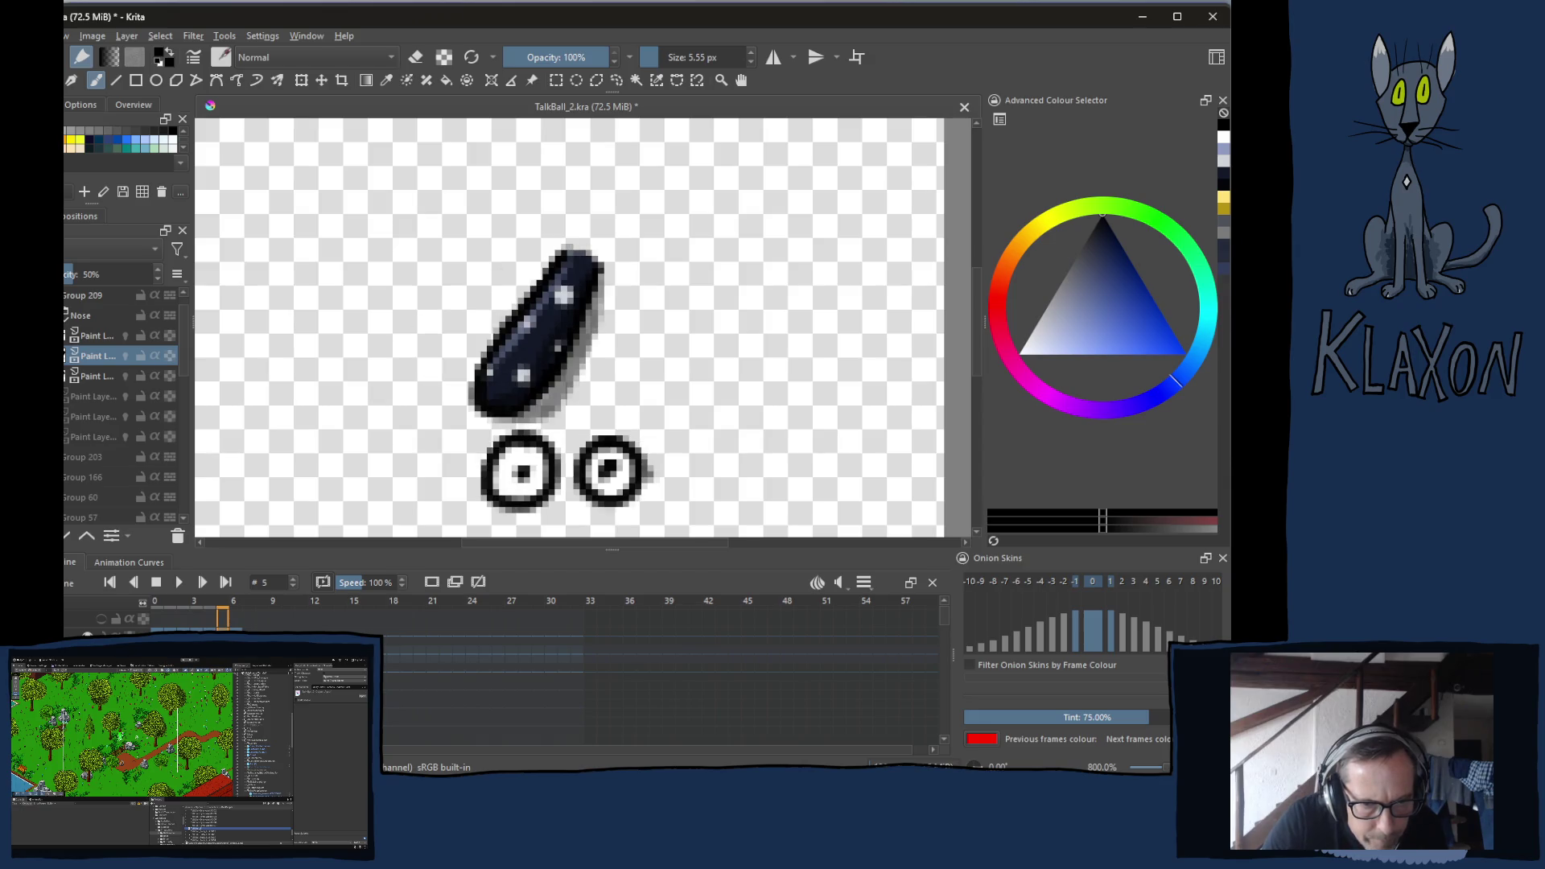
Copy frame 5's nose keyframe and paste it into frame 7
{"action": "right_click", "coordinate": [223, 619]}
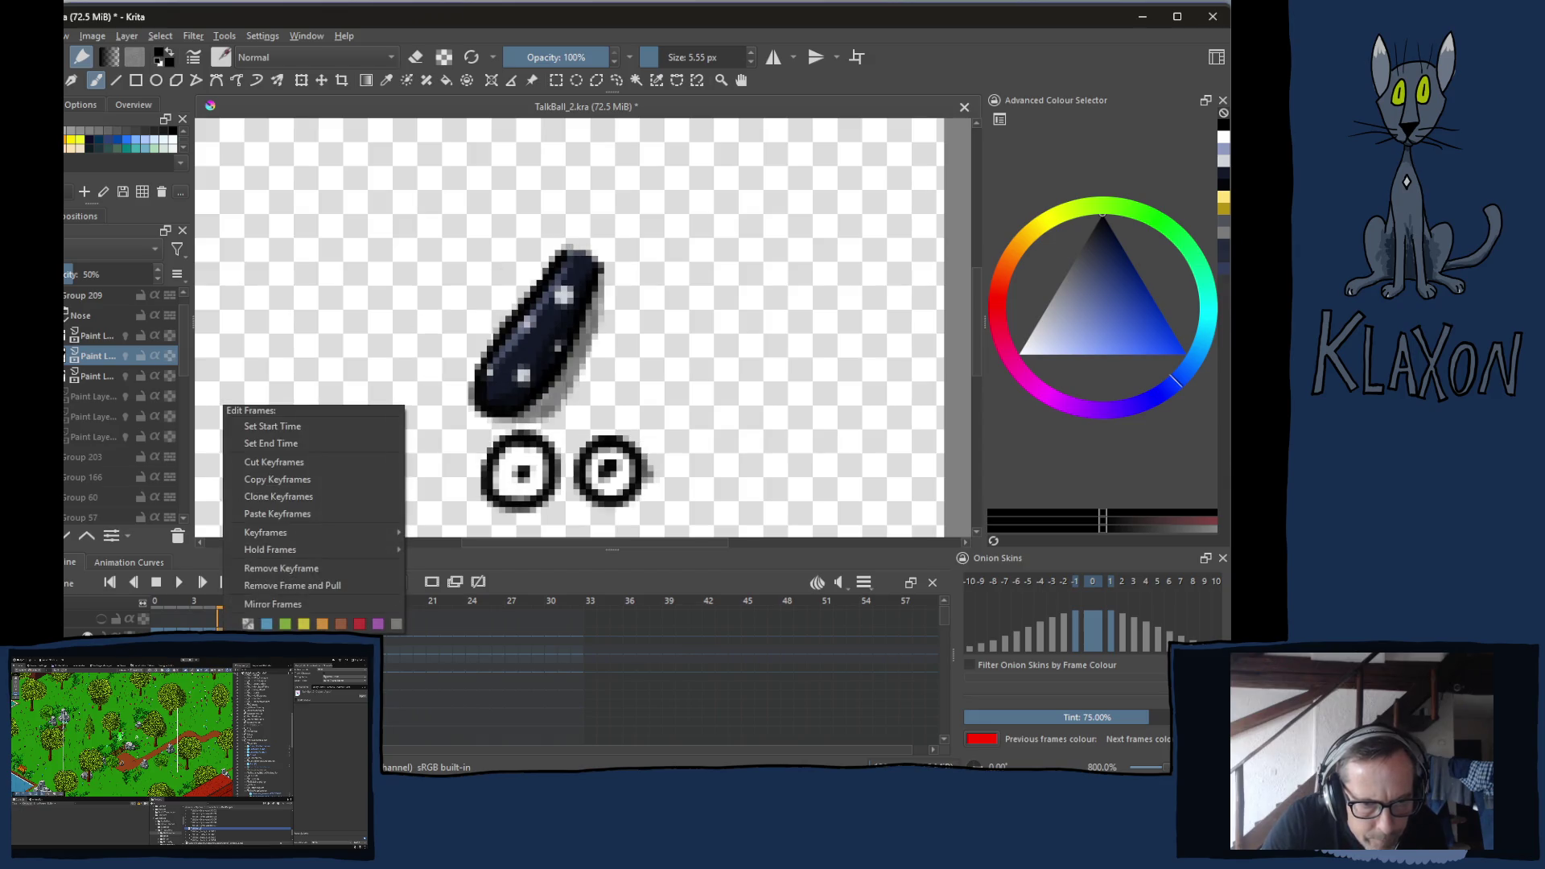
{"action": "left_click", "coordinate": [275, 480]}
{"action": "left_click", "coordinate": [248, 620]}
{"action": "right_click", "coordinate": [250, 620]}
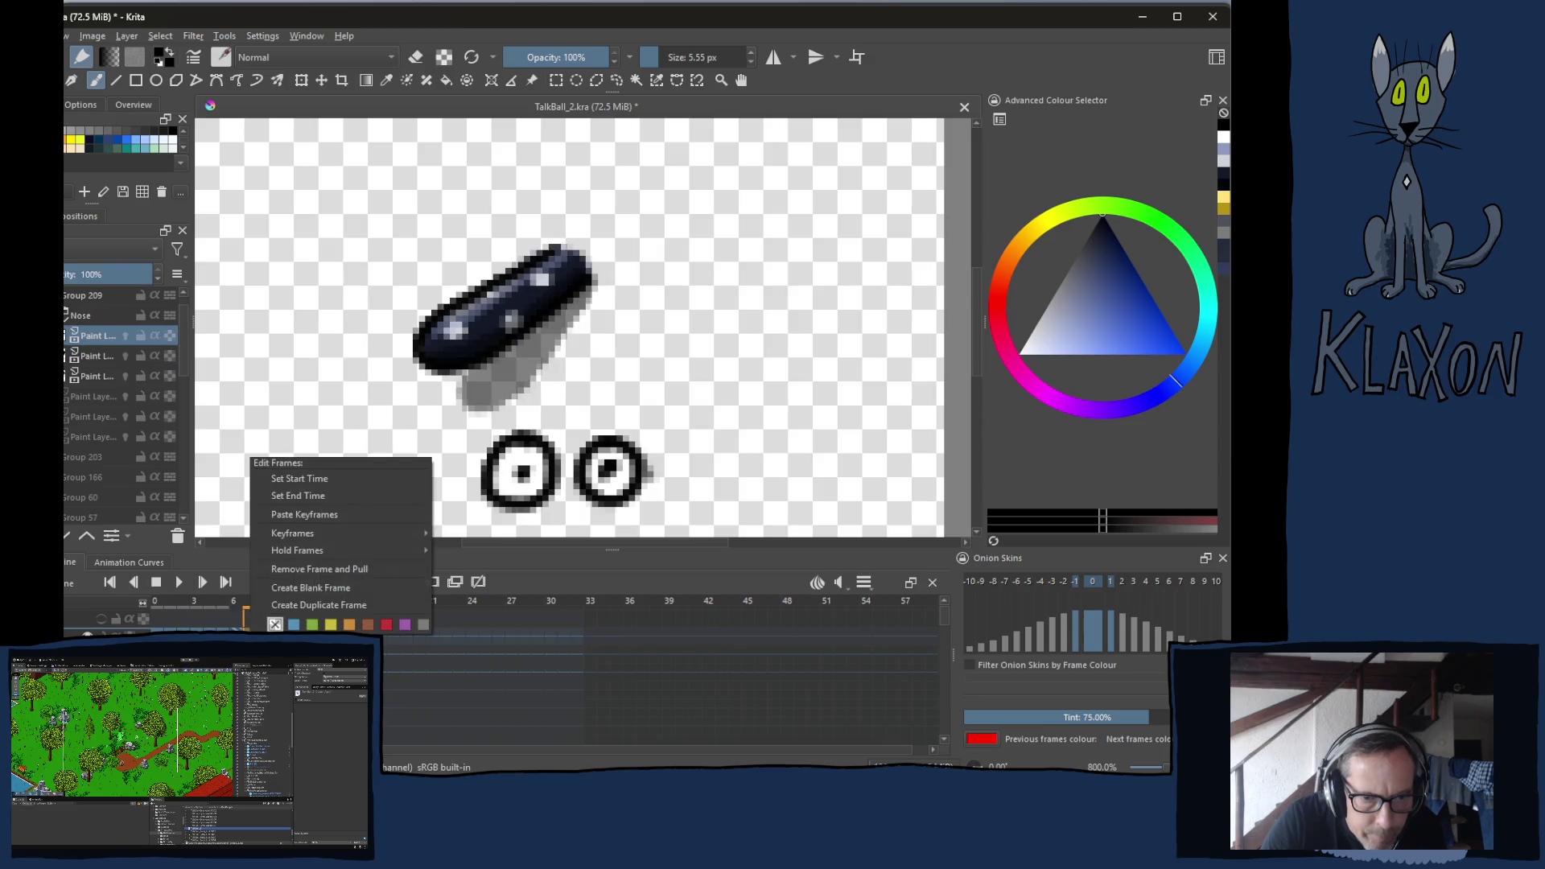
{"action": "left_click", "coordinate": [311, 516]}
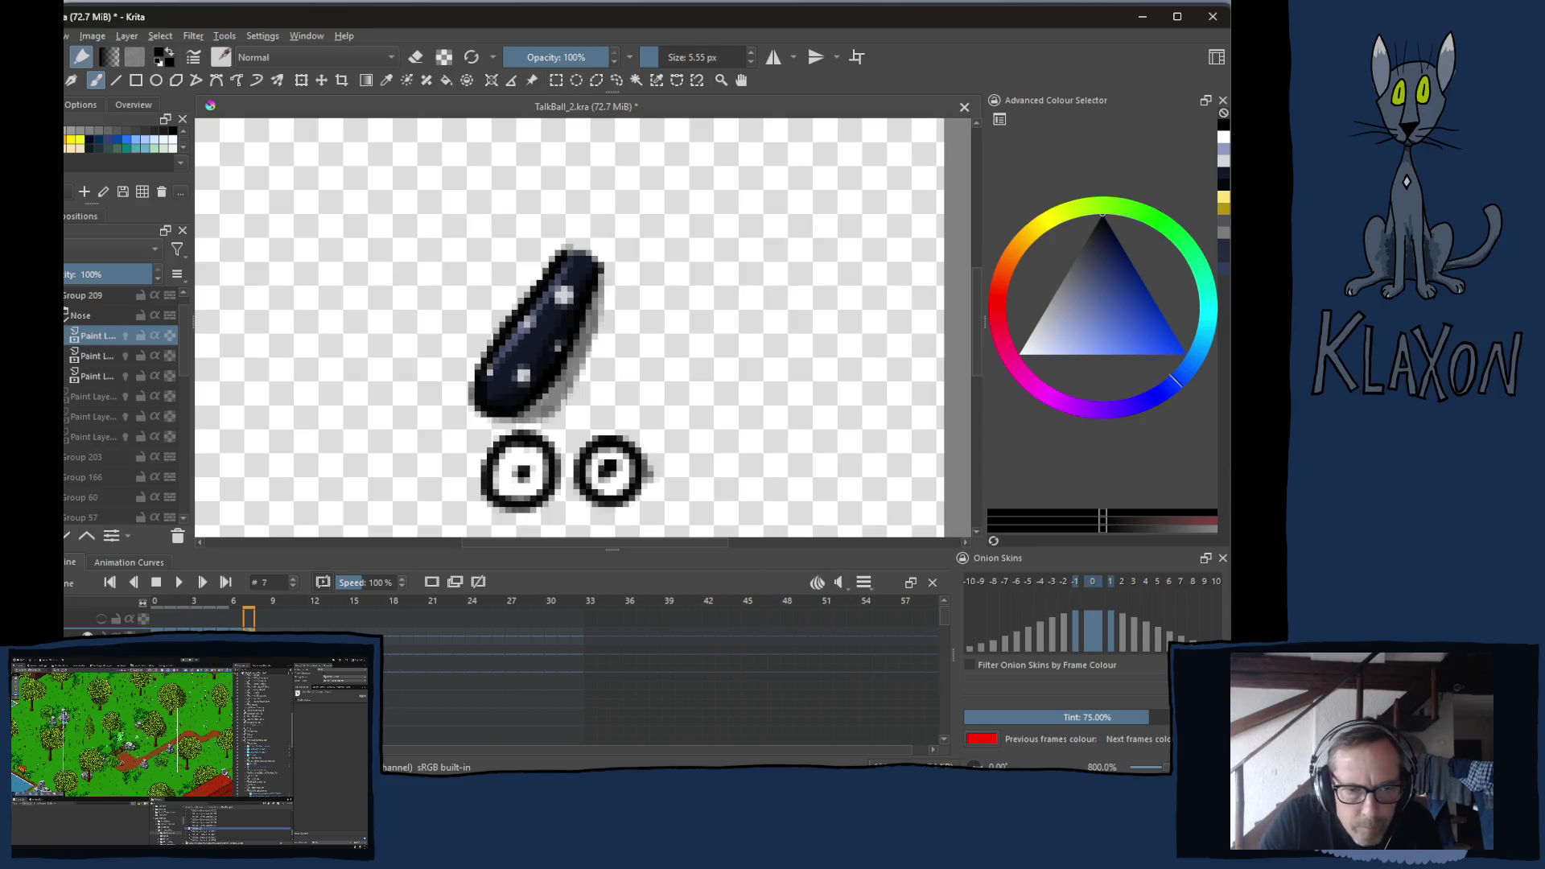
Compare frame 7 with frame 0, then play the animation
{"action": "left_click", "coordinate": [157, 618]}
{"action": "left_click", "coordinate": [248, 619]}
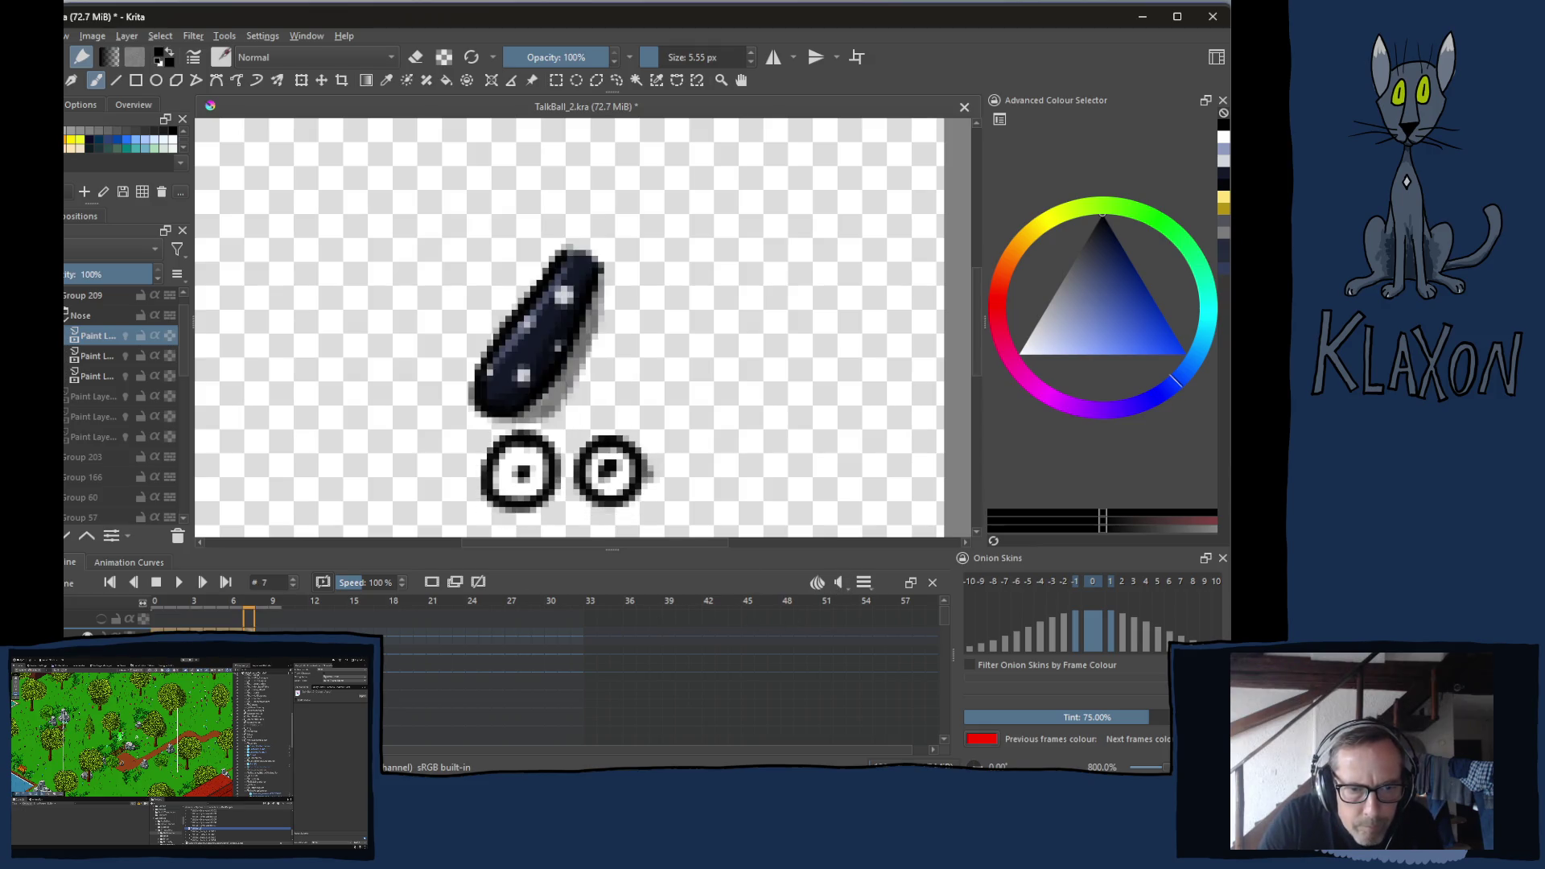
{"action": "left_click", "coordinate": [180, 583]}
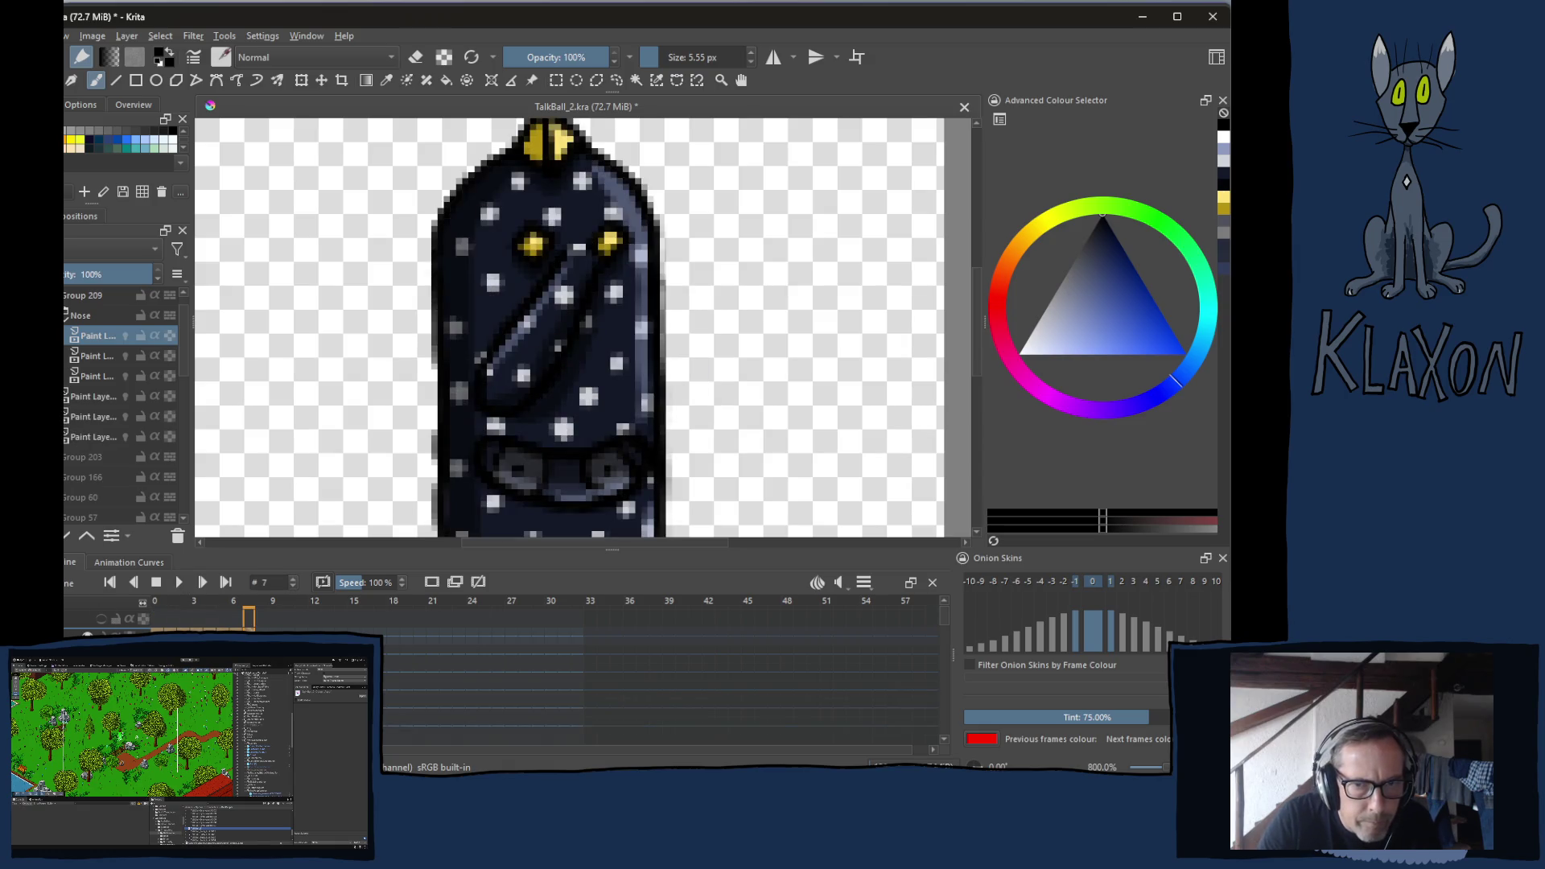
{"action": "left_click", "coordinate": [181, 583]}
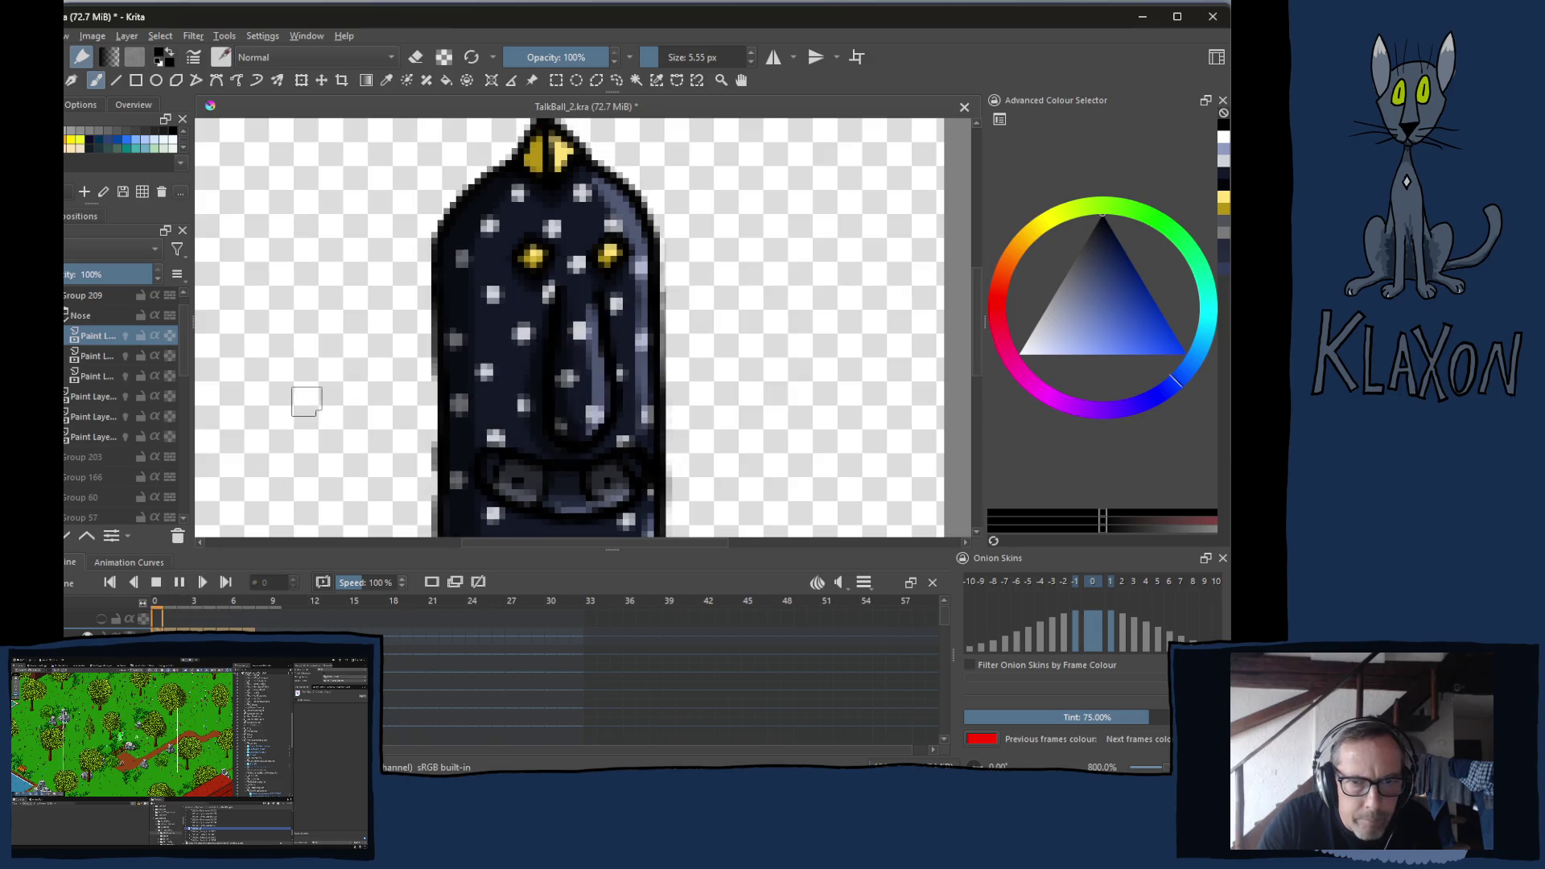
Zoom the canvas out to 133% while the nose-swing animation loops
{"action": "scroll", "coordinate": [442, 410], "scroll_direction": "down", "scroll_amount": 2}
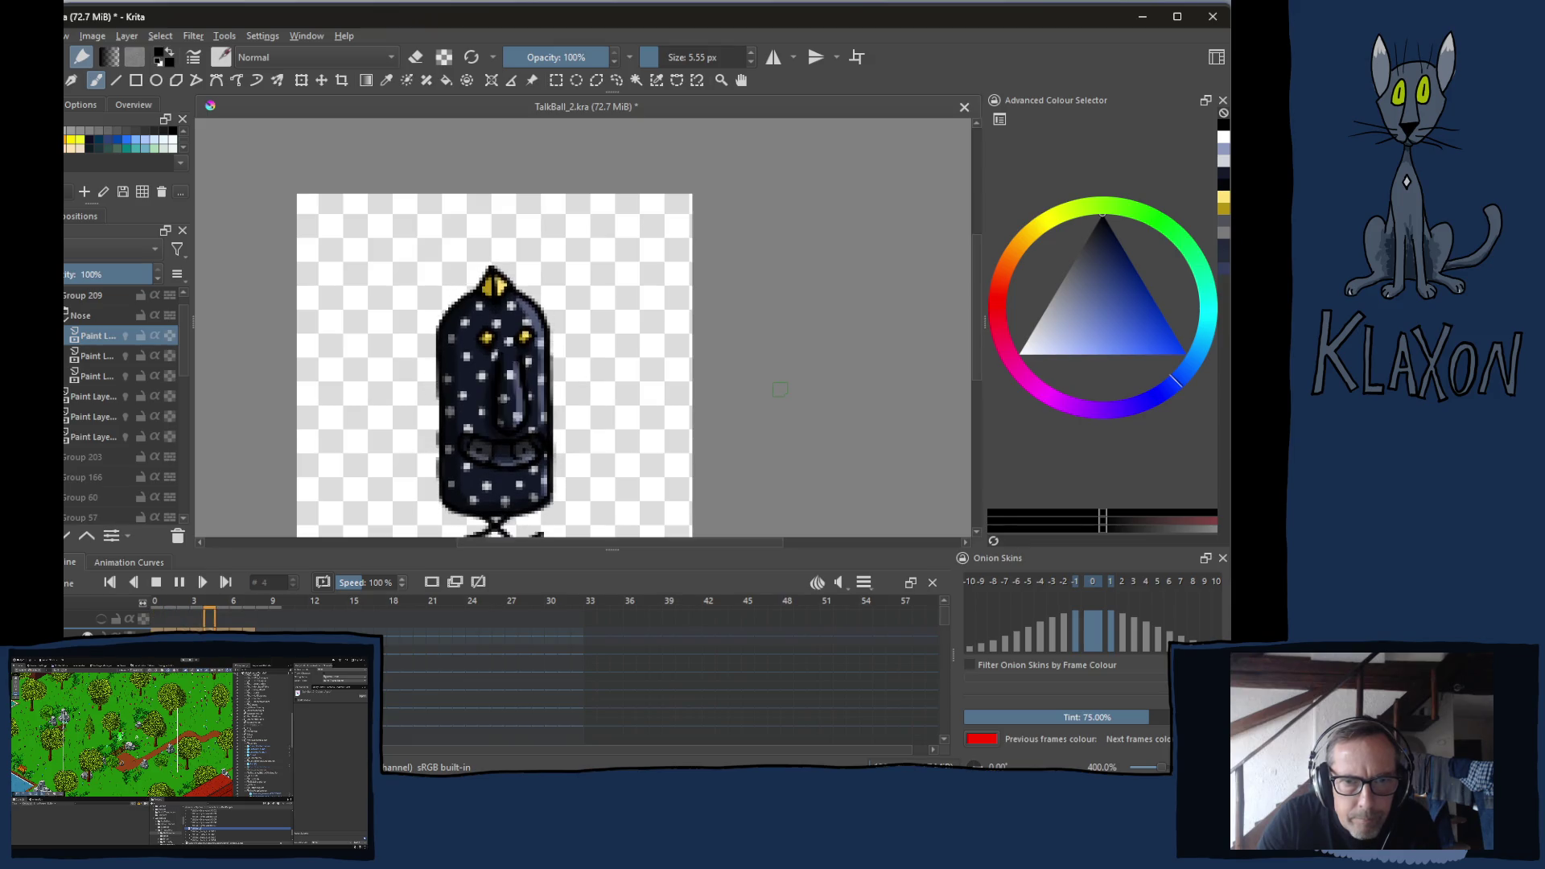
{"action": "scroll", "coordinate": [781, 390], "scroll_direction": "down", "scroll_amount": 2}
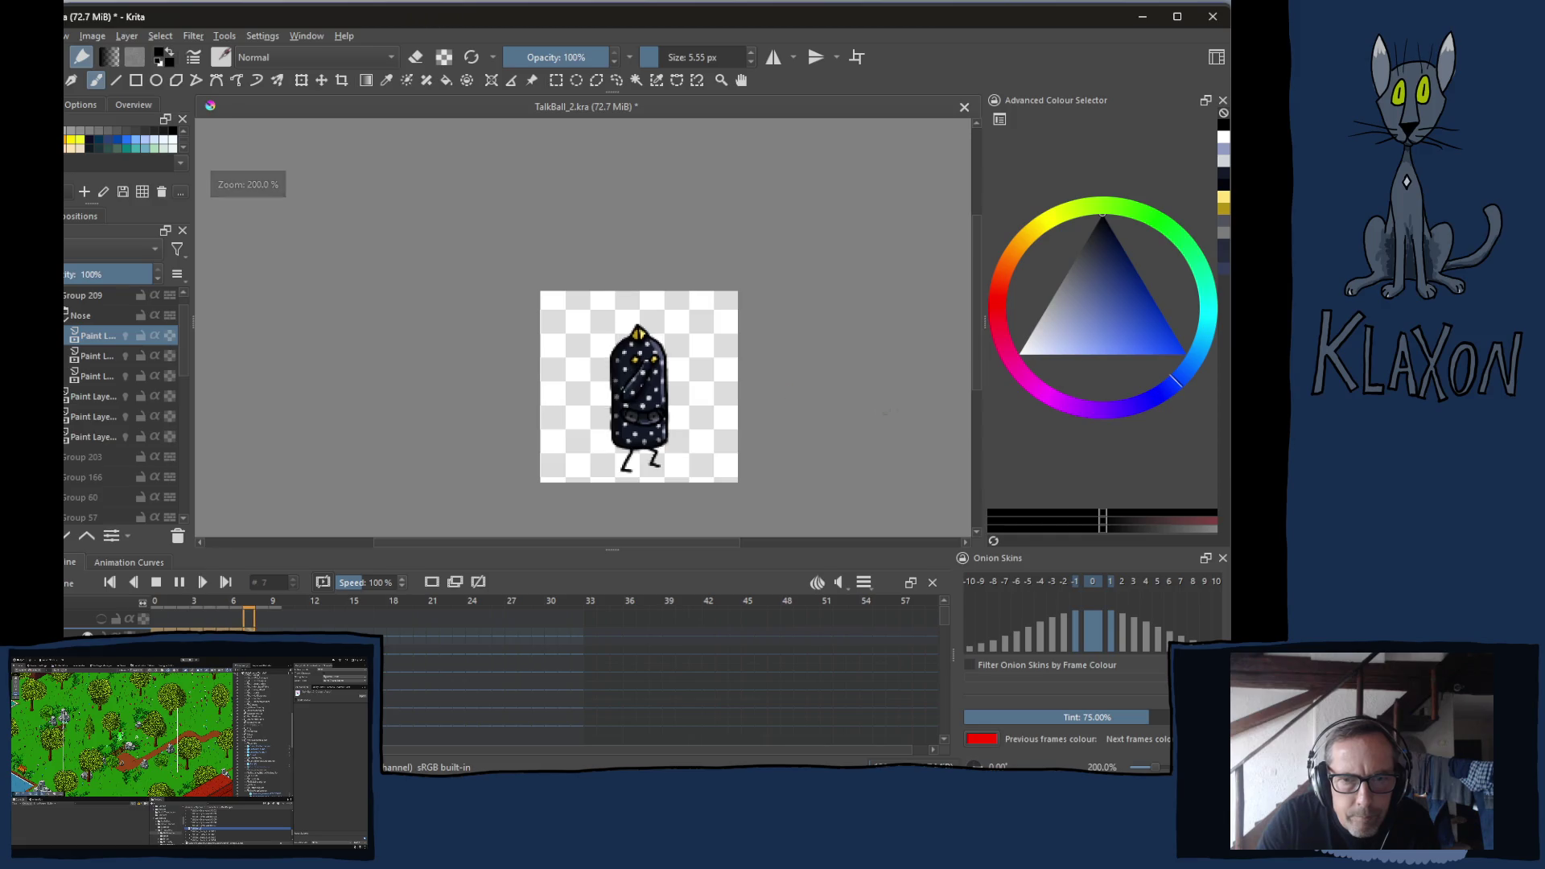
{"action": "scroll", "coordinate": [738, 450], "scroll_direction": "down", "scroll_amount": 1}
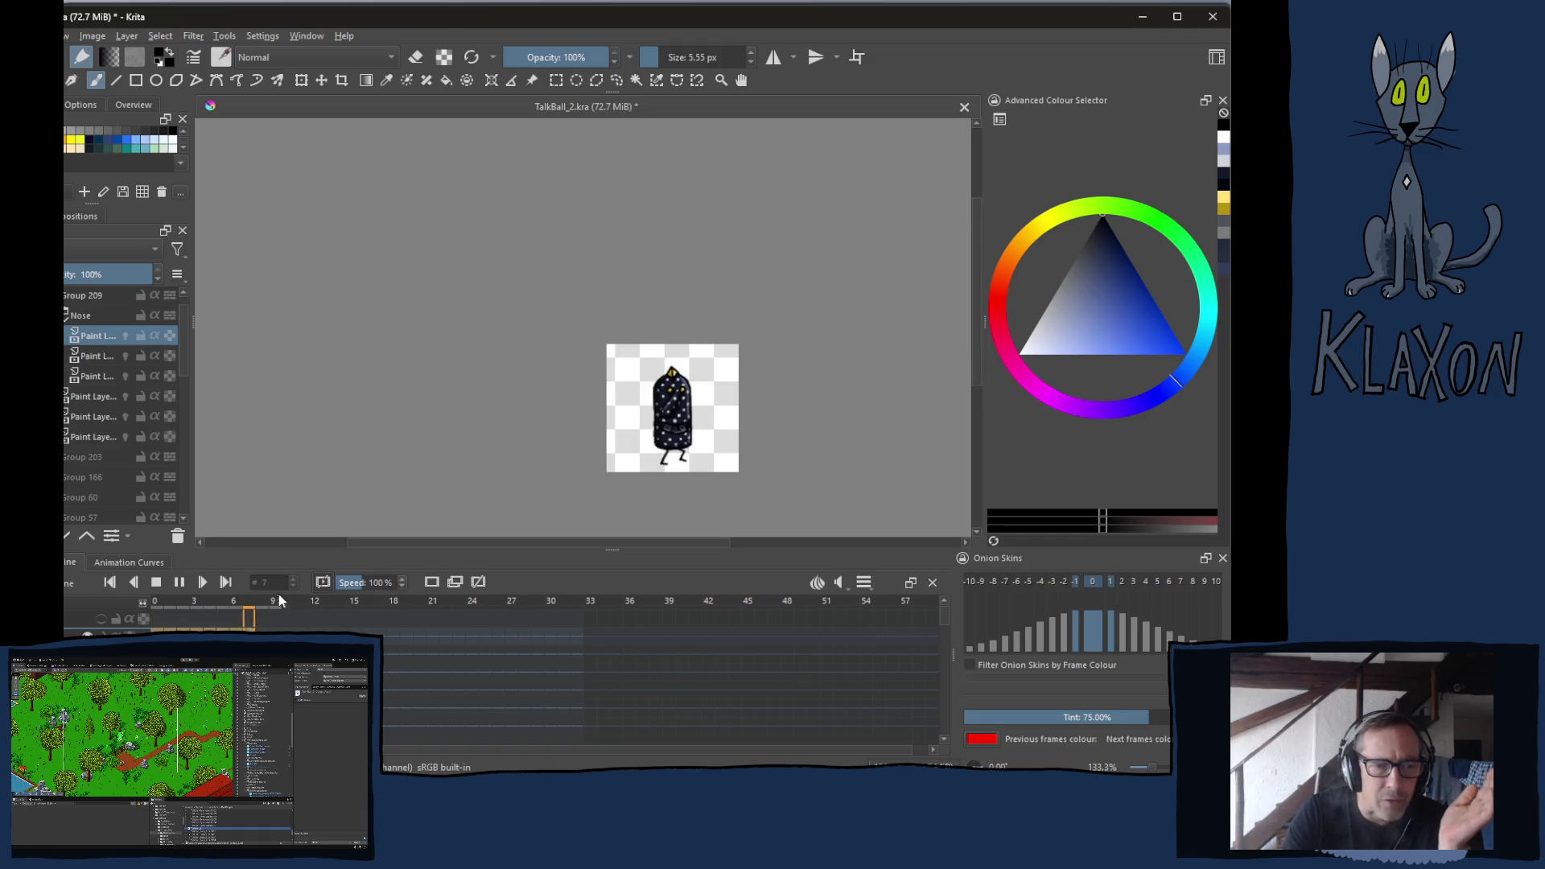
Switch from Krita to the Angine de Poitrine Vol.1 YouTube video and scroll its page
{"action": "key", "text": "alt+Tab"}
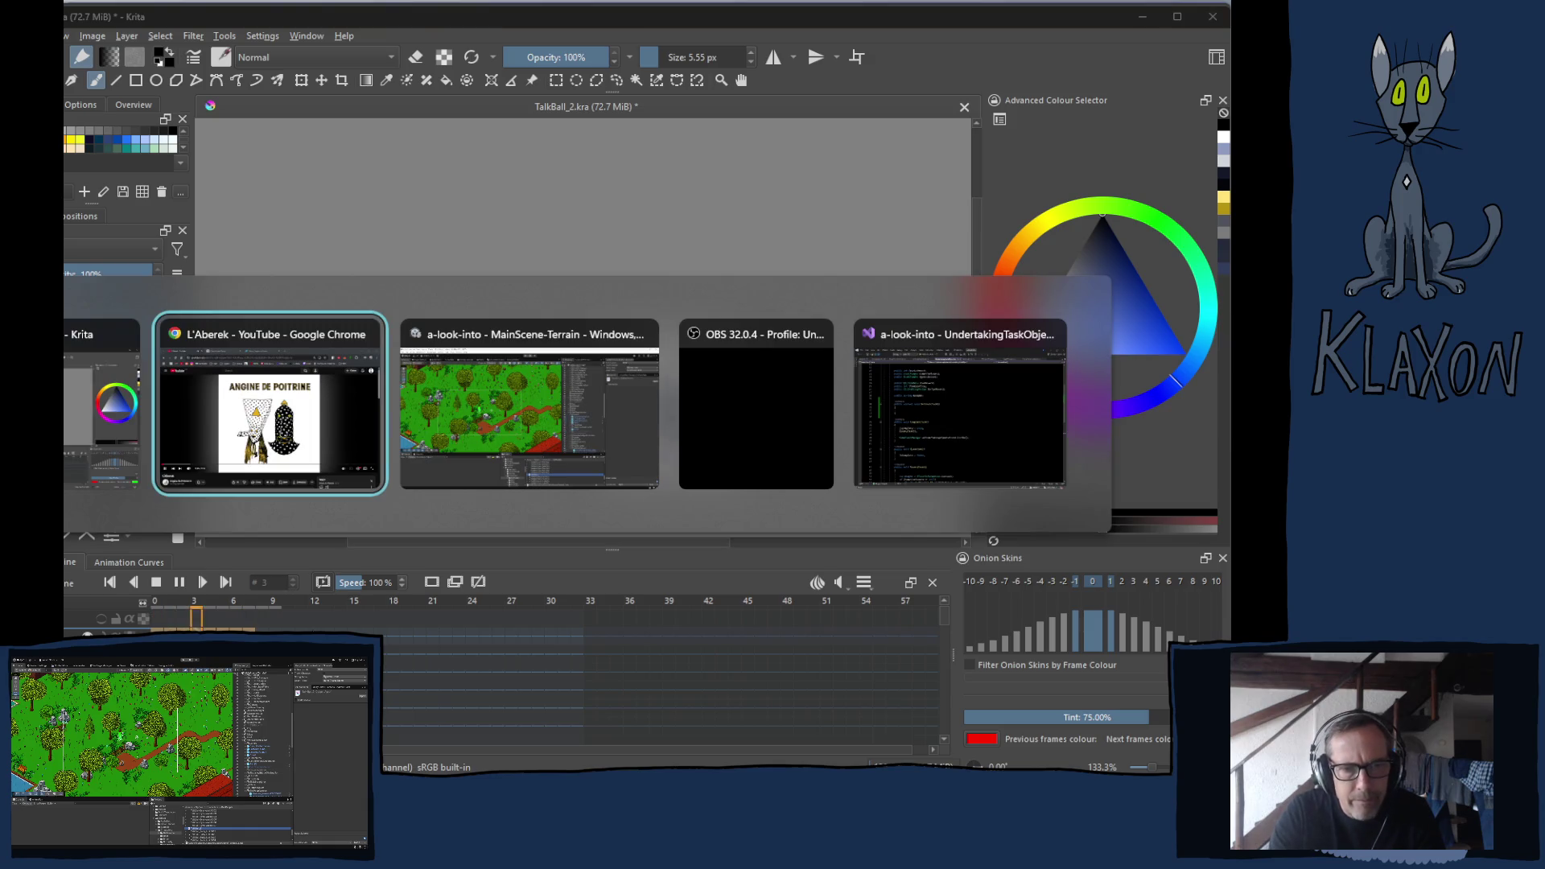
{"action": "left_click", "coordinate": [251, 449]}
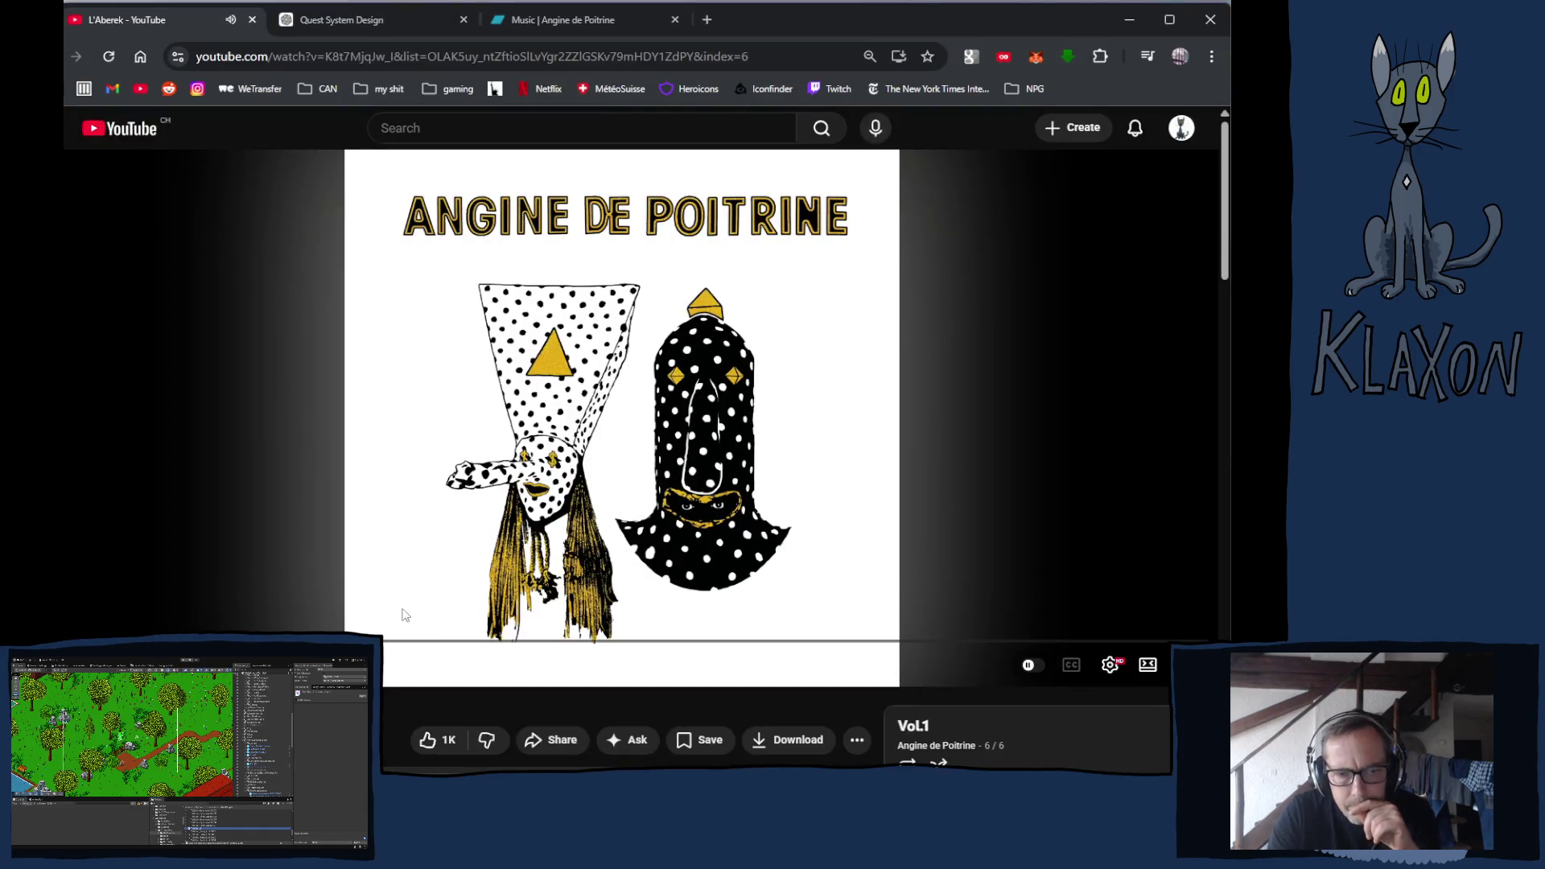
{"action": "scroll", "coordinate": [403, 617], "scroll_direction": "down", "scroll_amount": 6}
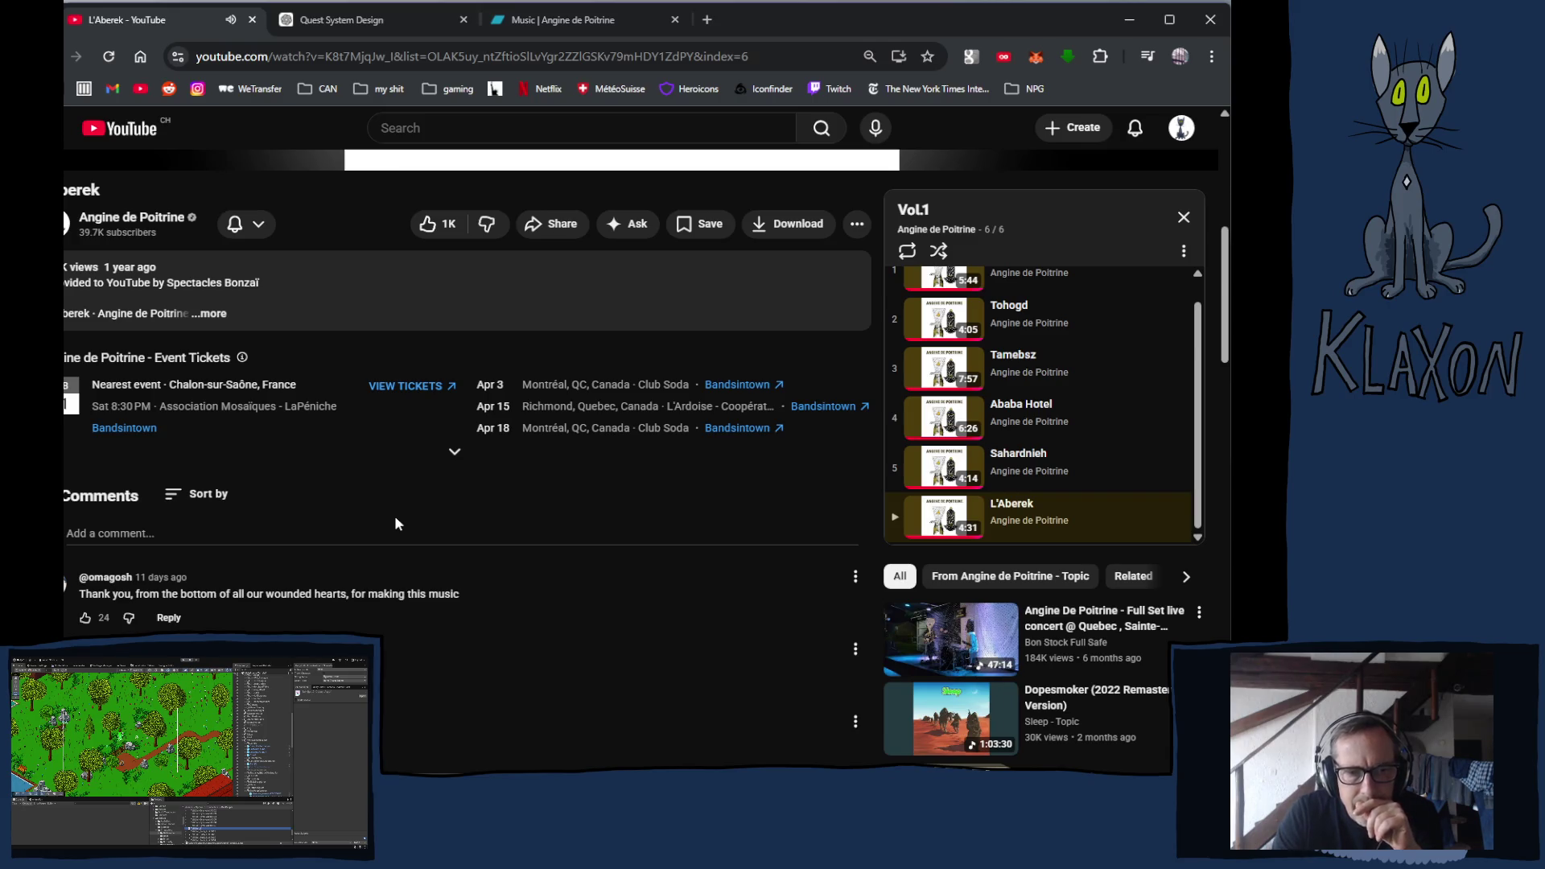
{"action": "scroll", "coordinate": [395, 520], "scroll_direction": "up", "scroll_amount": 6}
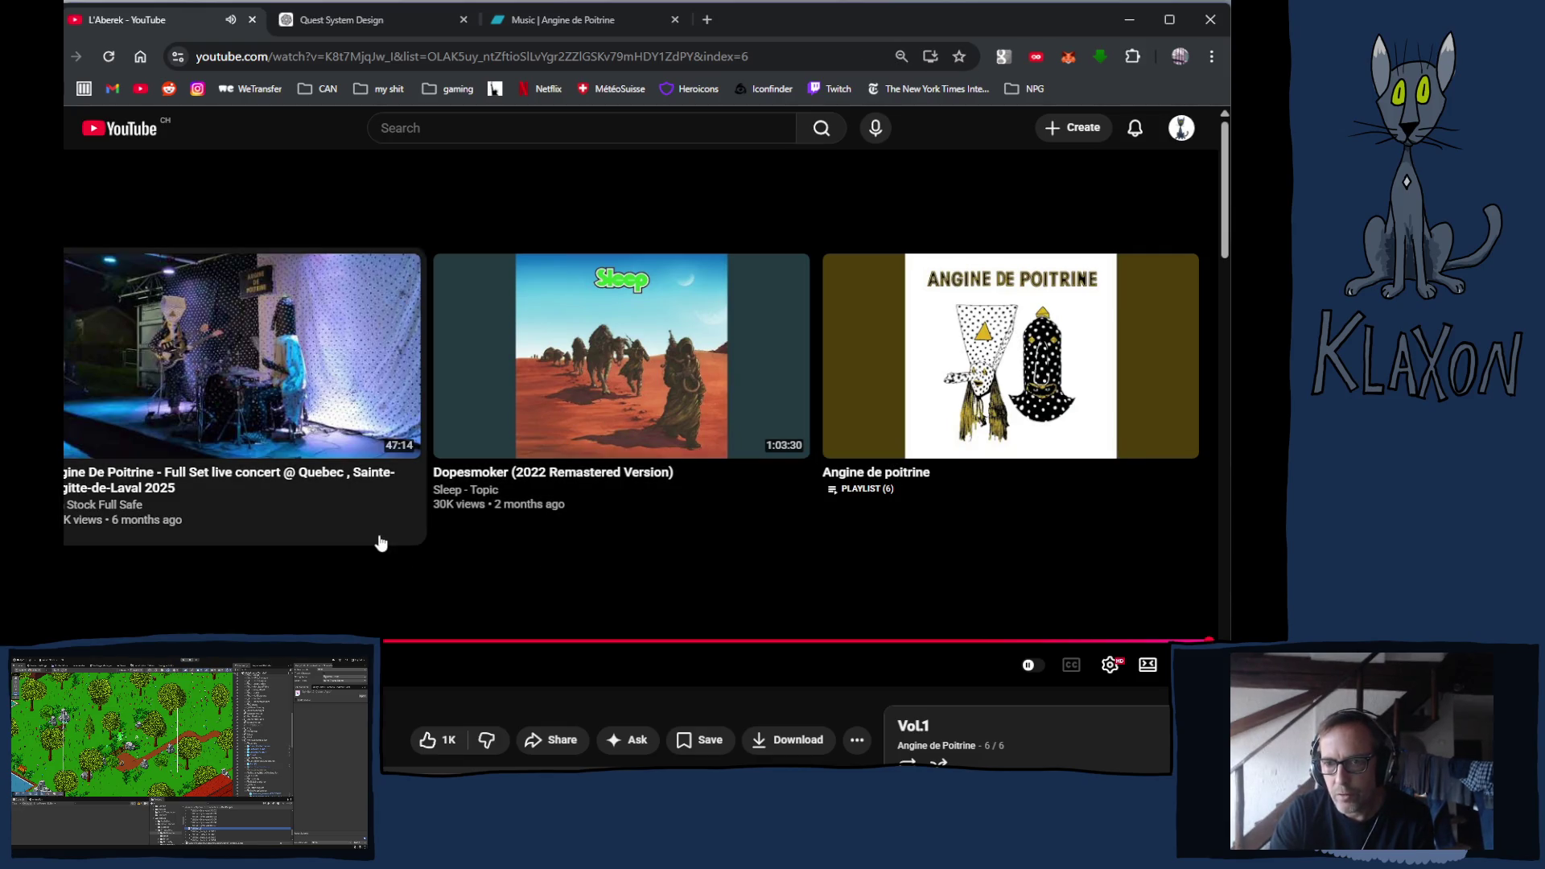
{"action": "scroll", "coordinate": [379, 541], "scroll_direction": "down", "scroll_amount": 2}
{"action": "scroll", "coordinate": [376, 536], "scroll_direction": "down", "scroll_amount": 5}
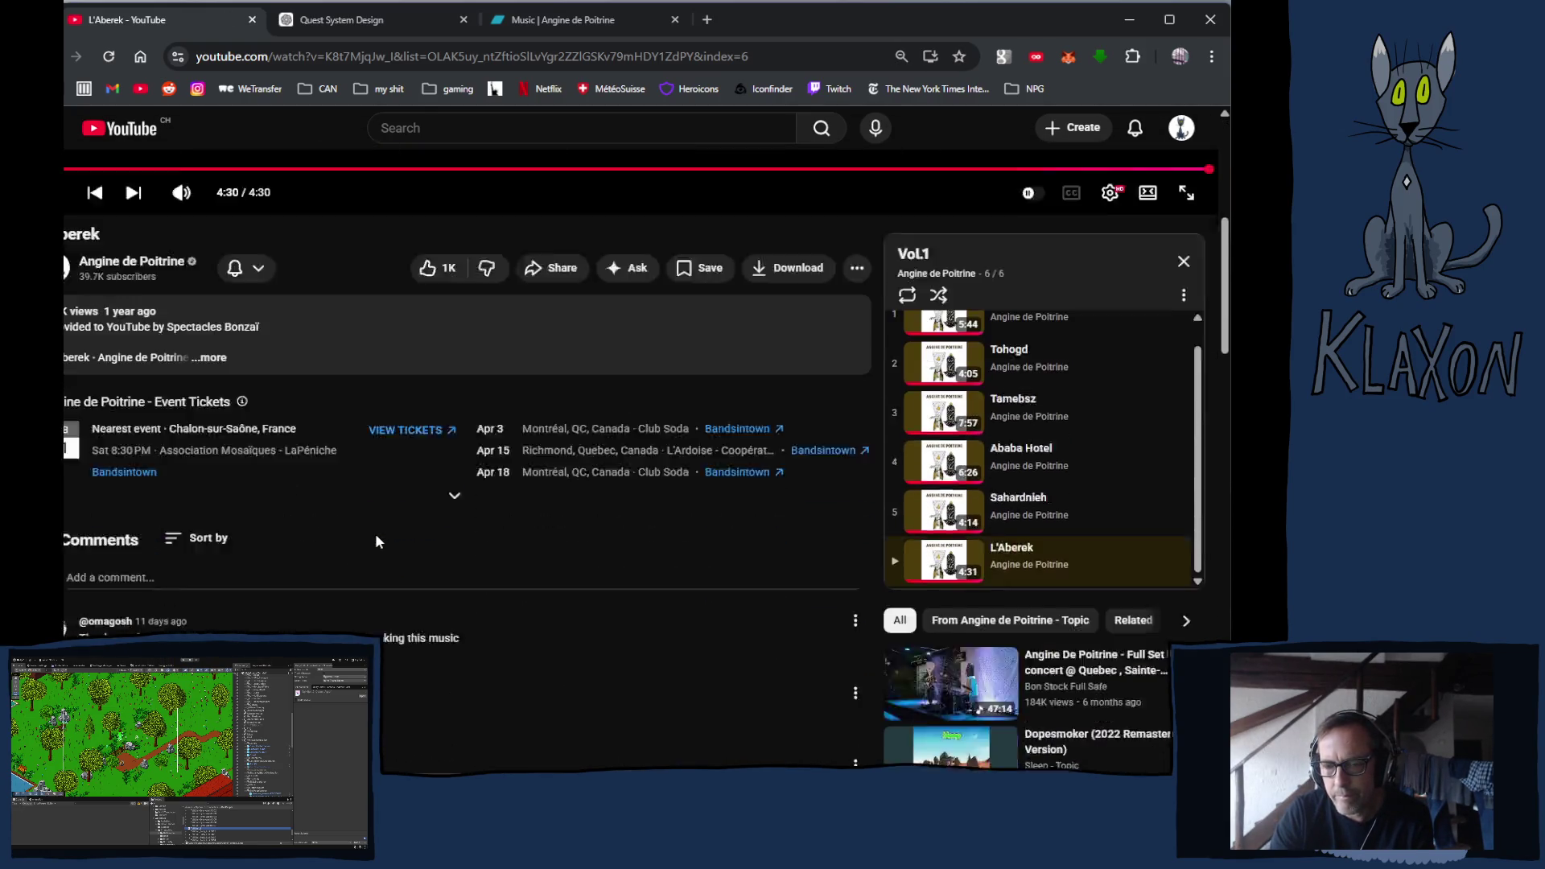
{"action": "scroll", "coordinate": [182, 259], "scroll_direction": "up", "scroll_amount": 3}
{"action": "left_click", "coordinate": [137, 390]}
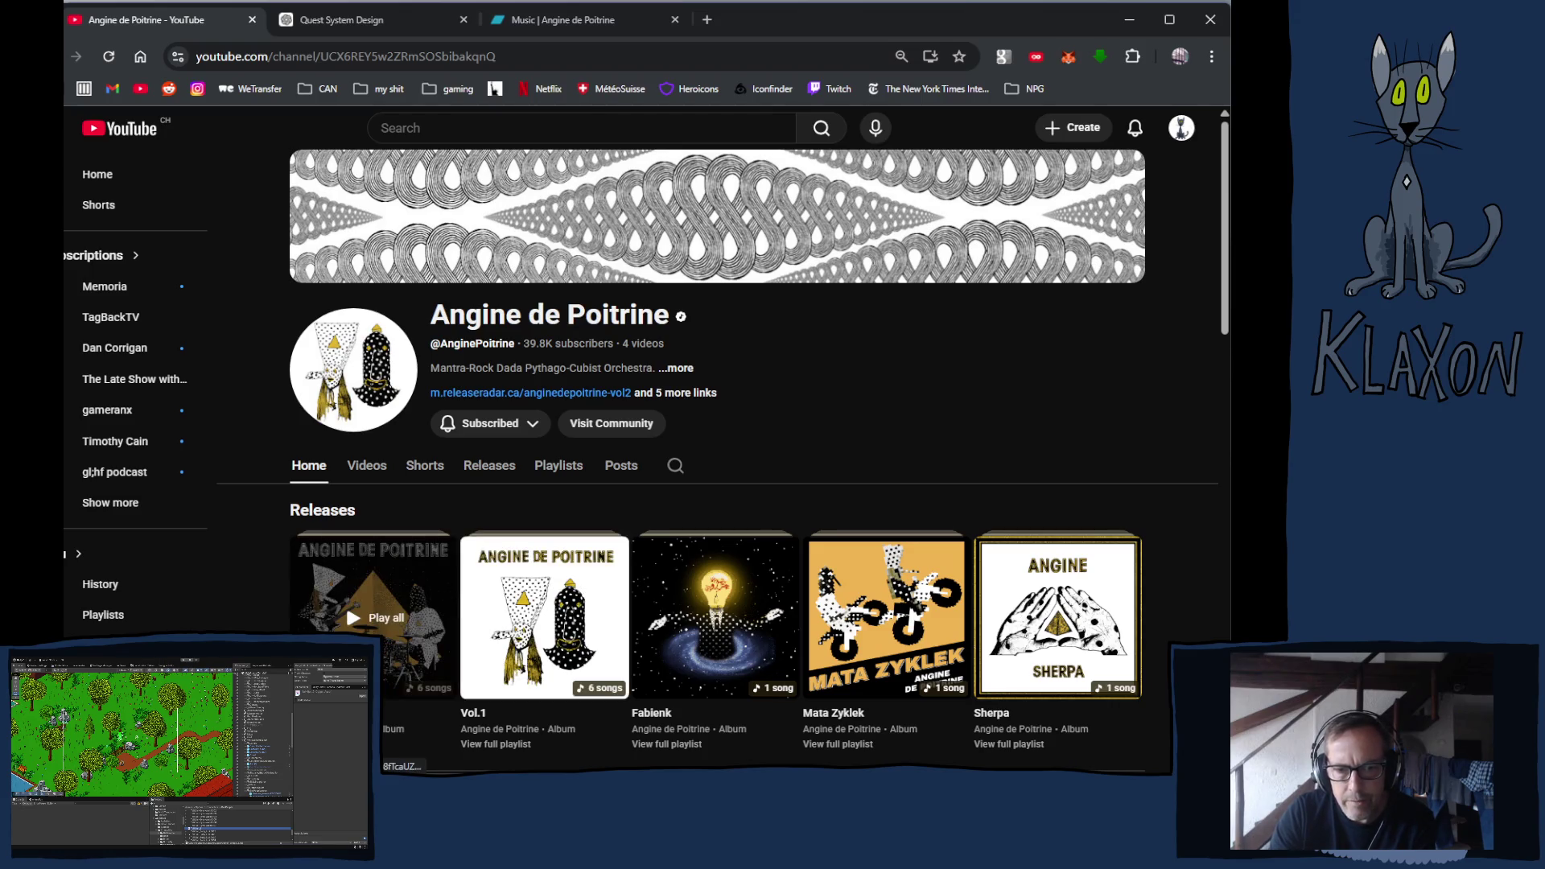
{"action": "scroll", "coordinate": [465, 596], "scroll_direction": "down", "scroll_amount": 1}
{"action": "left_click", "coordinate": [410, 607]}
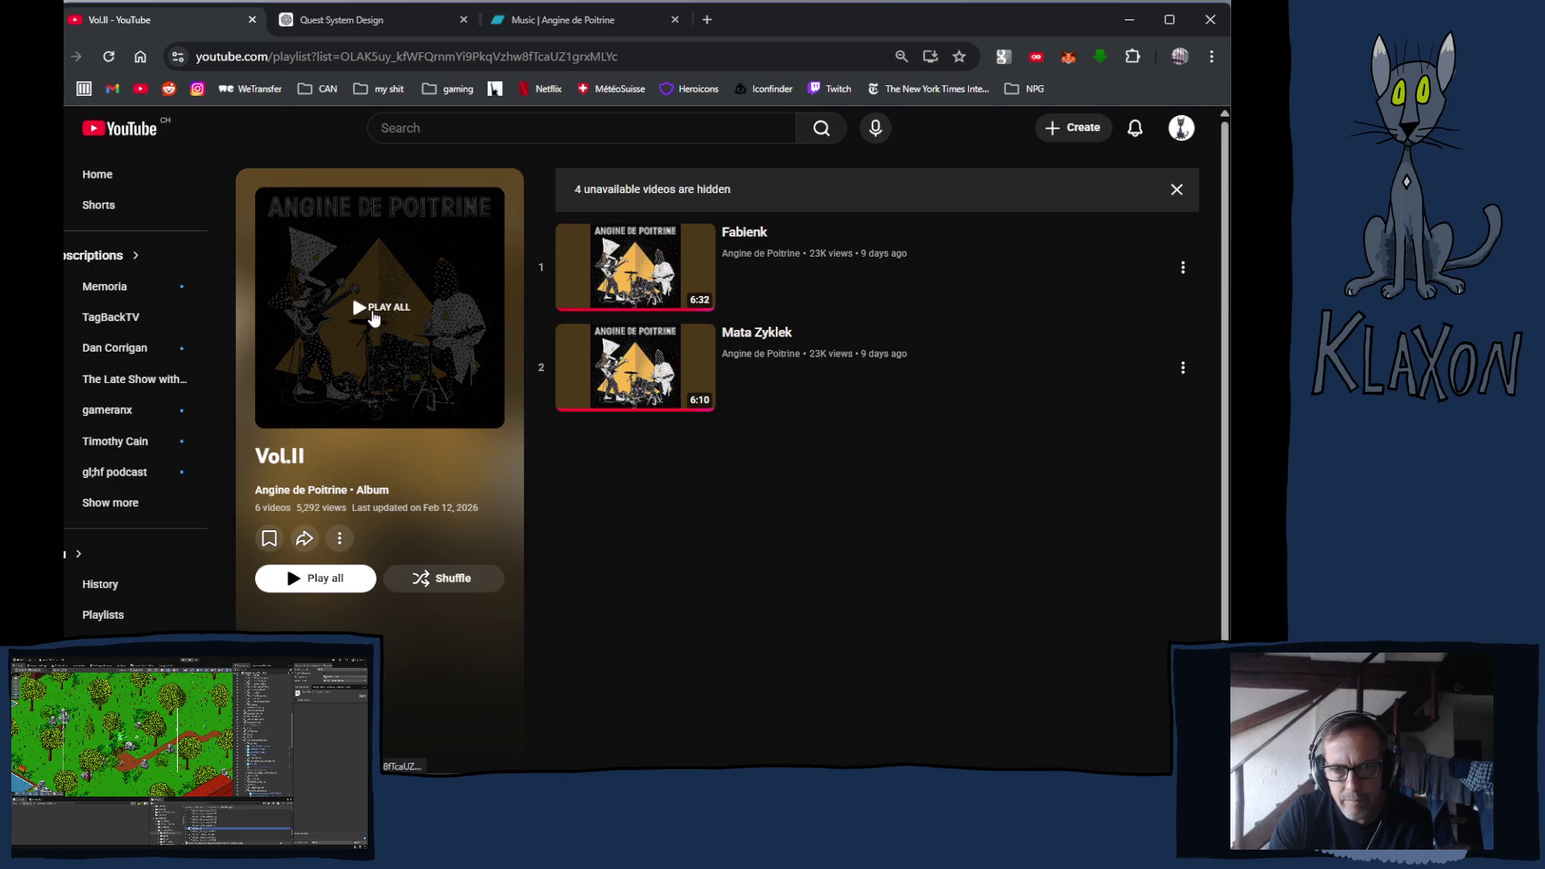
{"action": "left_click", "coordinate": [373, 317]}
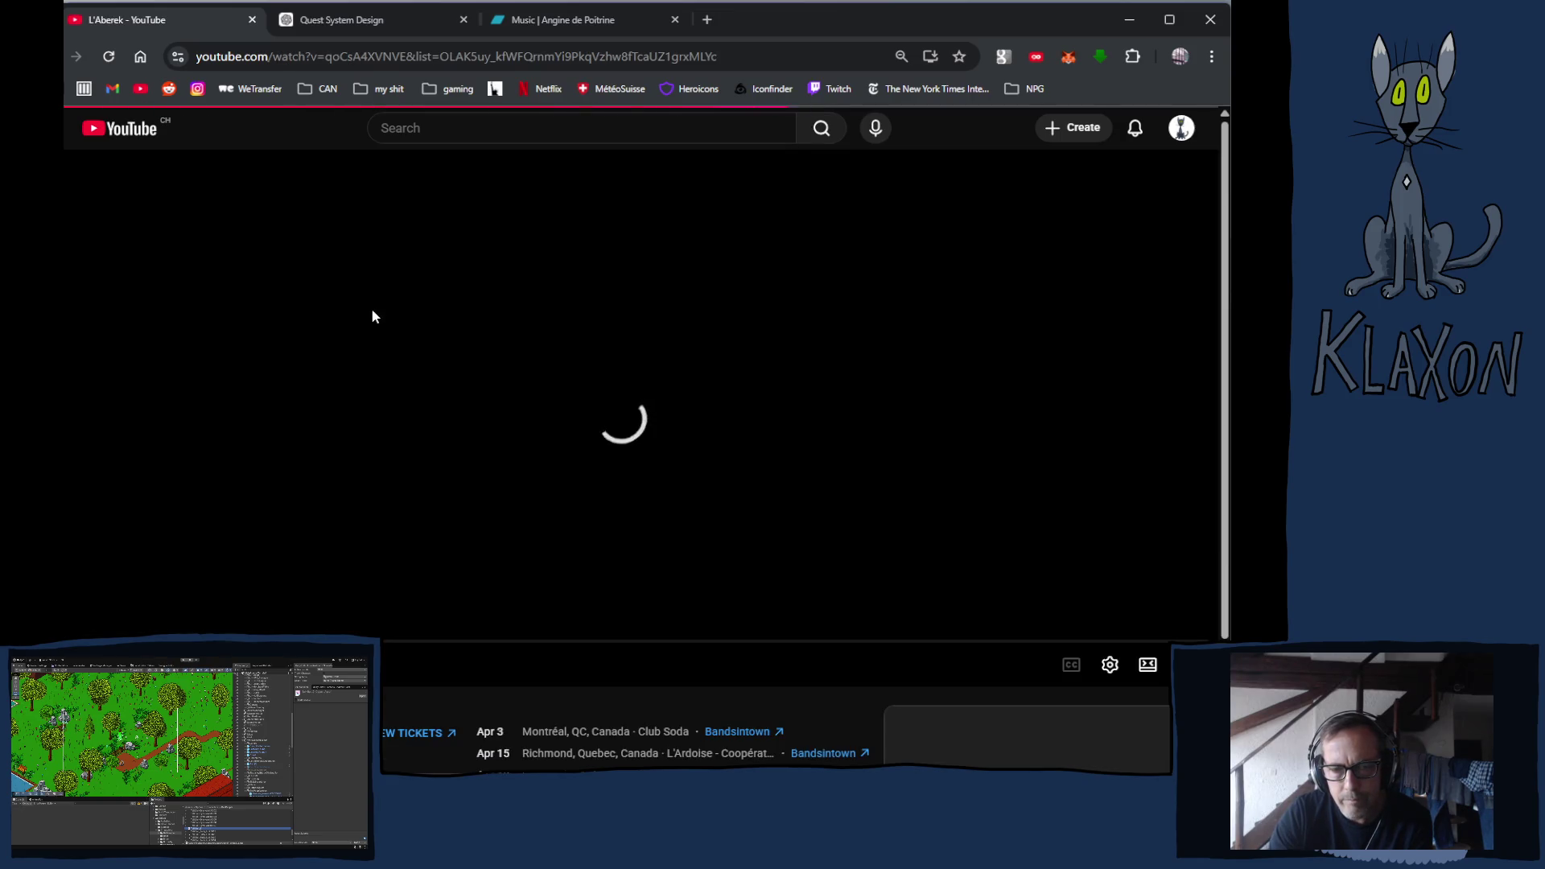
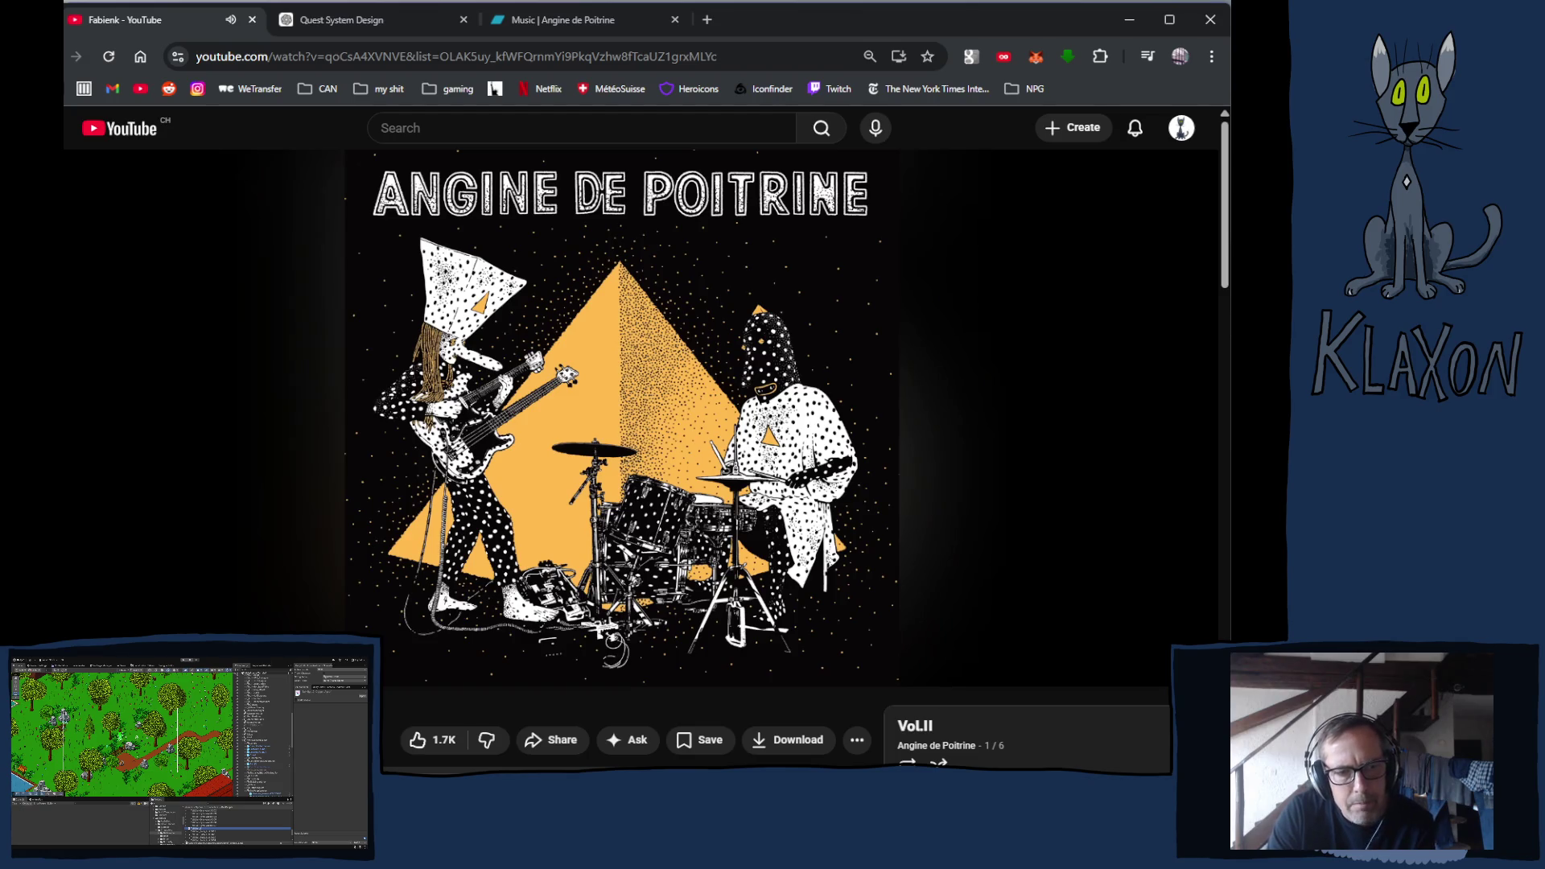
Switch from the YouTube browser to the Krita window showing TalkBall_2.kra
{"action": "key", "text": "alt+Tab"}
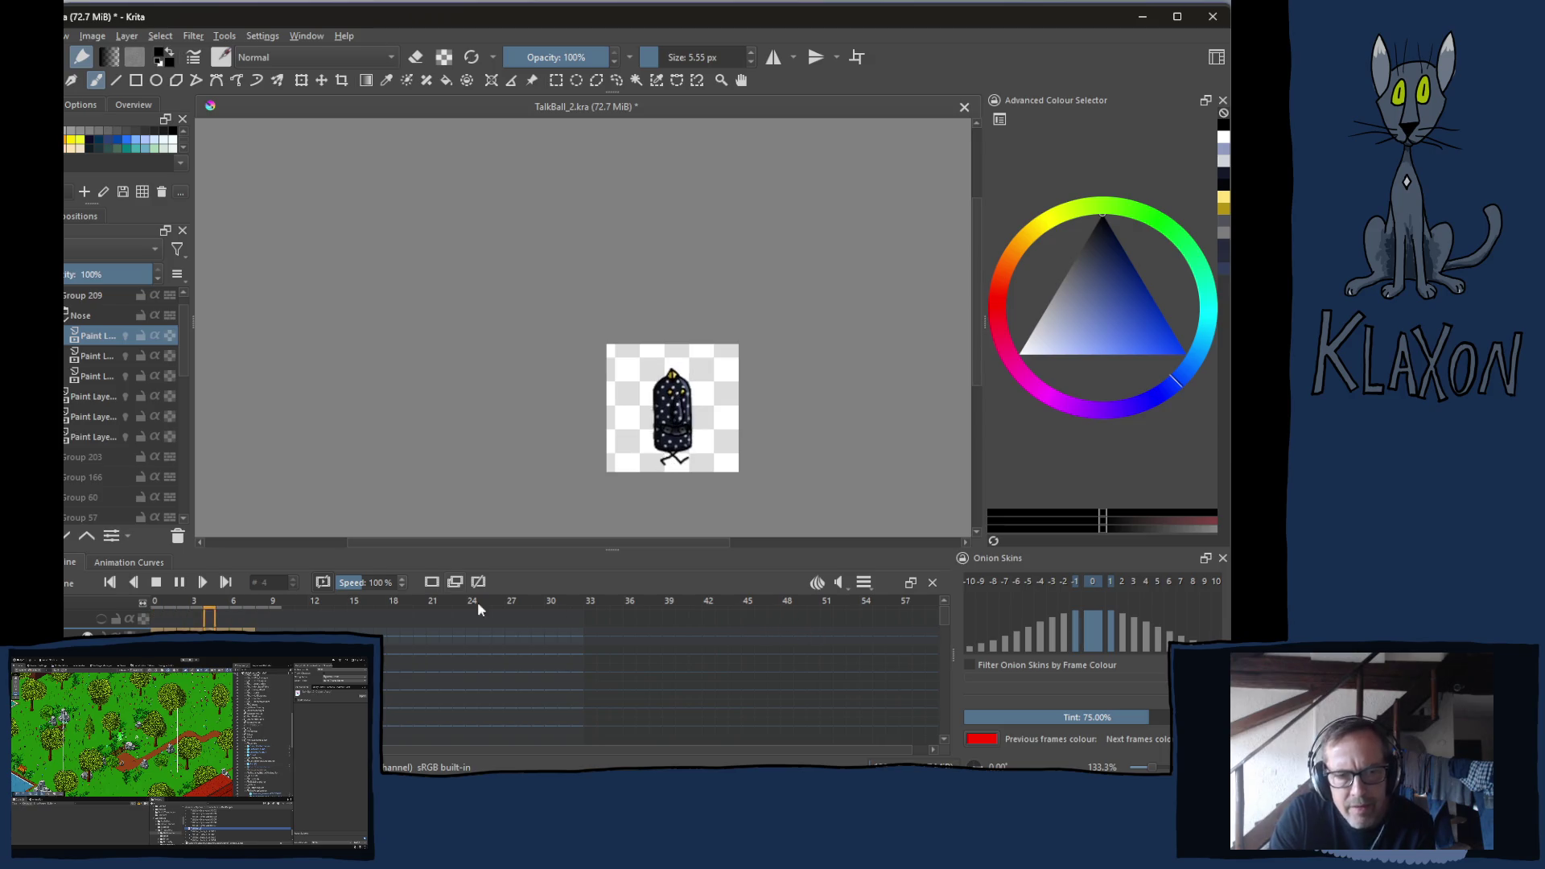
Stop the playback and land on frame 10, where the character raises its arms
{"action": "left_click", "coordinate": [157, 583]}
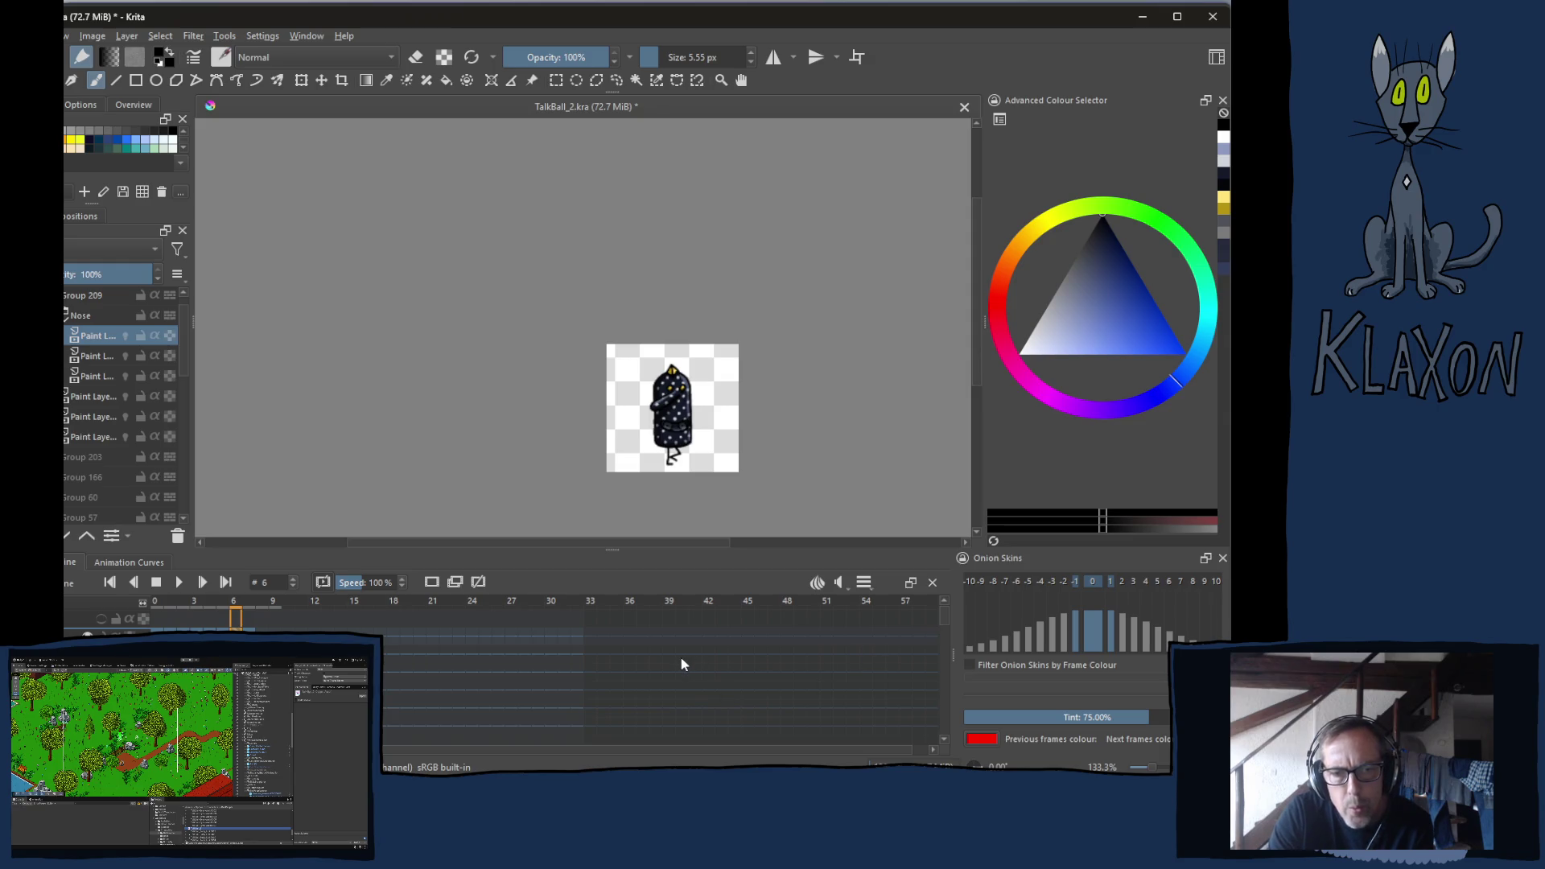
{"action": "key", "text": "period"}
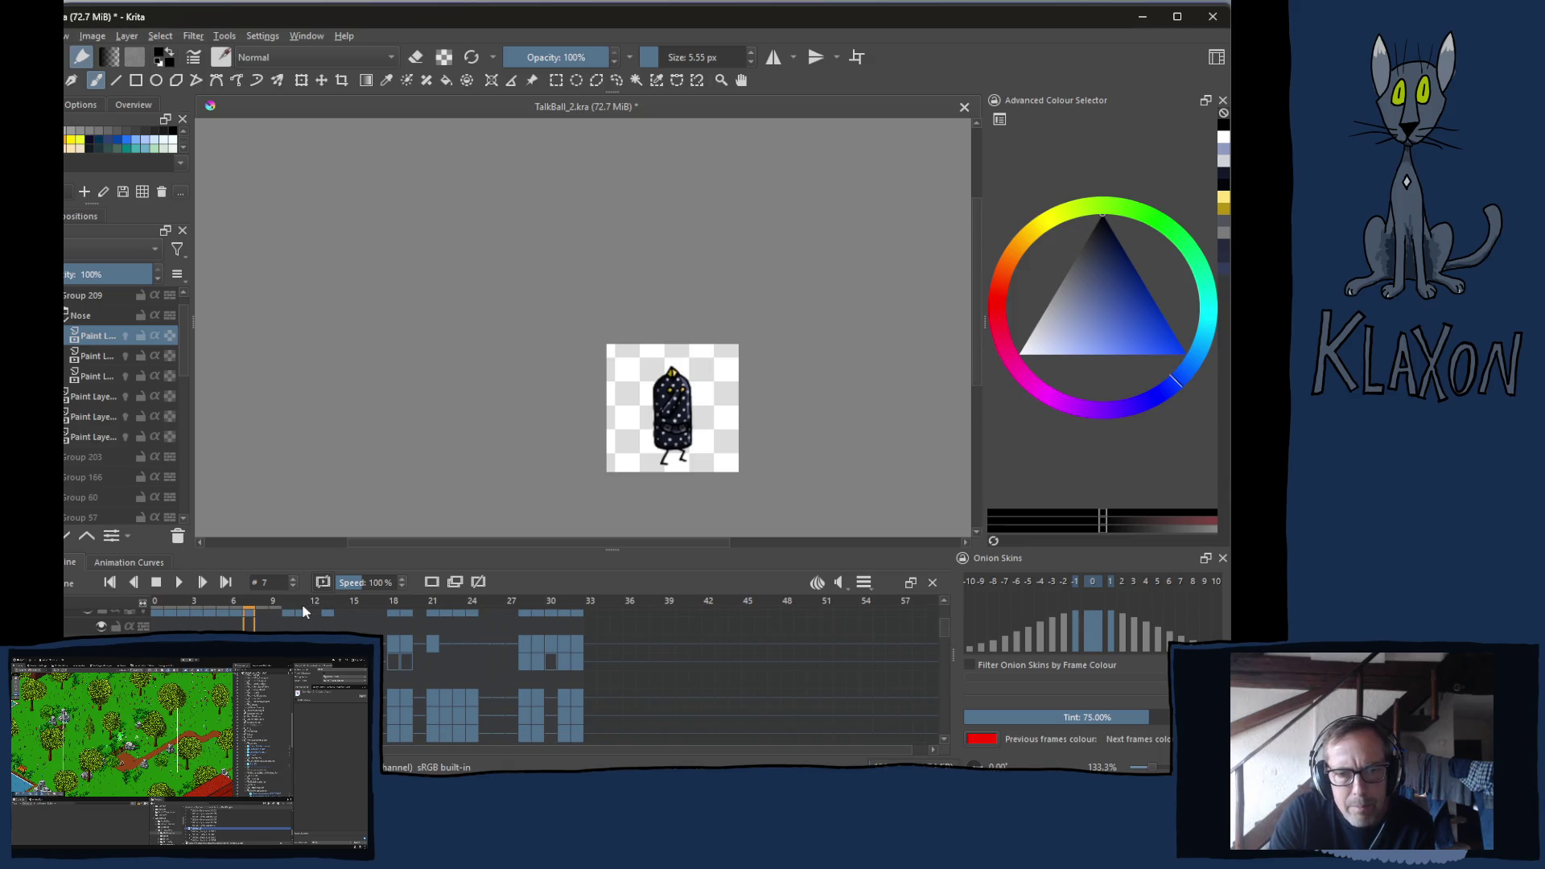
{"action": "left_click", "coordinate": [288, 600]}
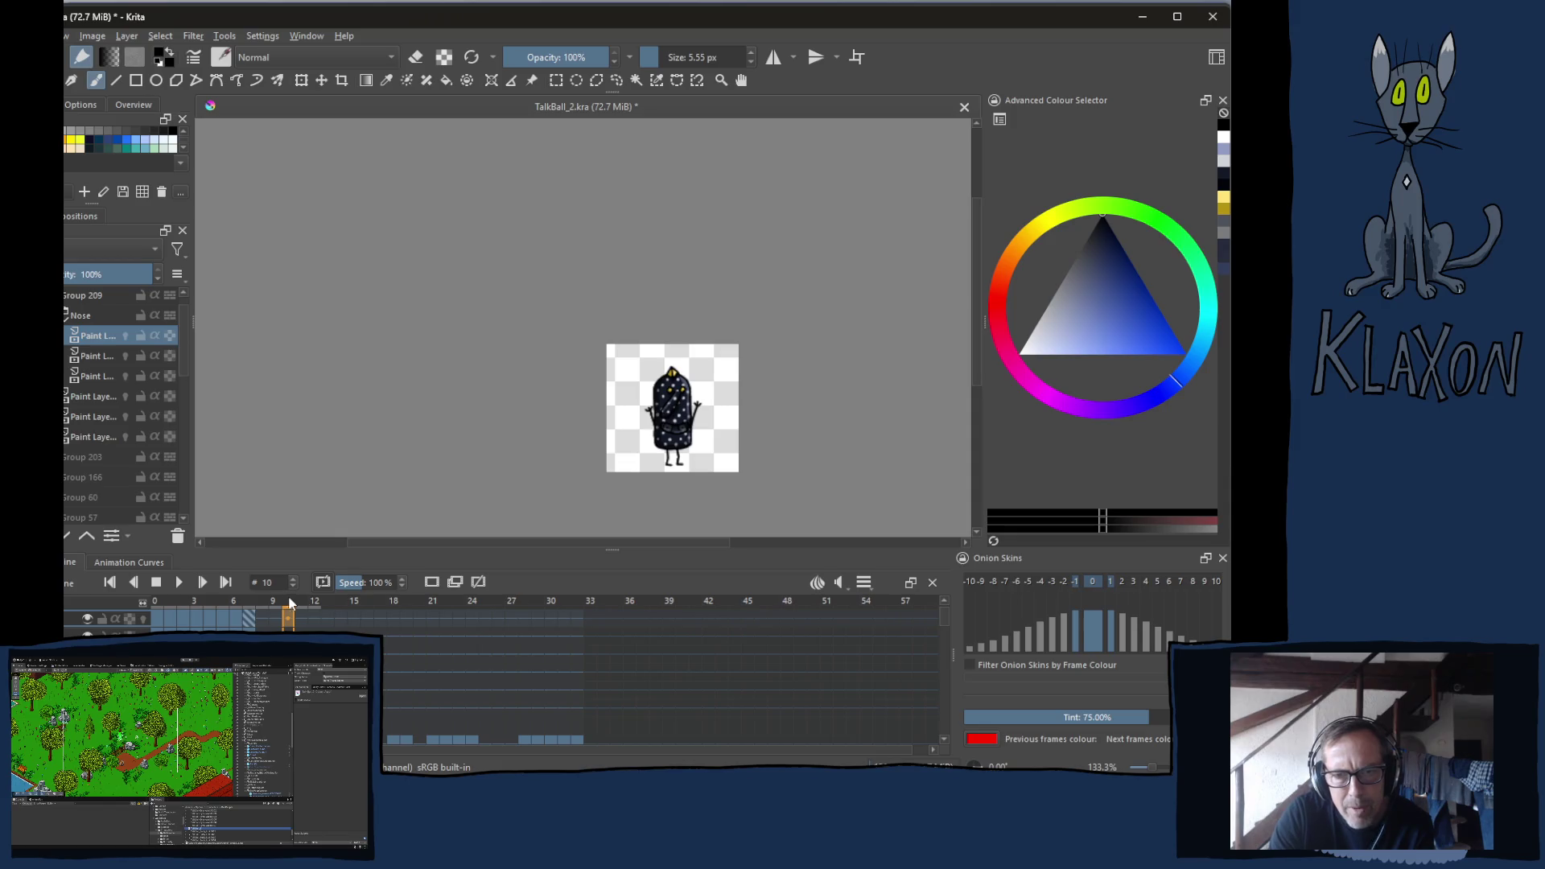
{"action": "scroll", "coordinate": [686, 407], "scroll_direction": "up", "scroll_amount": 4}
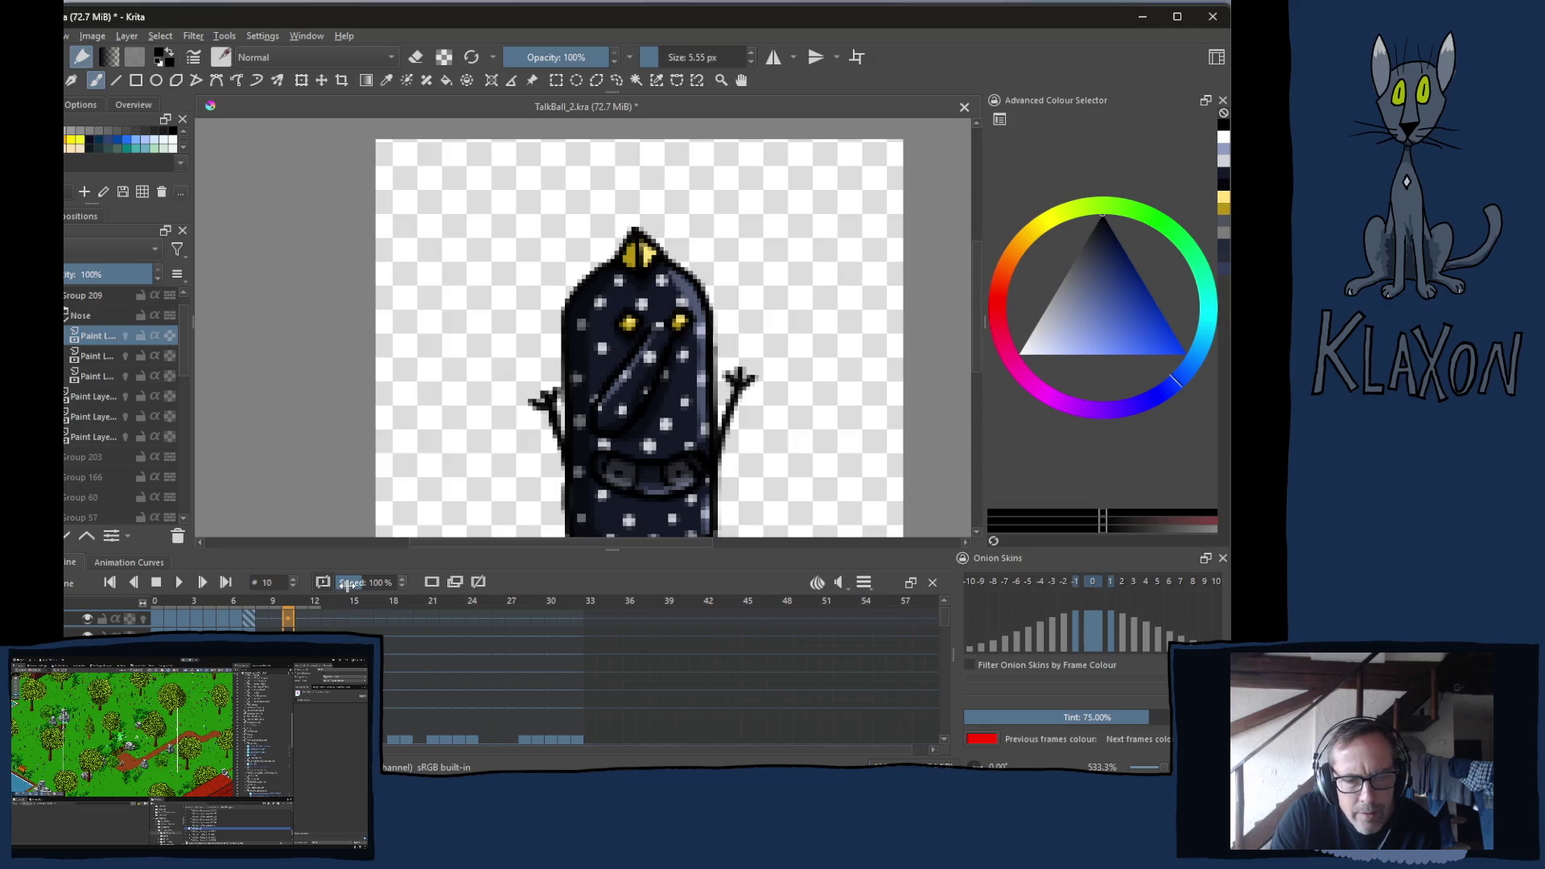
Compare frames 11 and 12, settle back on frame 11, and zoom the canvas out
{"action": "left_click", "coordinate": [306, 602]}
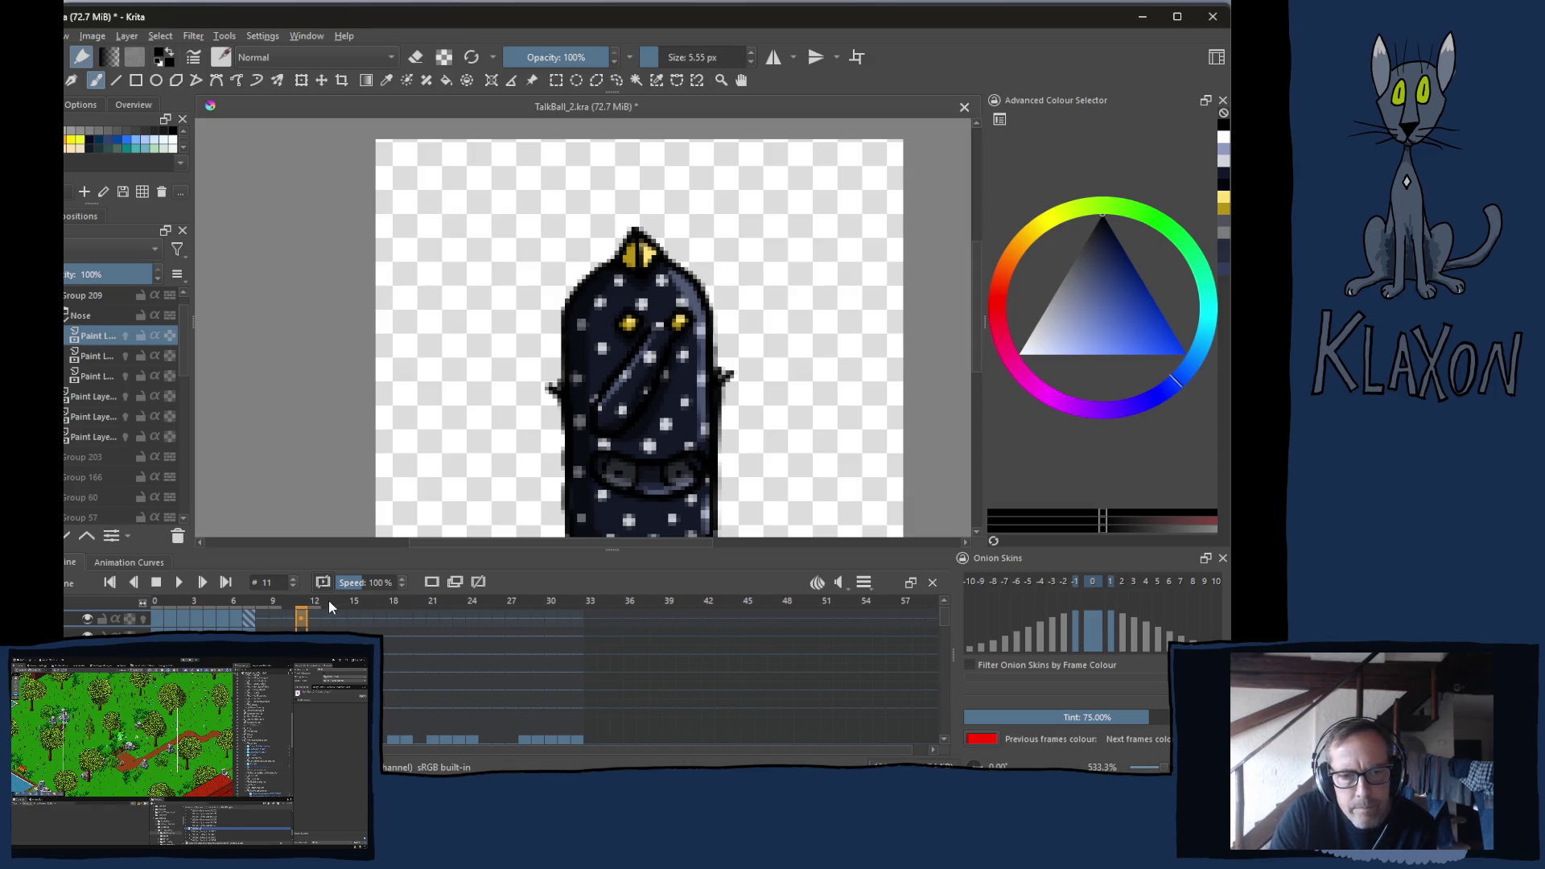
{"action": "left_click", "coordinate": [318, 603]}
{"action": "key", "text": "Left"}
{"action": "key", "text": "Left"}
{"action": "key", "text": "minus"}
{"action": "key", "text": "minus"}
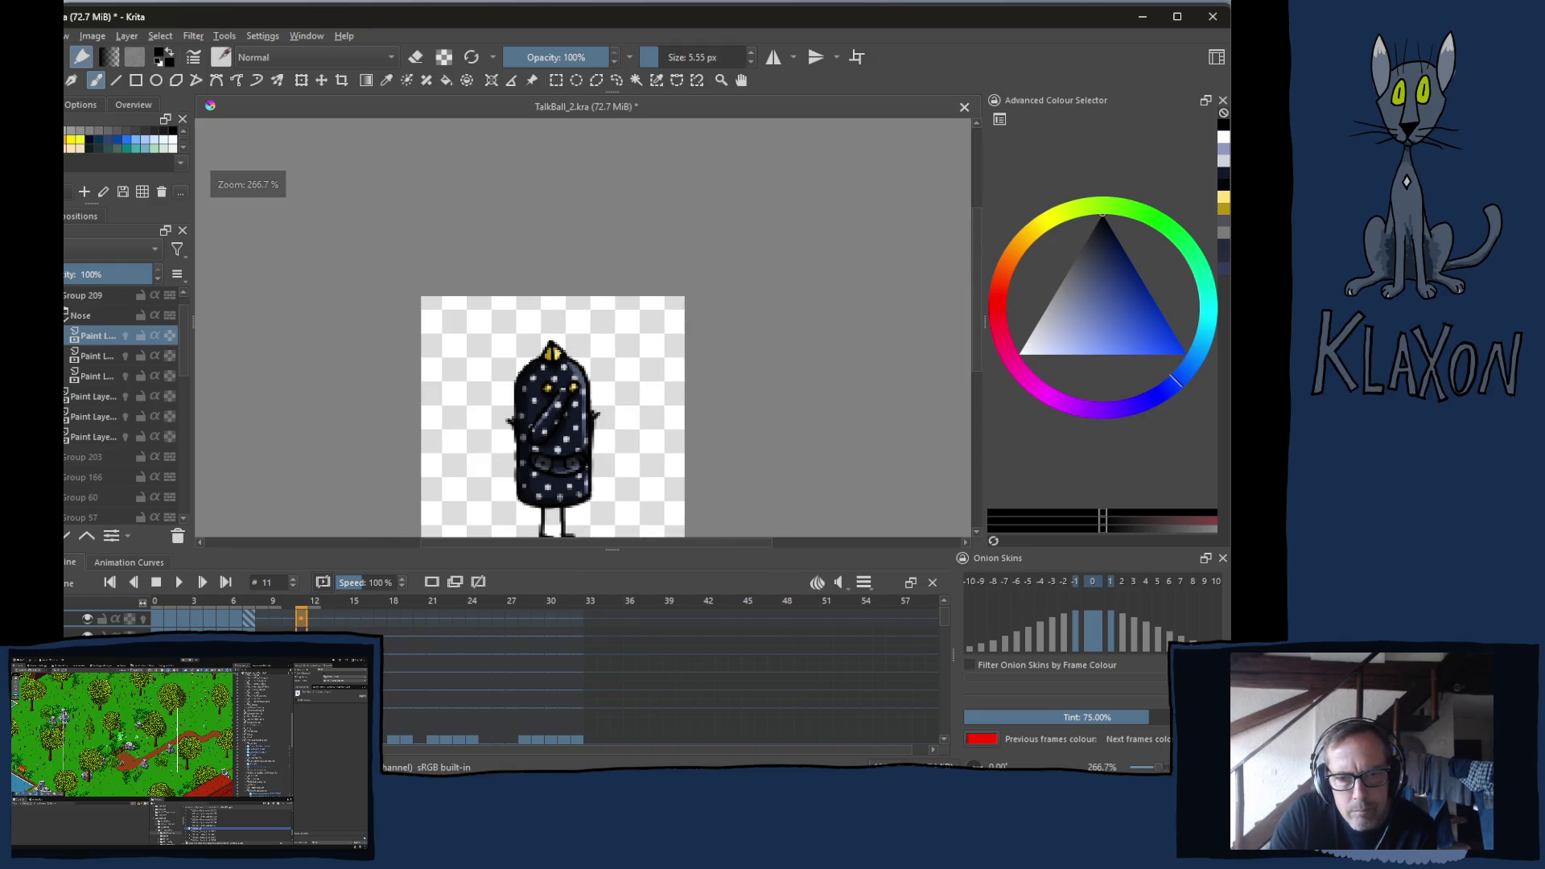
Toggle the quick-access palette twice and pan the view so the character sits higher
{"action": "right_click", "coordinate": [544, 334]}
{"action": "left_click", "coordinate": [541, 420]}
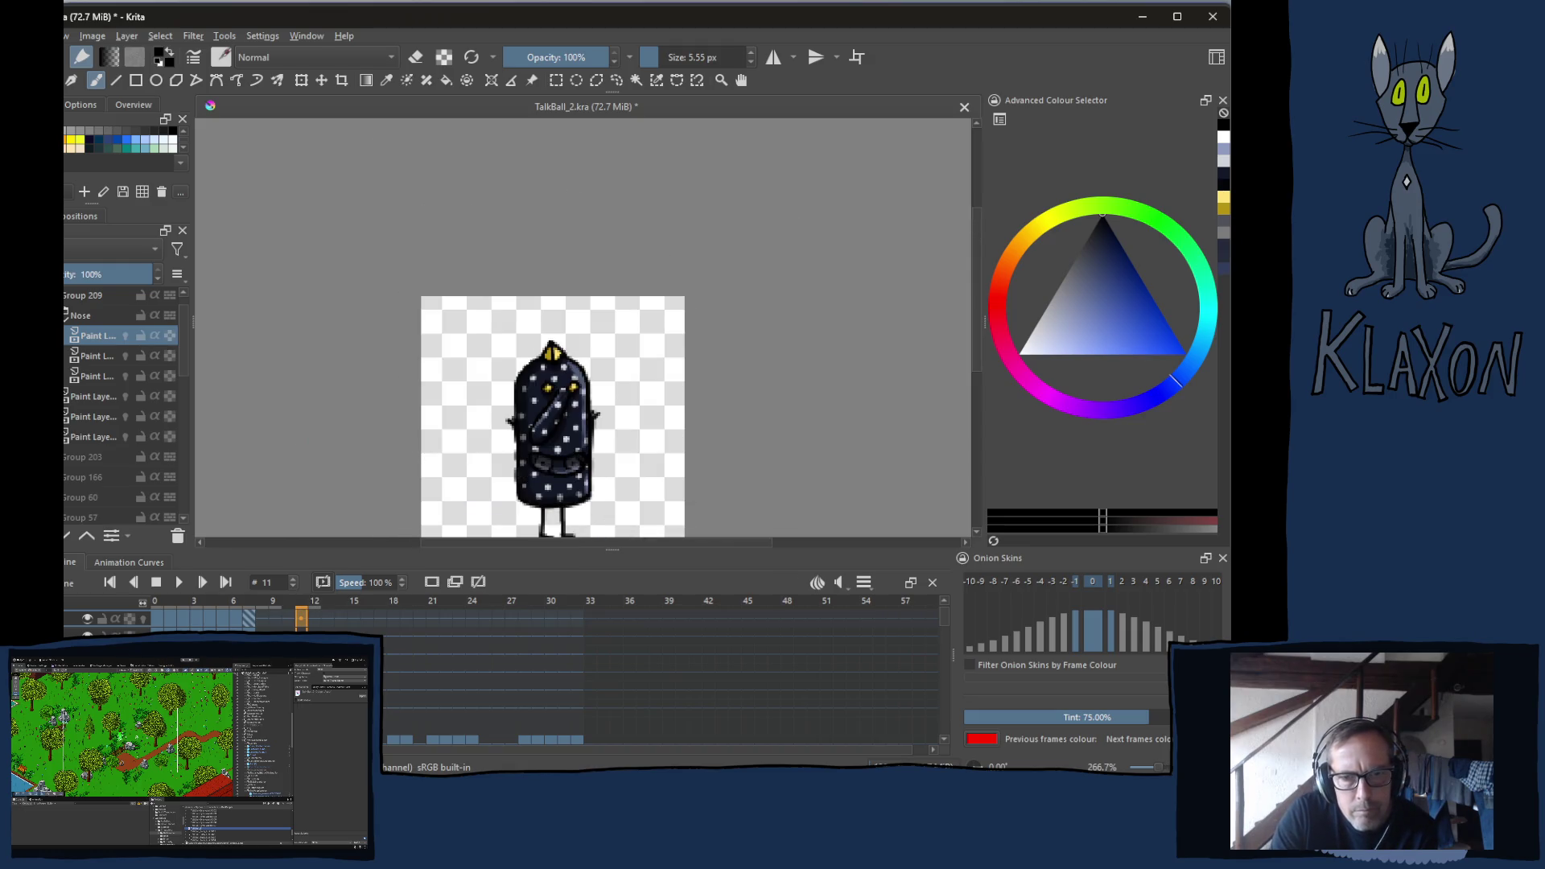
{"action": "right_click", "coordinate": [505, 331]}
{"action": "left_click", "coordinate": [287, 462]}
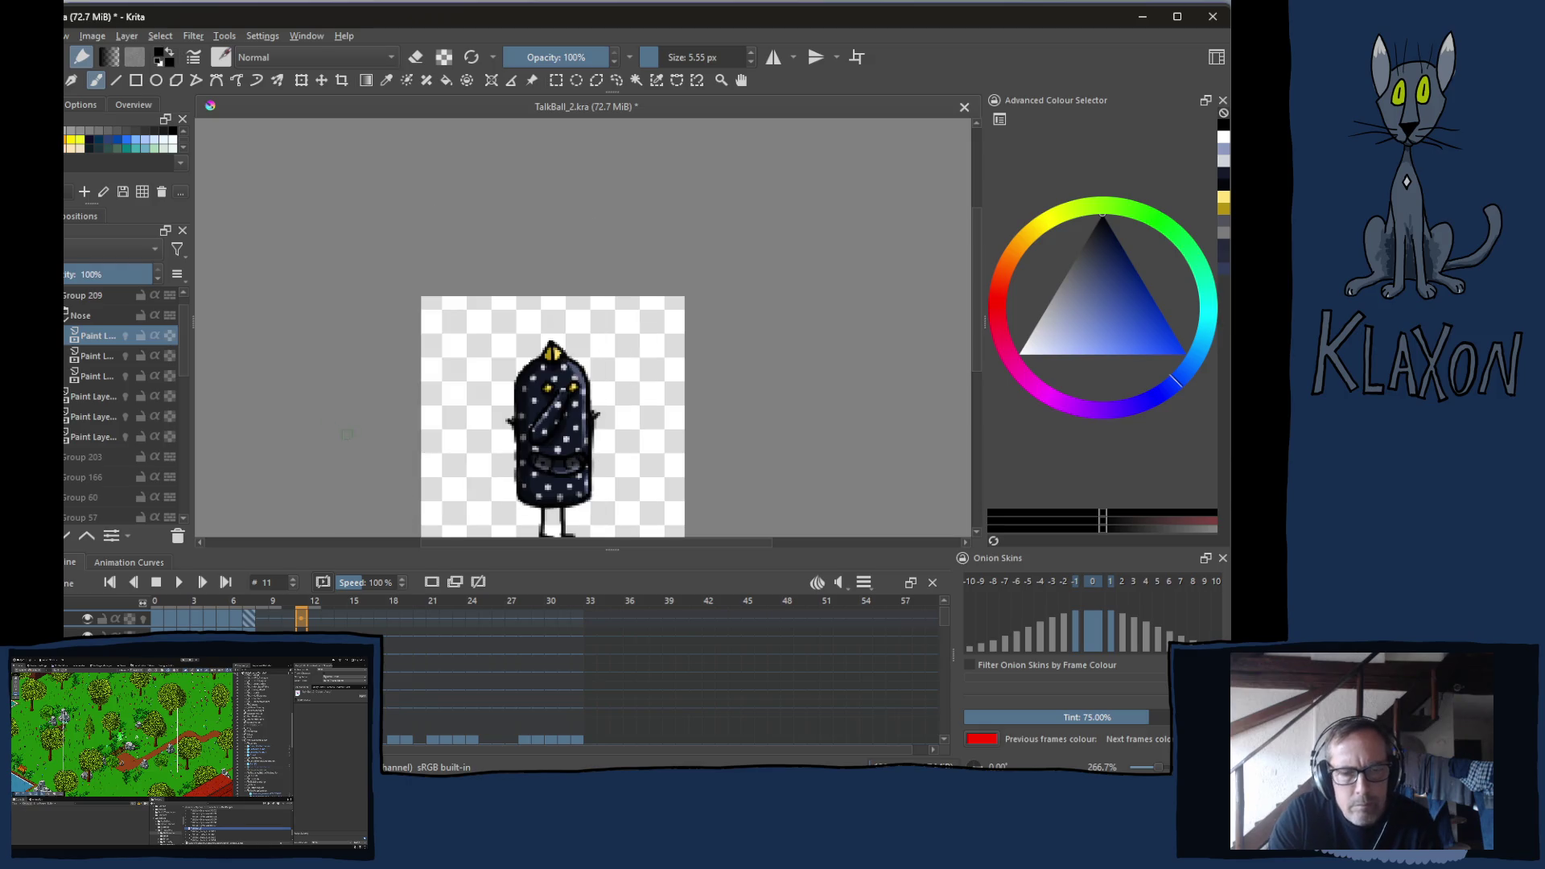
{"action": "left_click_drag", "start_coordinate": [372, 410], "coordinate": [413, 361]}
Flip back and forth between frames 10 and 11 to compare the arm poses
{"action": "left_click", "coordinate": [287, 617]}
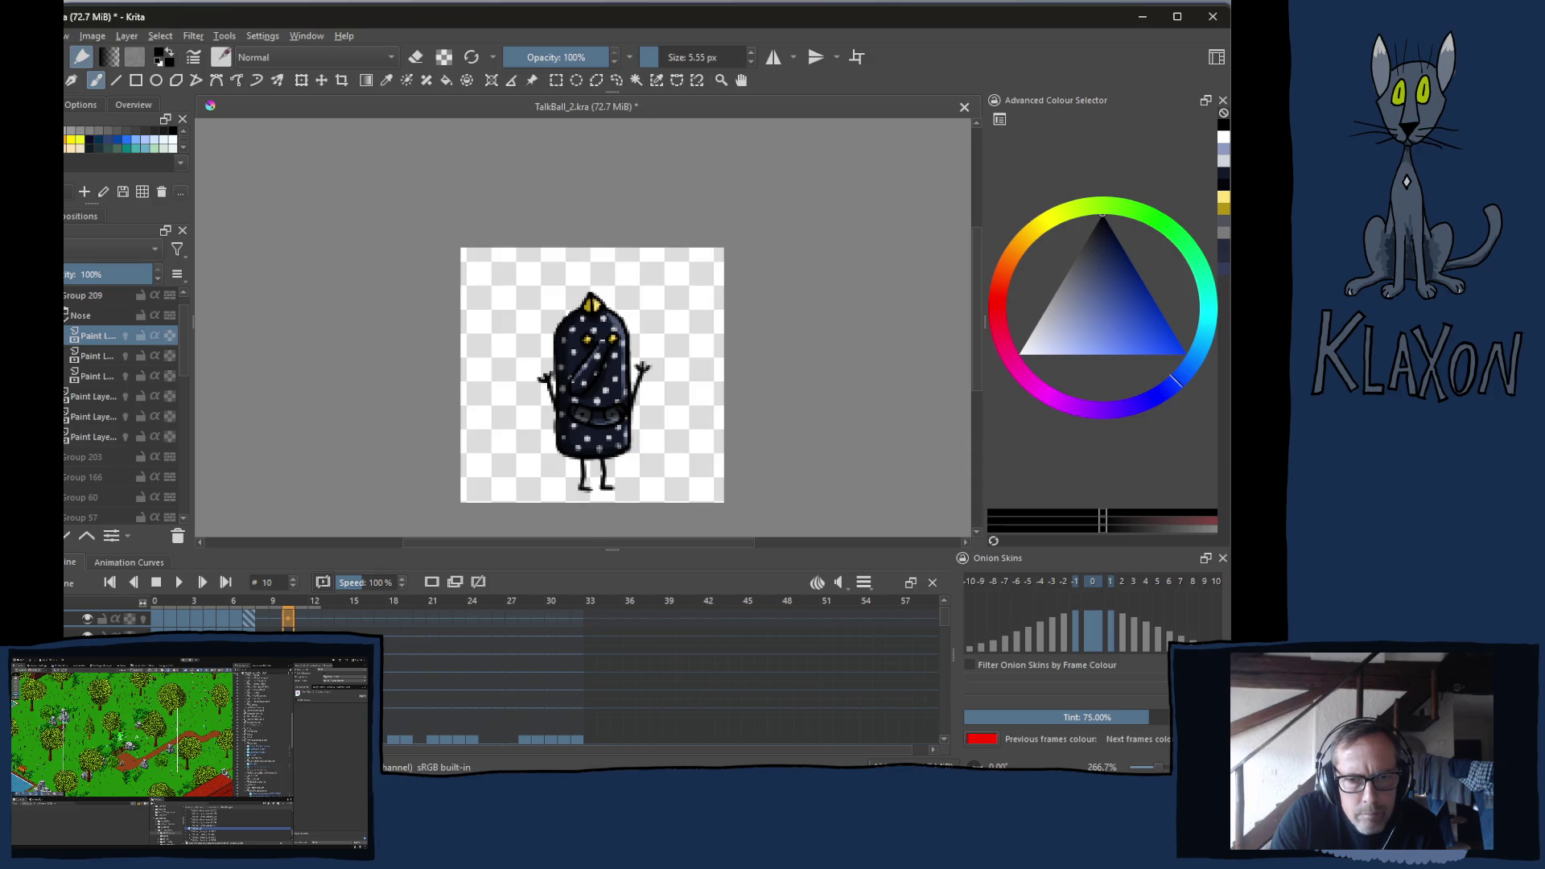
{"action": "left_click", "coordinate": [301, 618]}
{"action": "left_click", "coordinate": [287, 617]}
{"action": "left_click", "coordinate": [301, 617]}
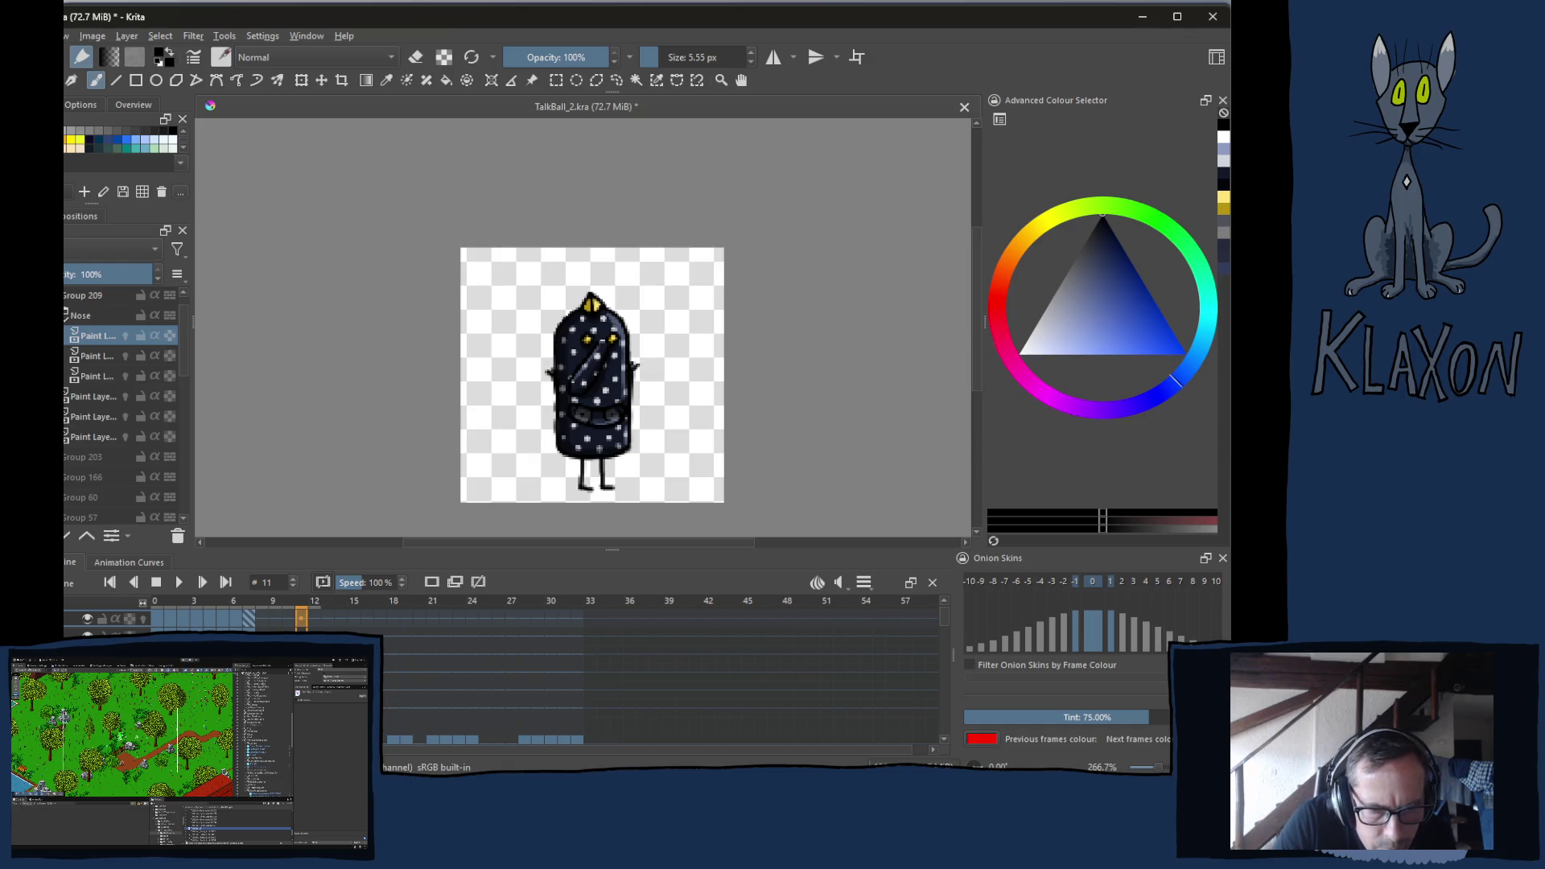
{"action": "left_click", "coordinate": [287, 617]}
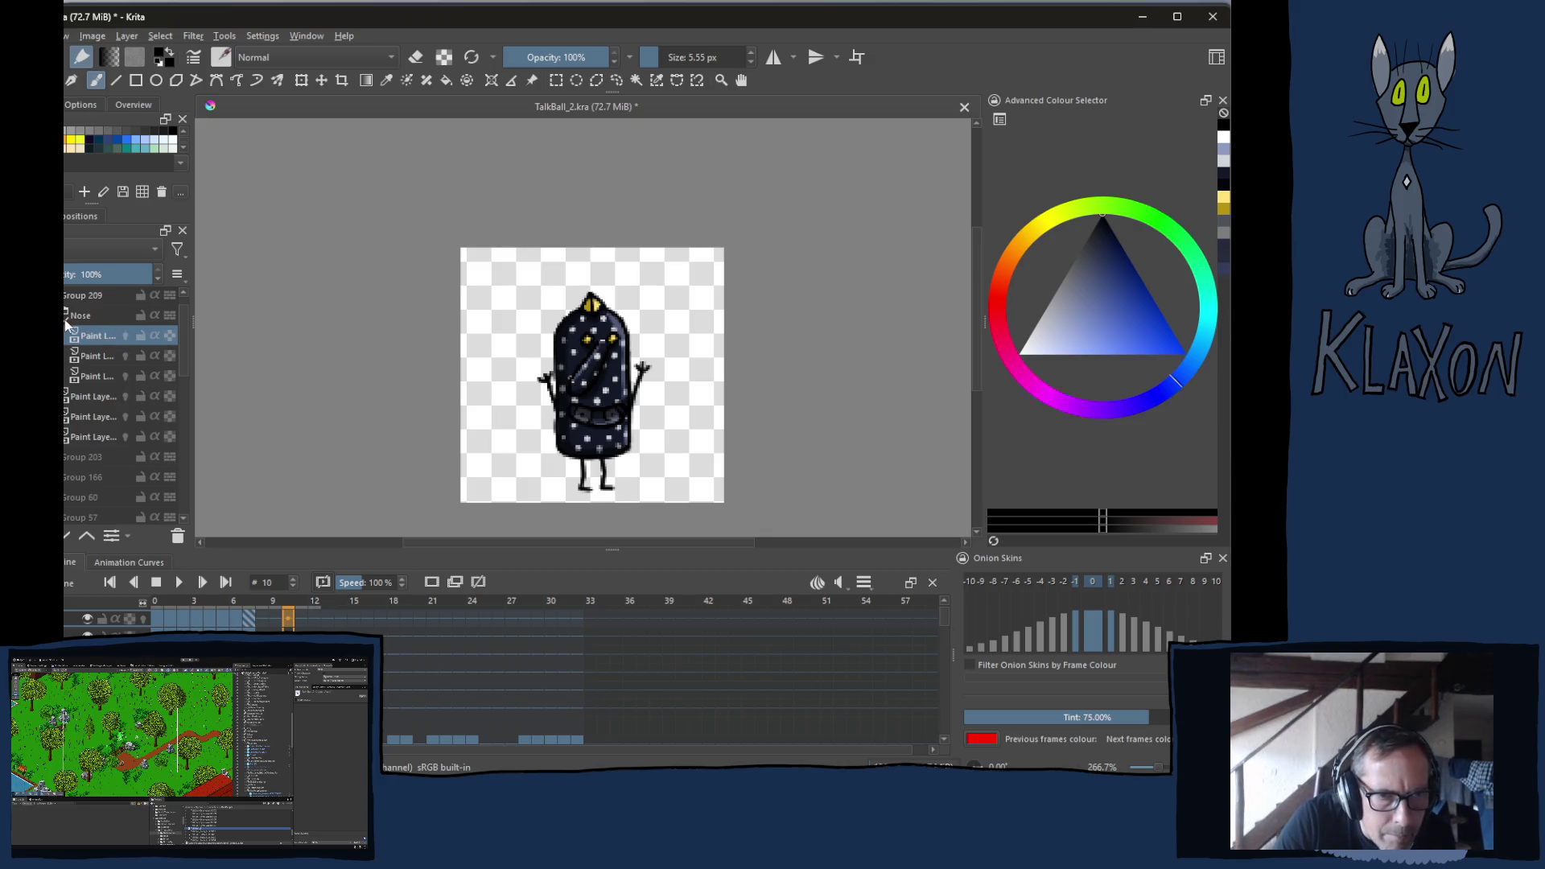
Review frames 7, 0 and 7, ending back on the arms-raised frame 10
{"action": "mouse_move", "coordinate": [64, 320]}
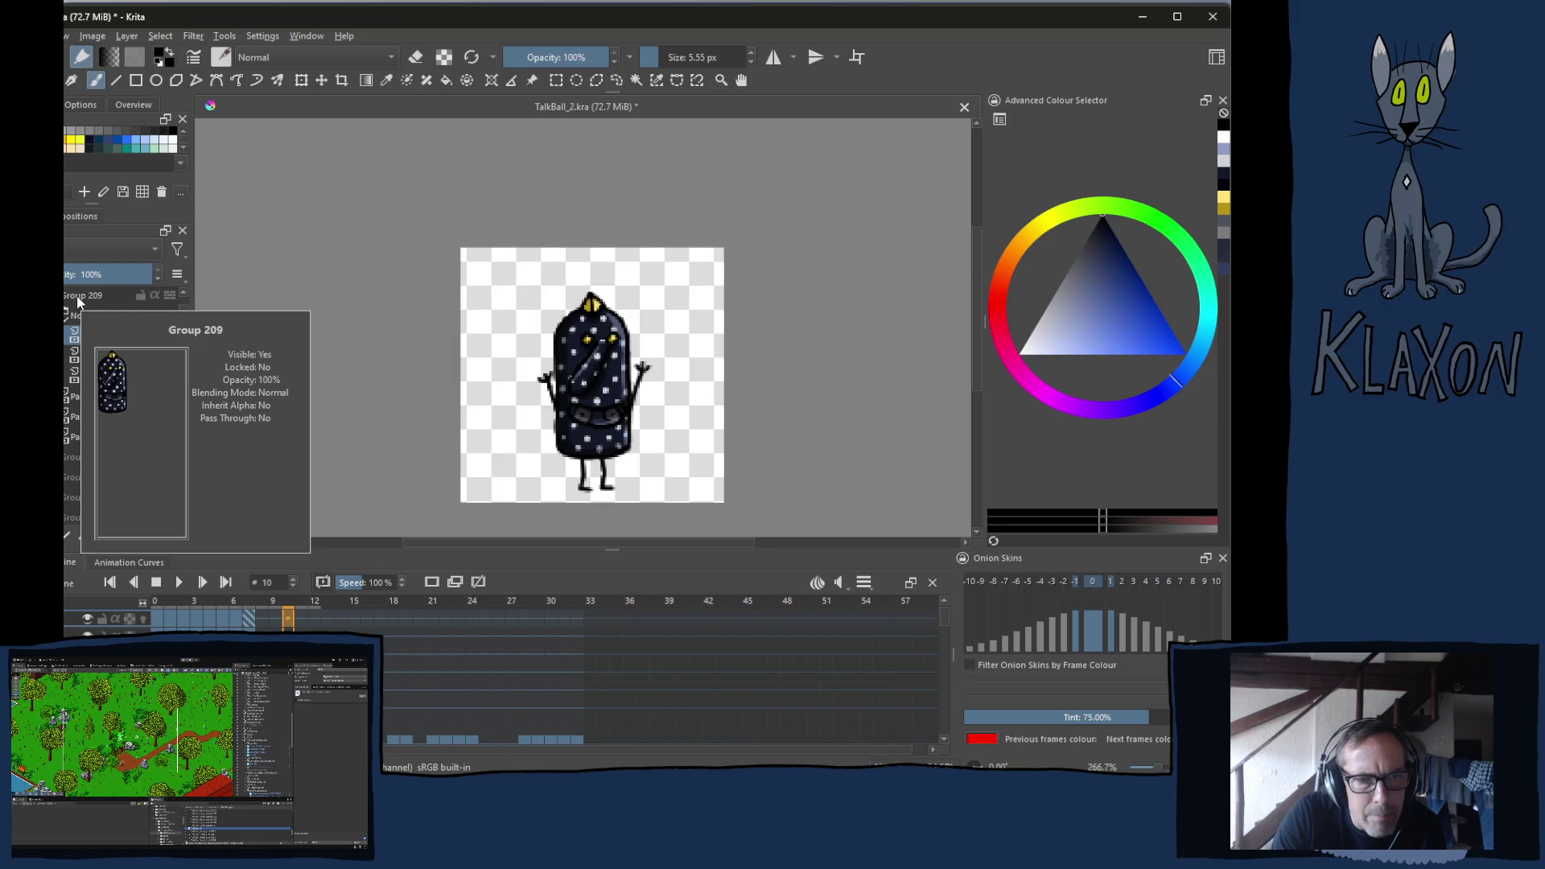
{"action": "mouse_move", "coordinate": [72, 440]}
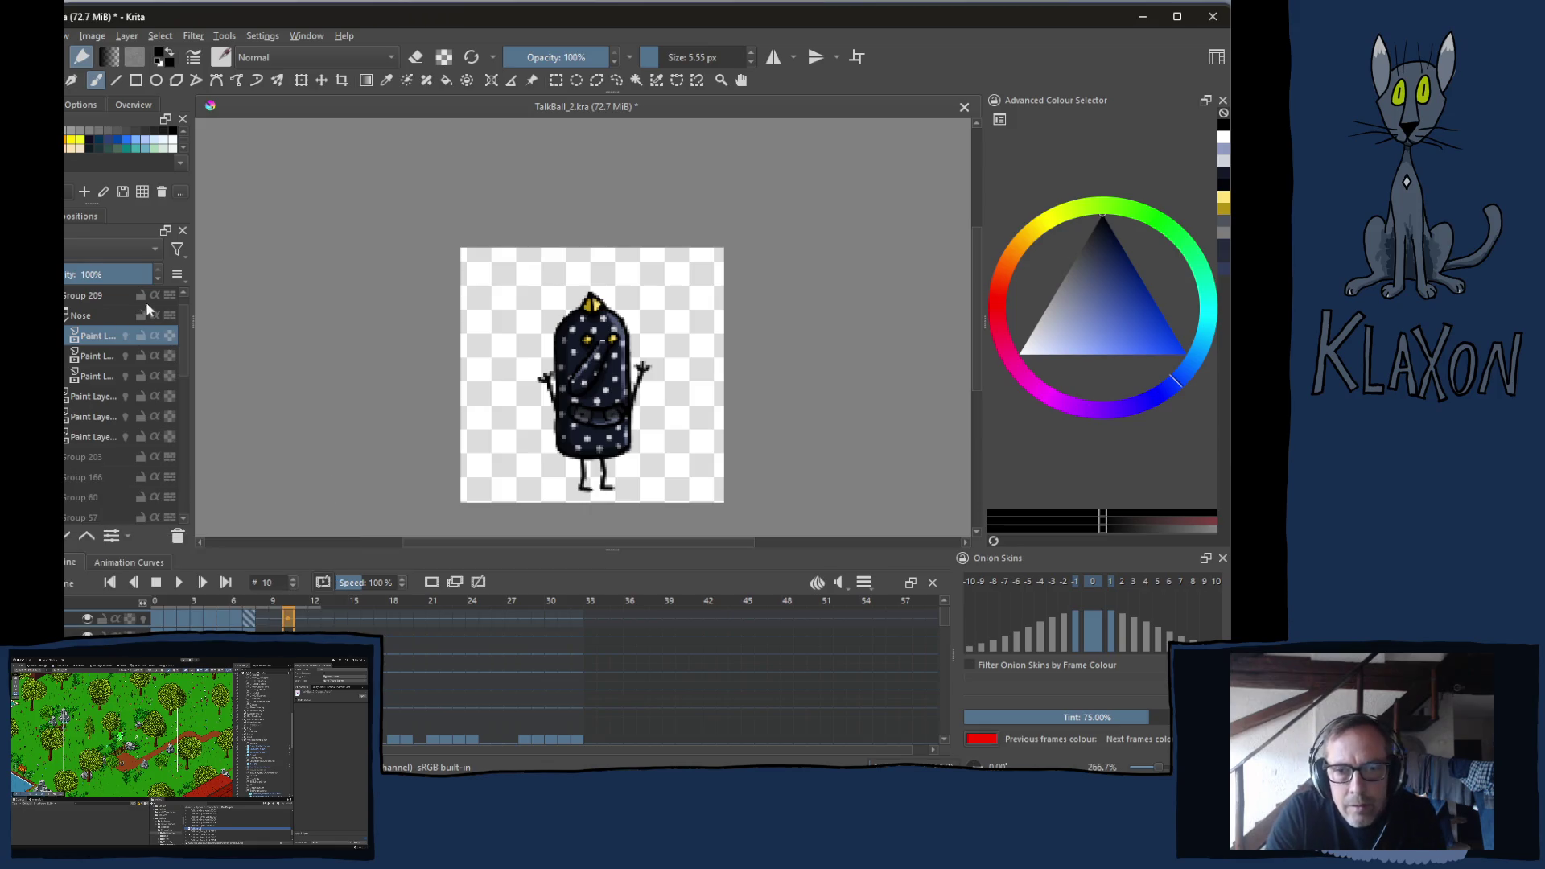
{"action": "left_click", "coordinate": [250, 606]}
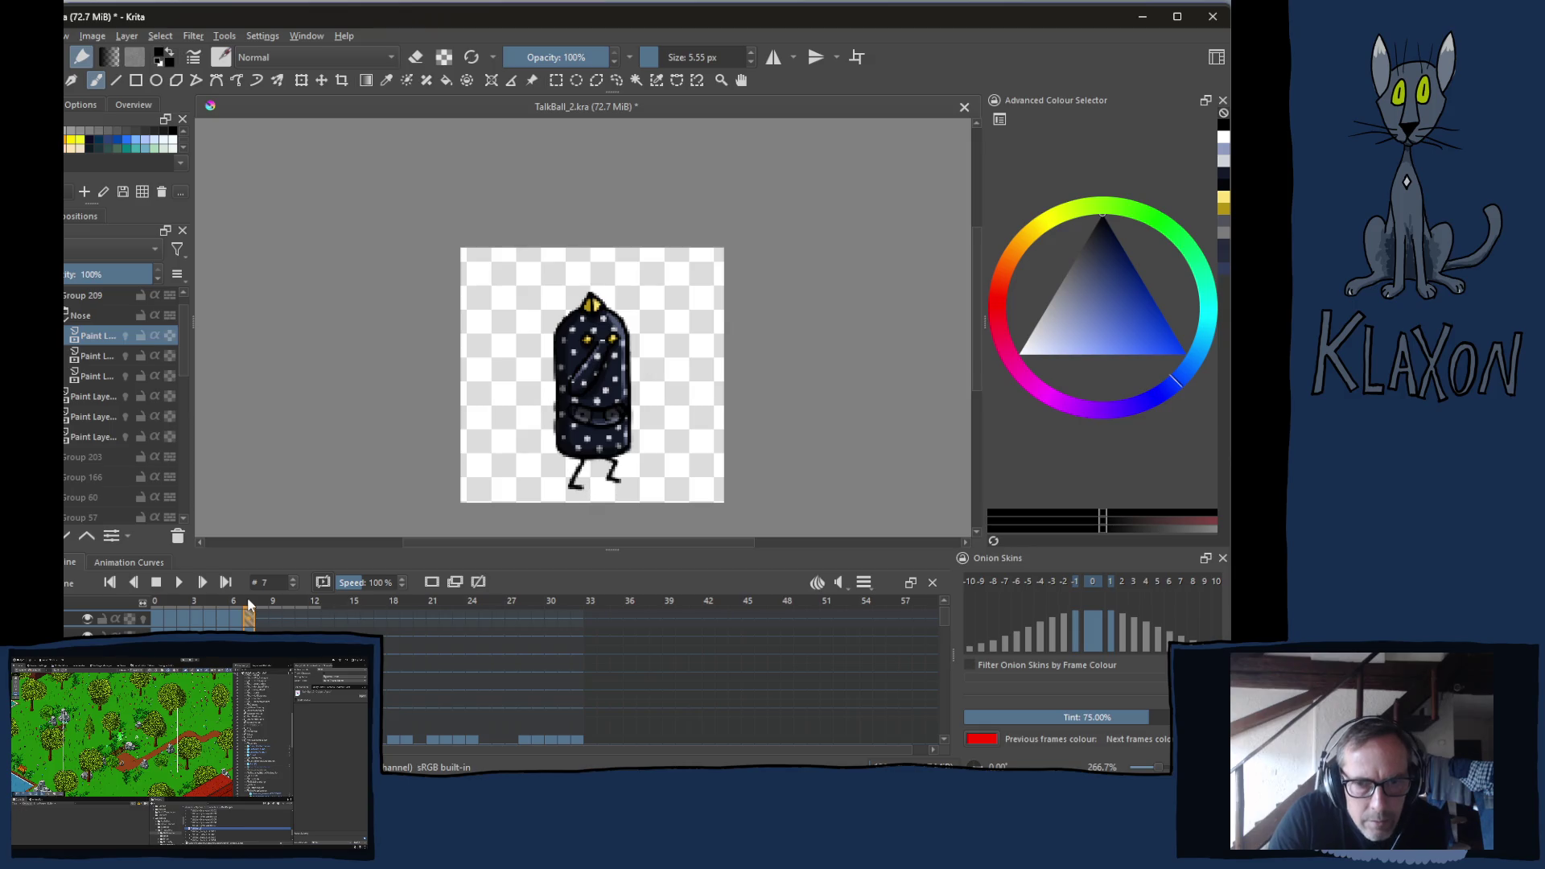
{"action": "left_click", "coordinate": [157, 602]}
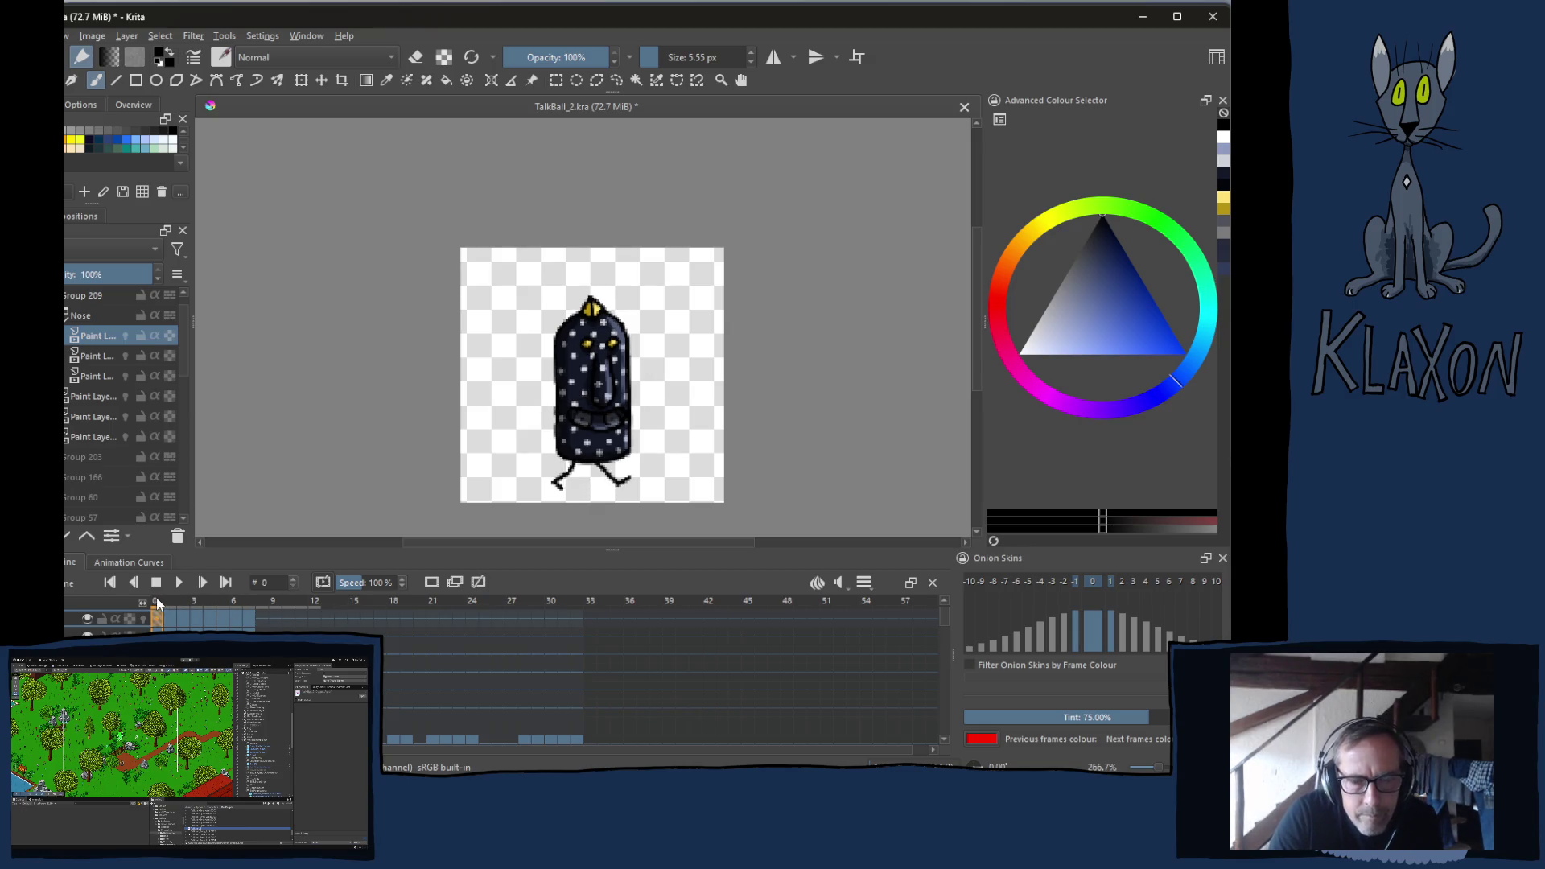
{"action": "left_click", "coordinate": [248, 602]}
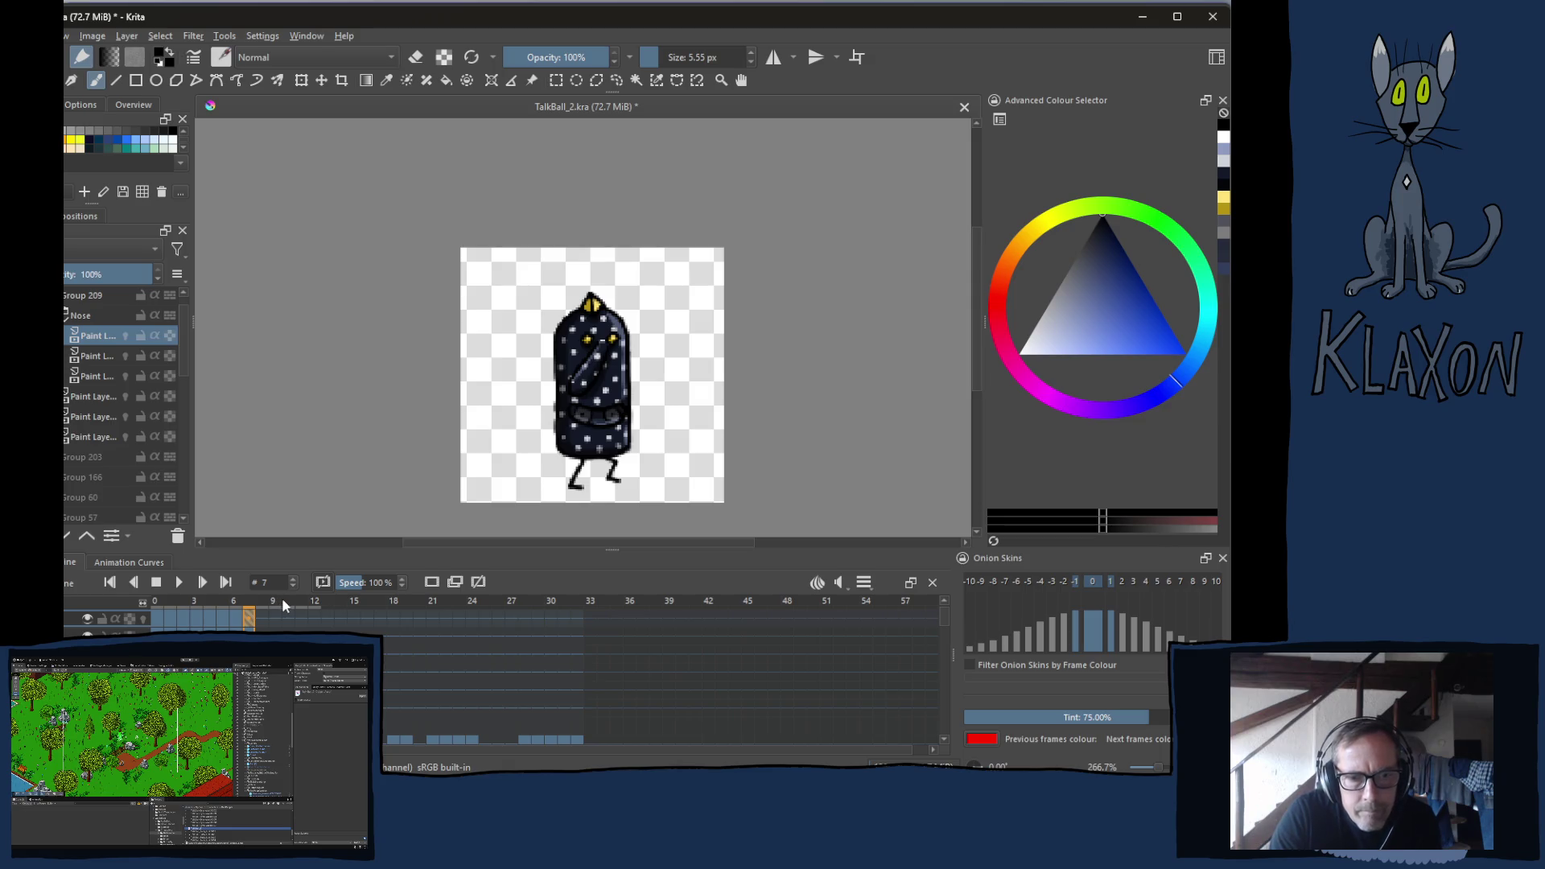
{"action": "left_click", "coordinate": [289, 604]}
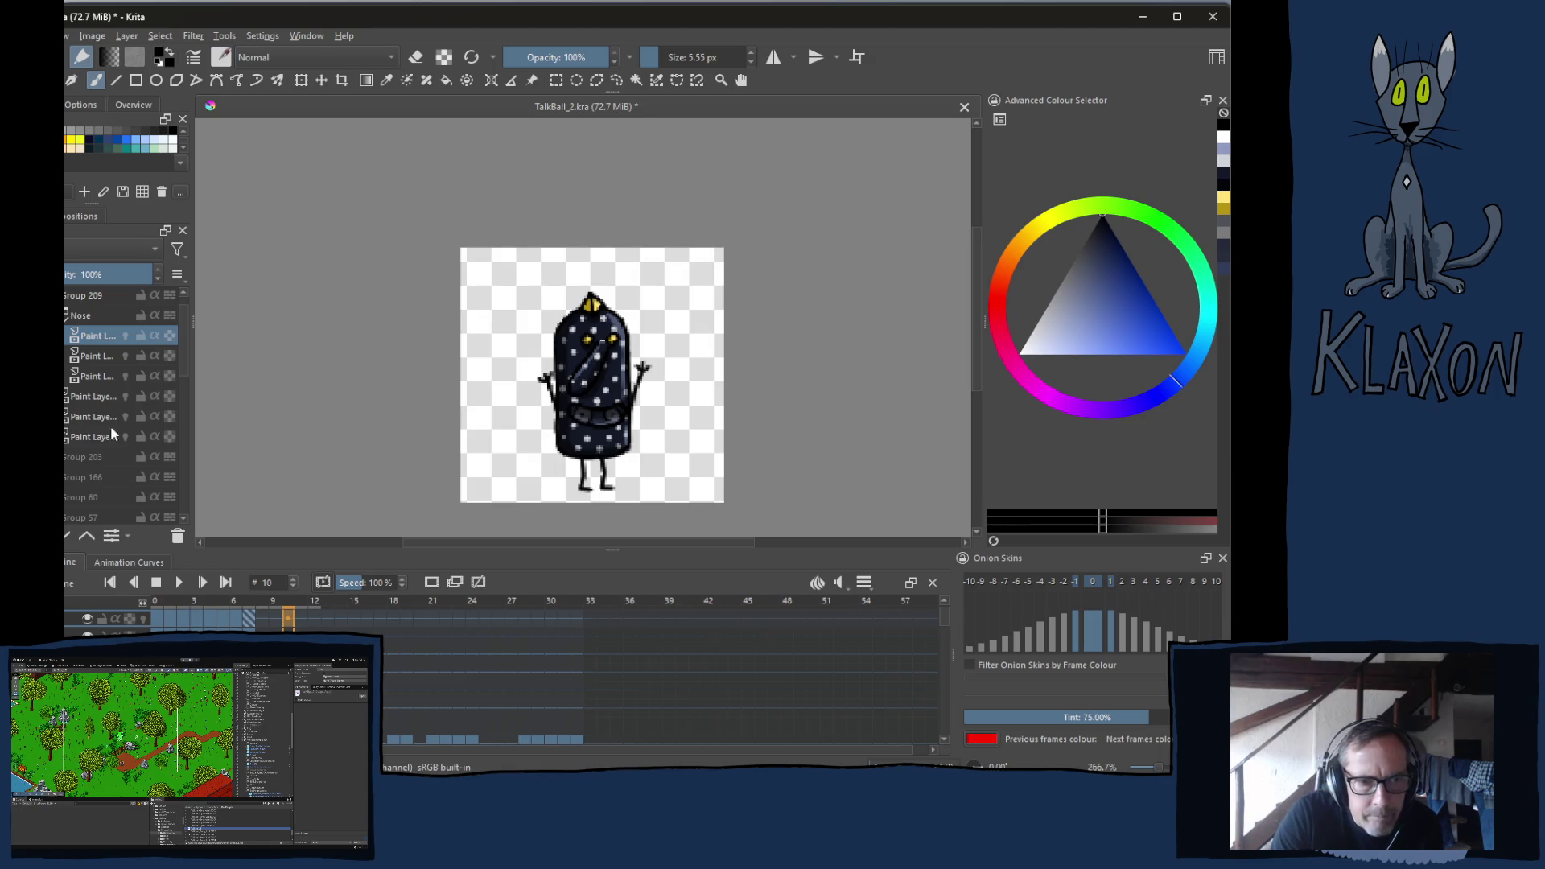
{"action": "scroll", "coordinate": [121, 403], "scroll_direction": "up", "scroll_amount": 1}
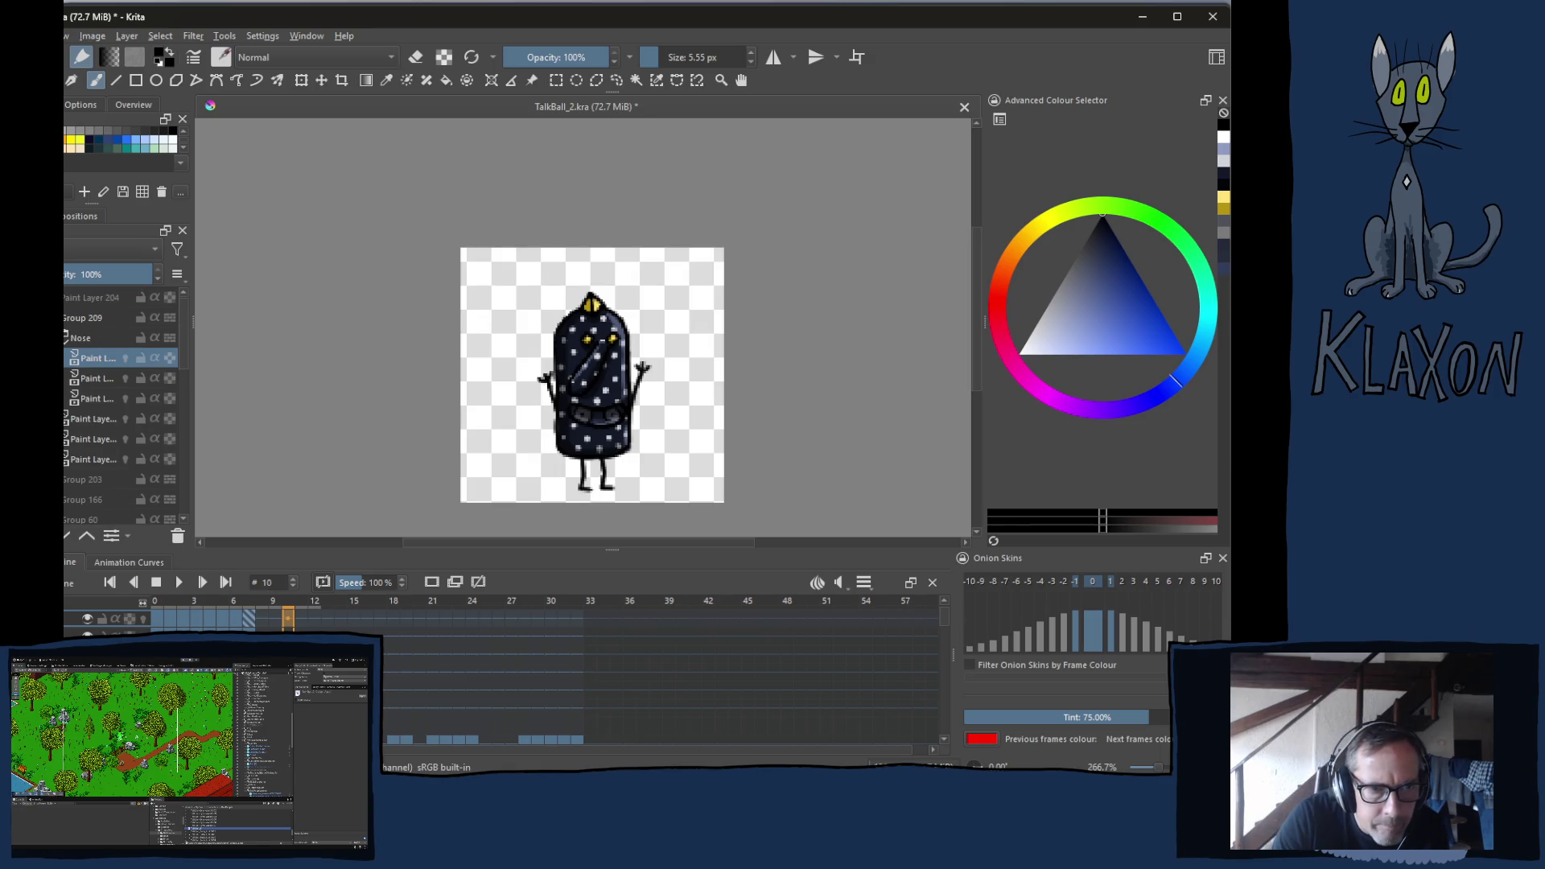
Hide the dark body layer and flip between frames 9, 10 and 11 to see only the line art
{"action": "left_click", "coordinate": [90, 359]}
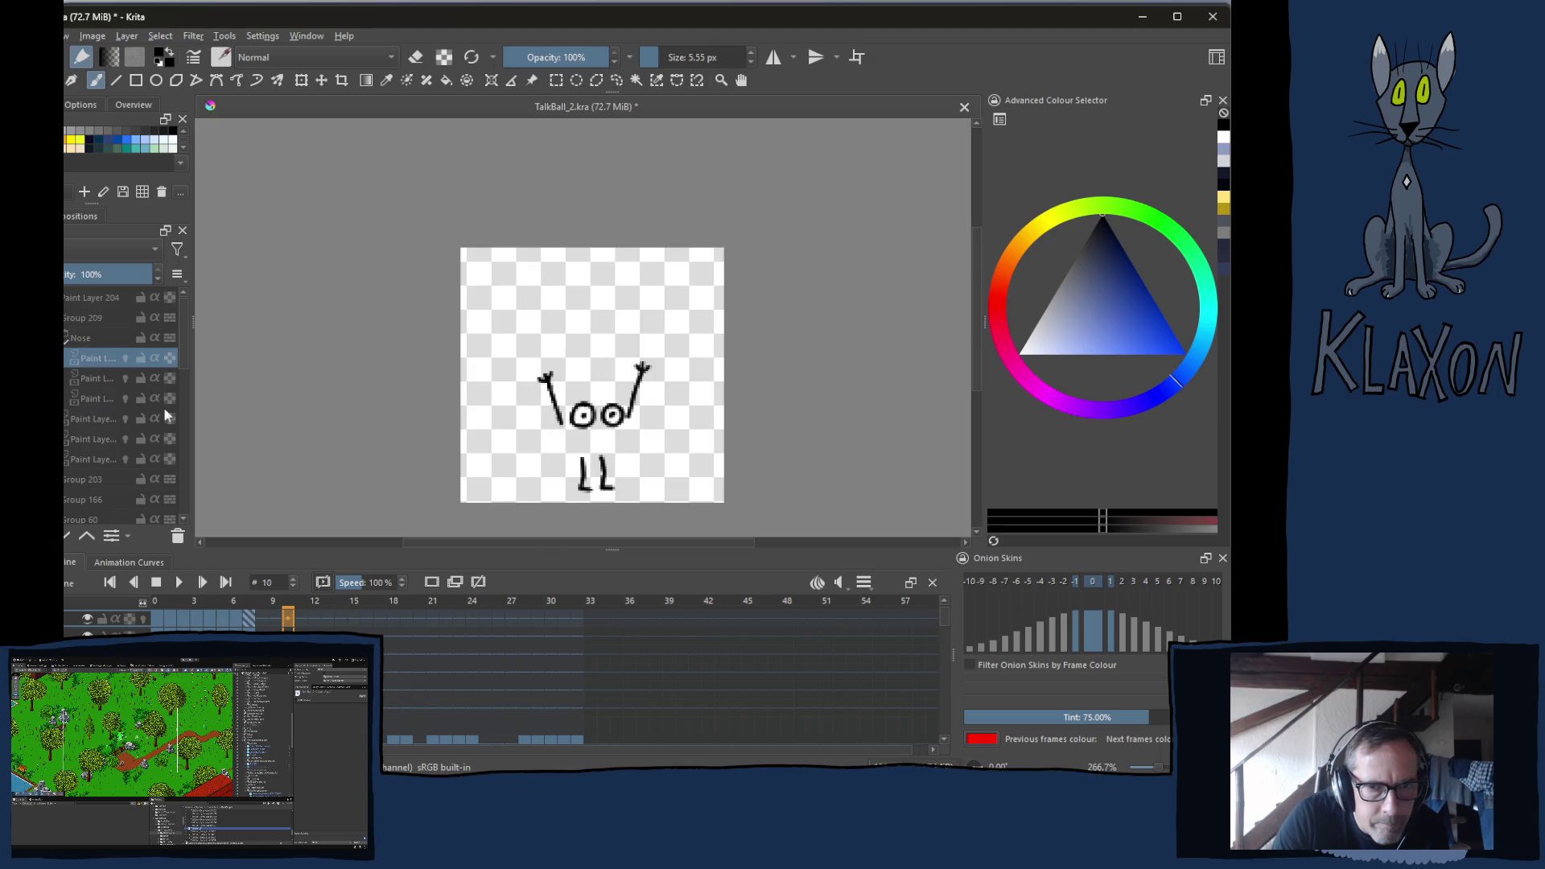
{"action": "left_click", "coordinate": [274, 600]}
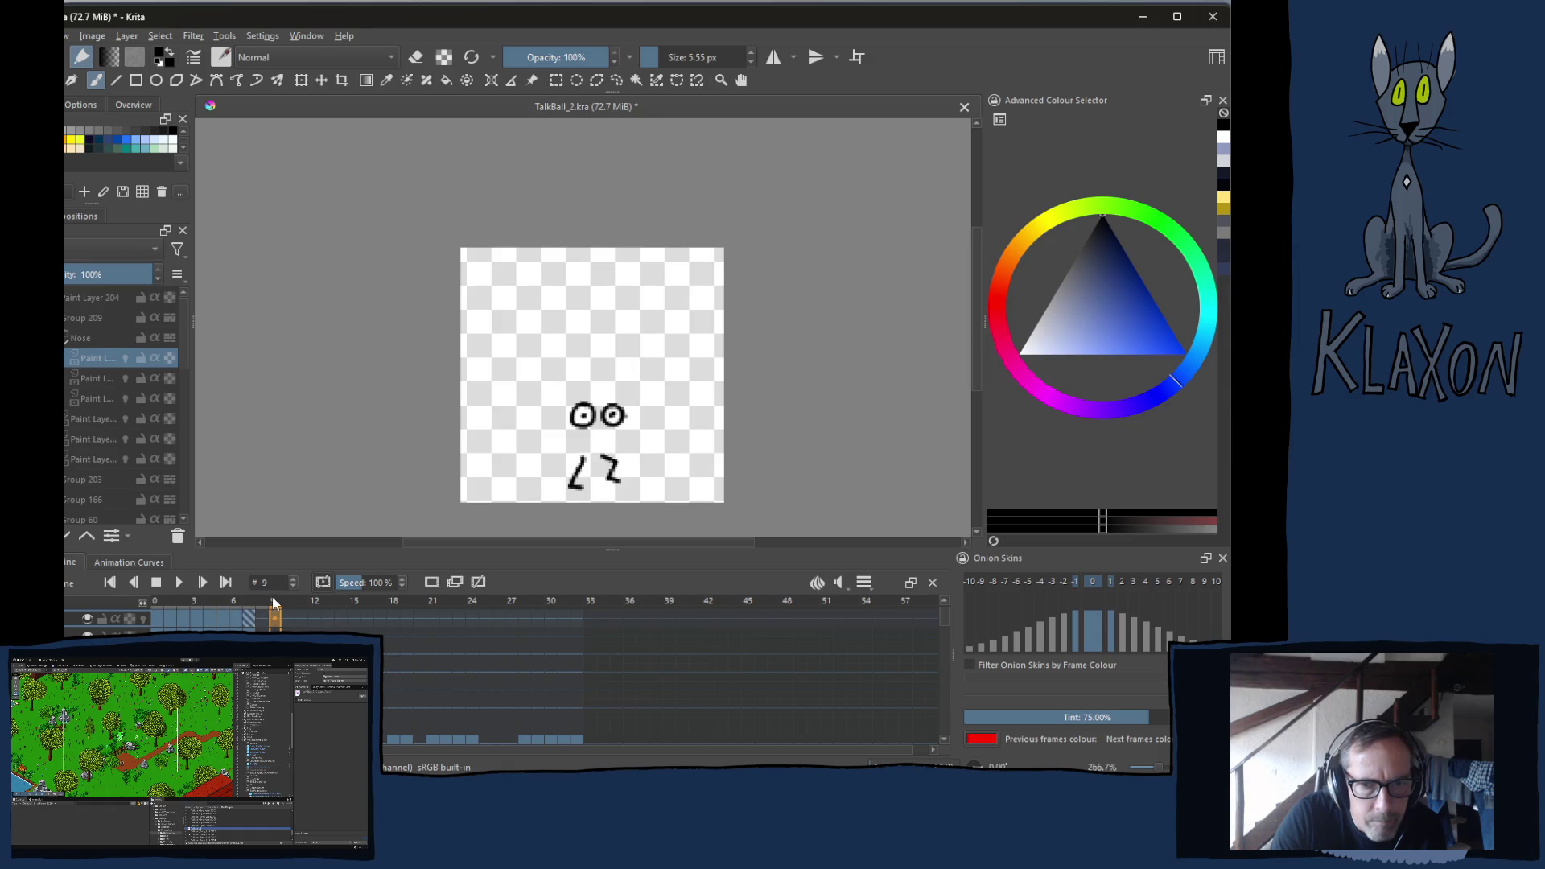
{"action": "left_click", "coordinate": [290, 602]}
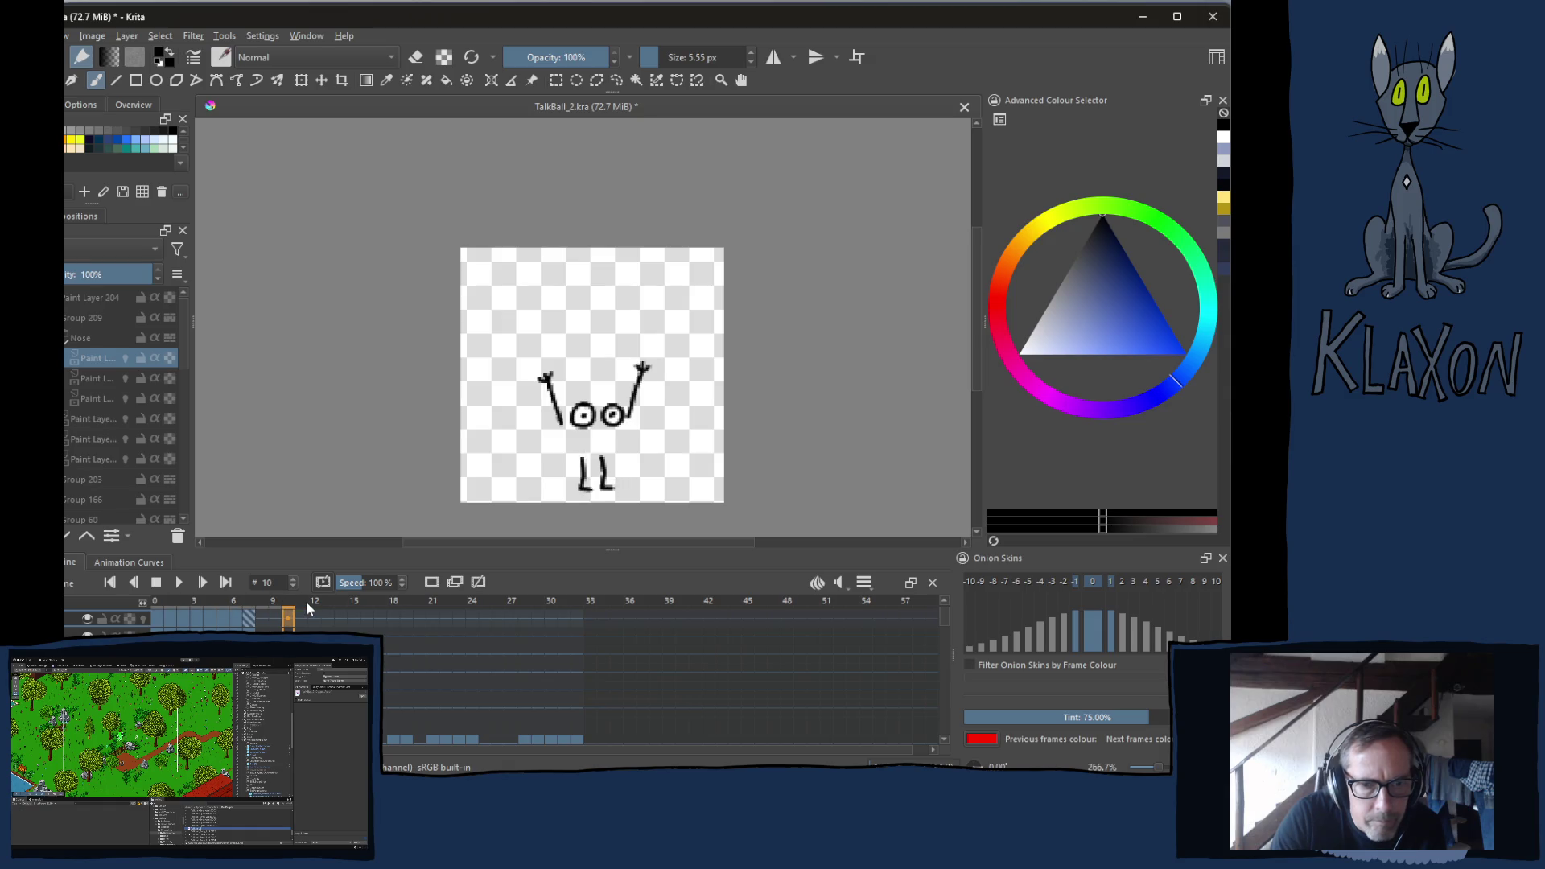
{"action": "left_click", "coordinate": [306, 601]}
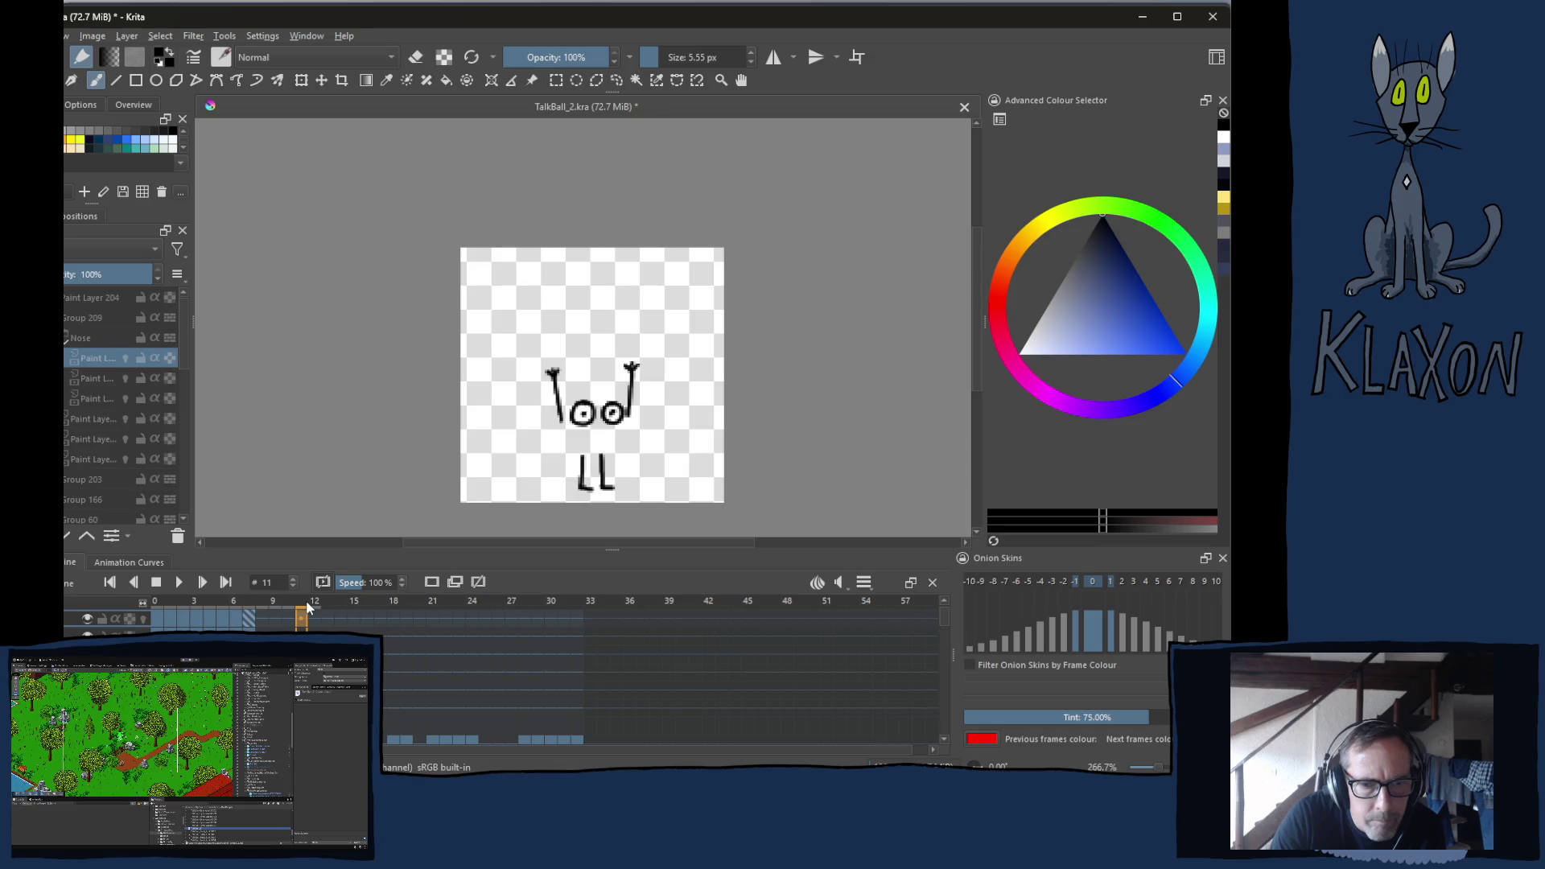
{"action": "left_click", "coordinate": [288, 601]}
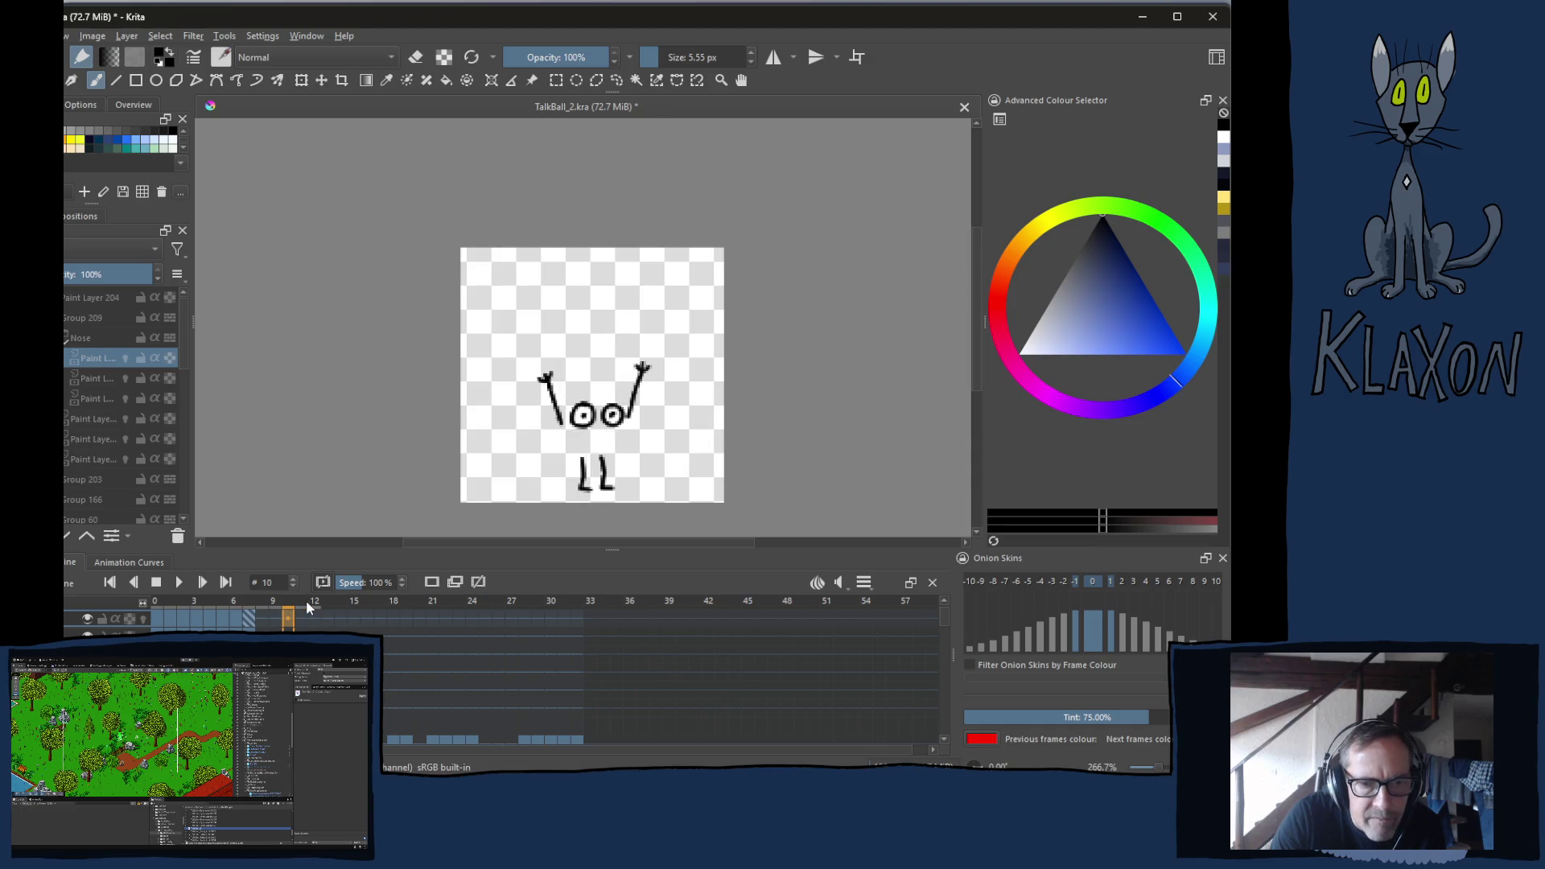
{"action": "left_click", "coordinate": [304, 604]}
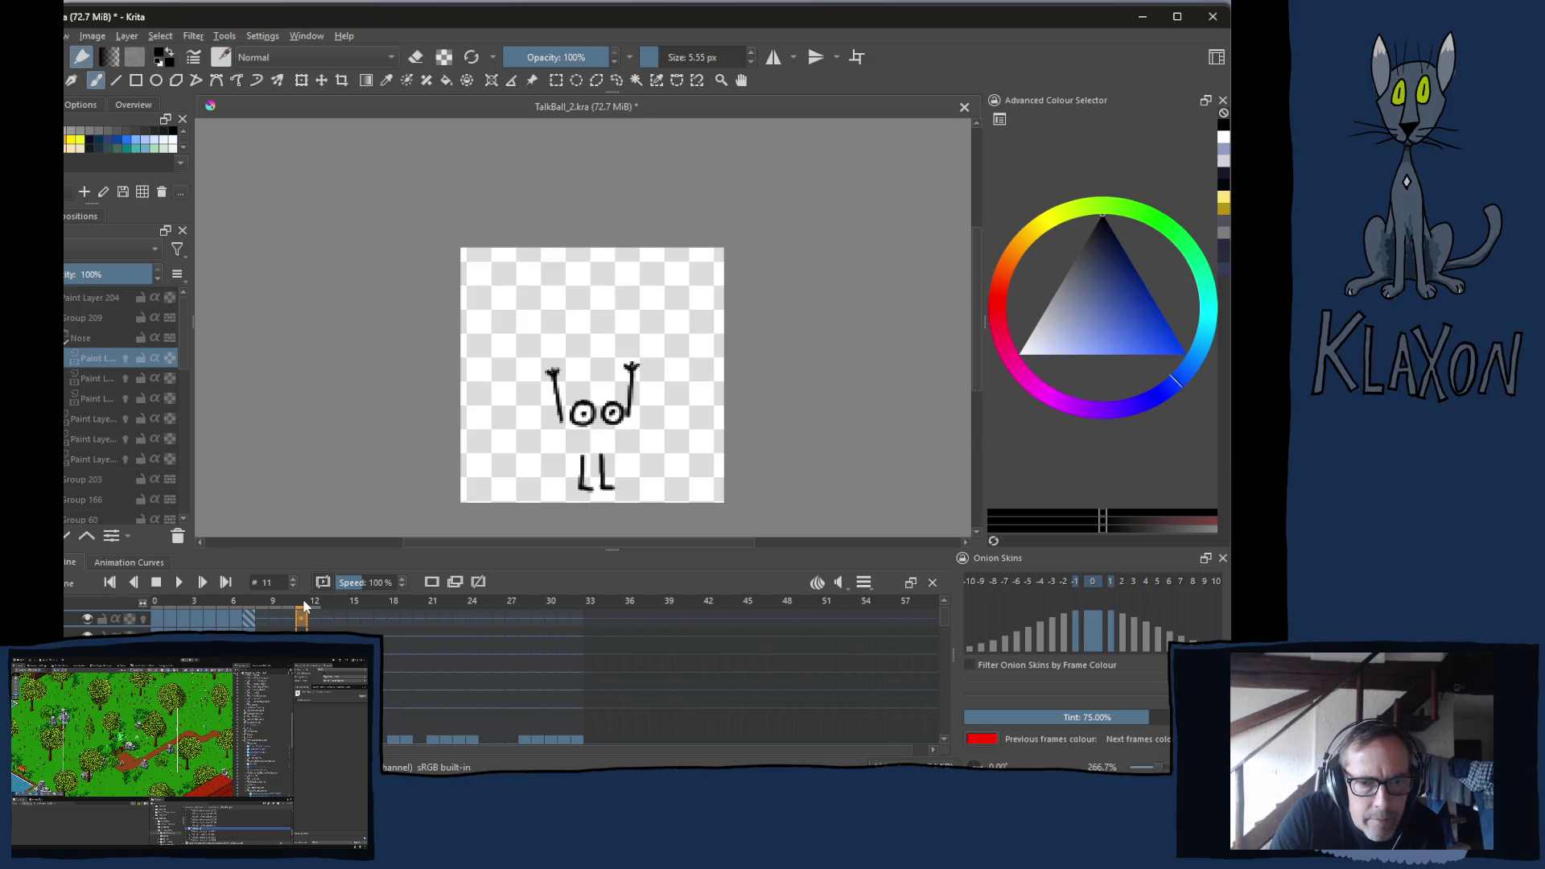
Advance through frames 12 to 18 to check the legs, then return to frame 10
{"action": "left_click", "coordinate": [316, 604]}
{"action": "left_click", "coordinate": [327, 608]}
{"action": "left_click", "coordinate": [344, 605]}
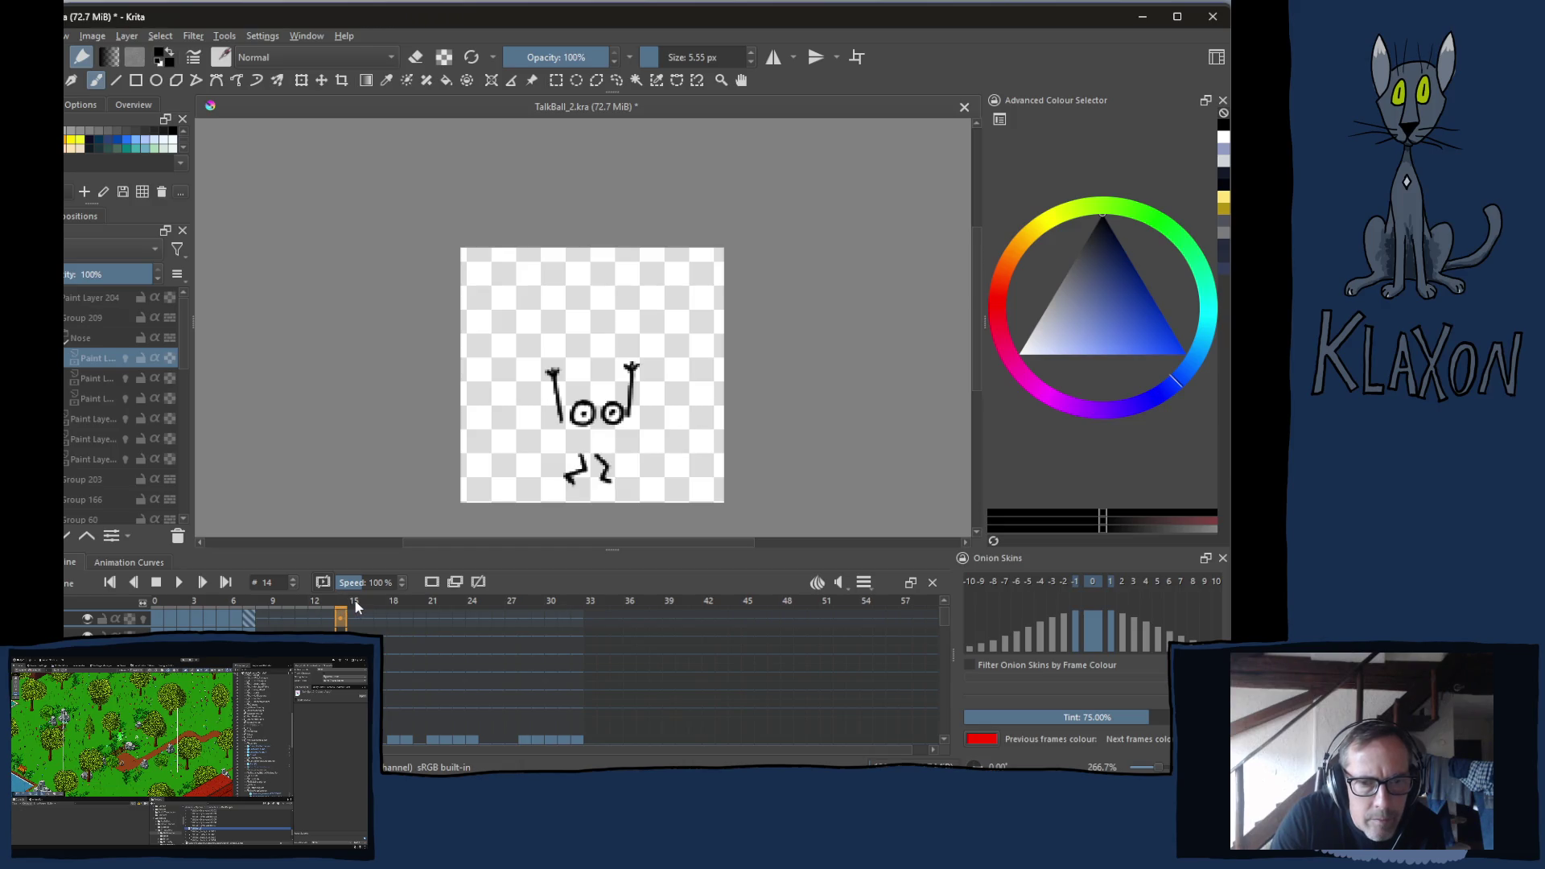
{"action": "left_click", "coordinate": [355, 608]}
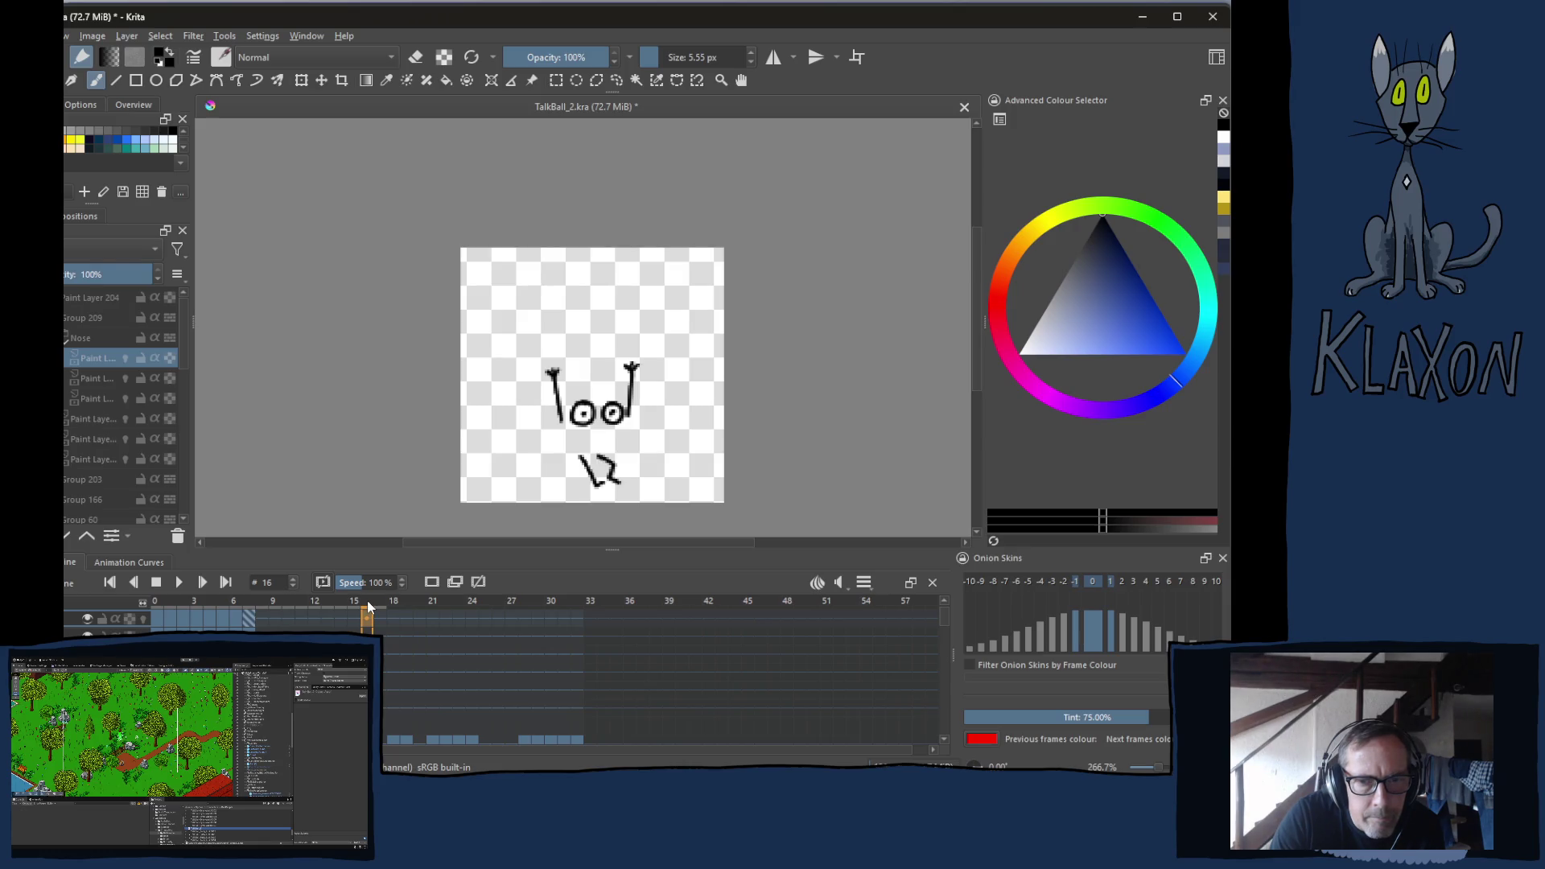
{"action": "left_click", "coordinate": [392, 608]}
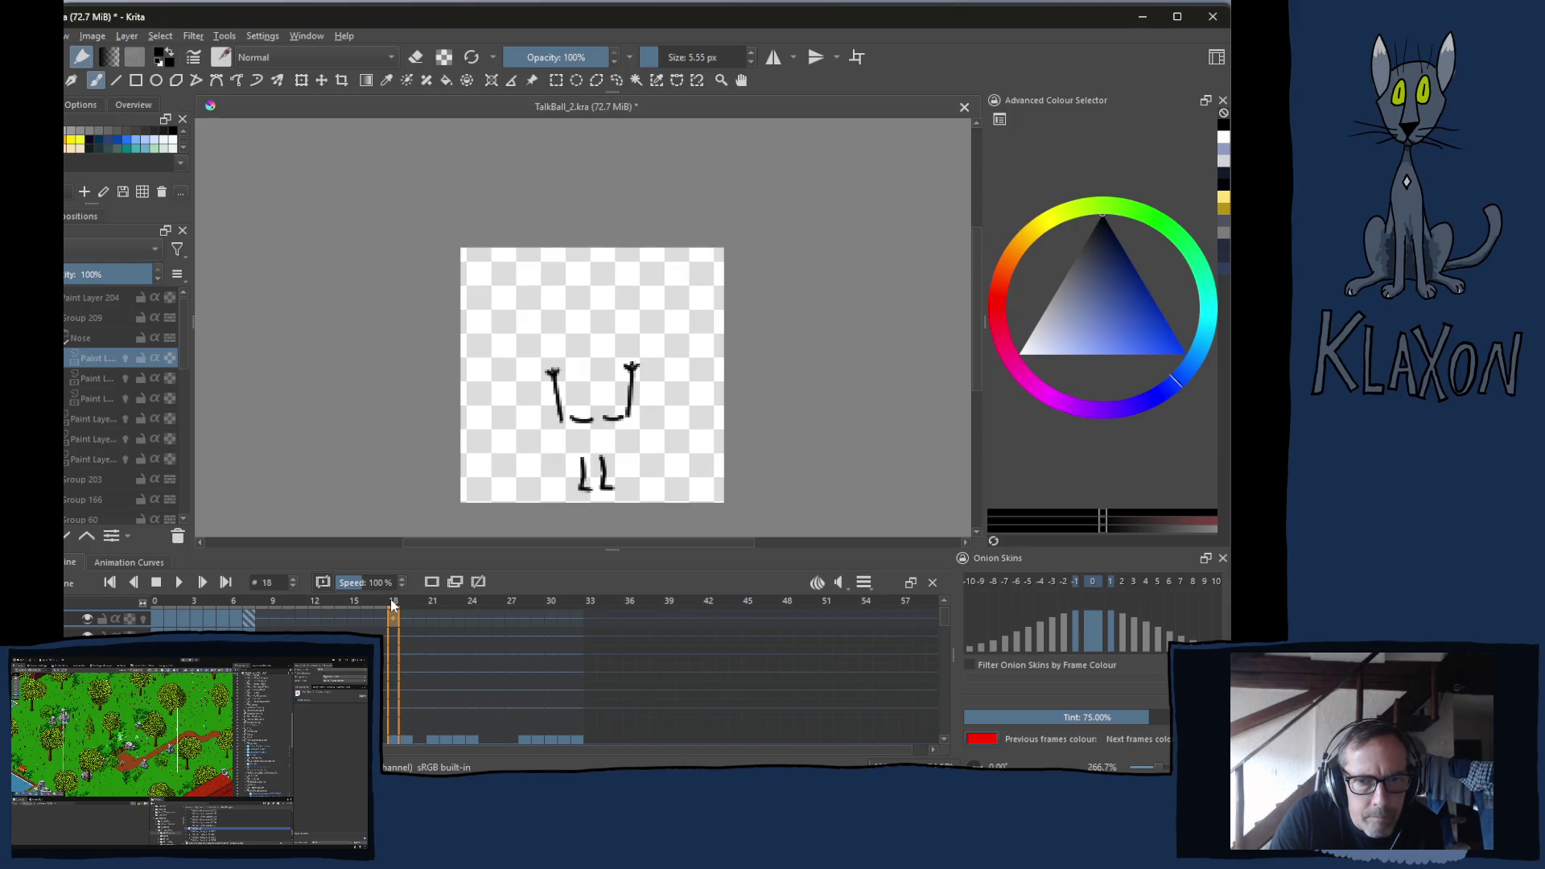
{"action": "left_click", "coordinate": [314, 605]}
{"action": "left_click", "coordinate": [295, 604]}
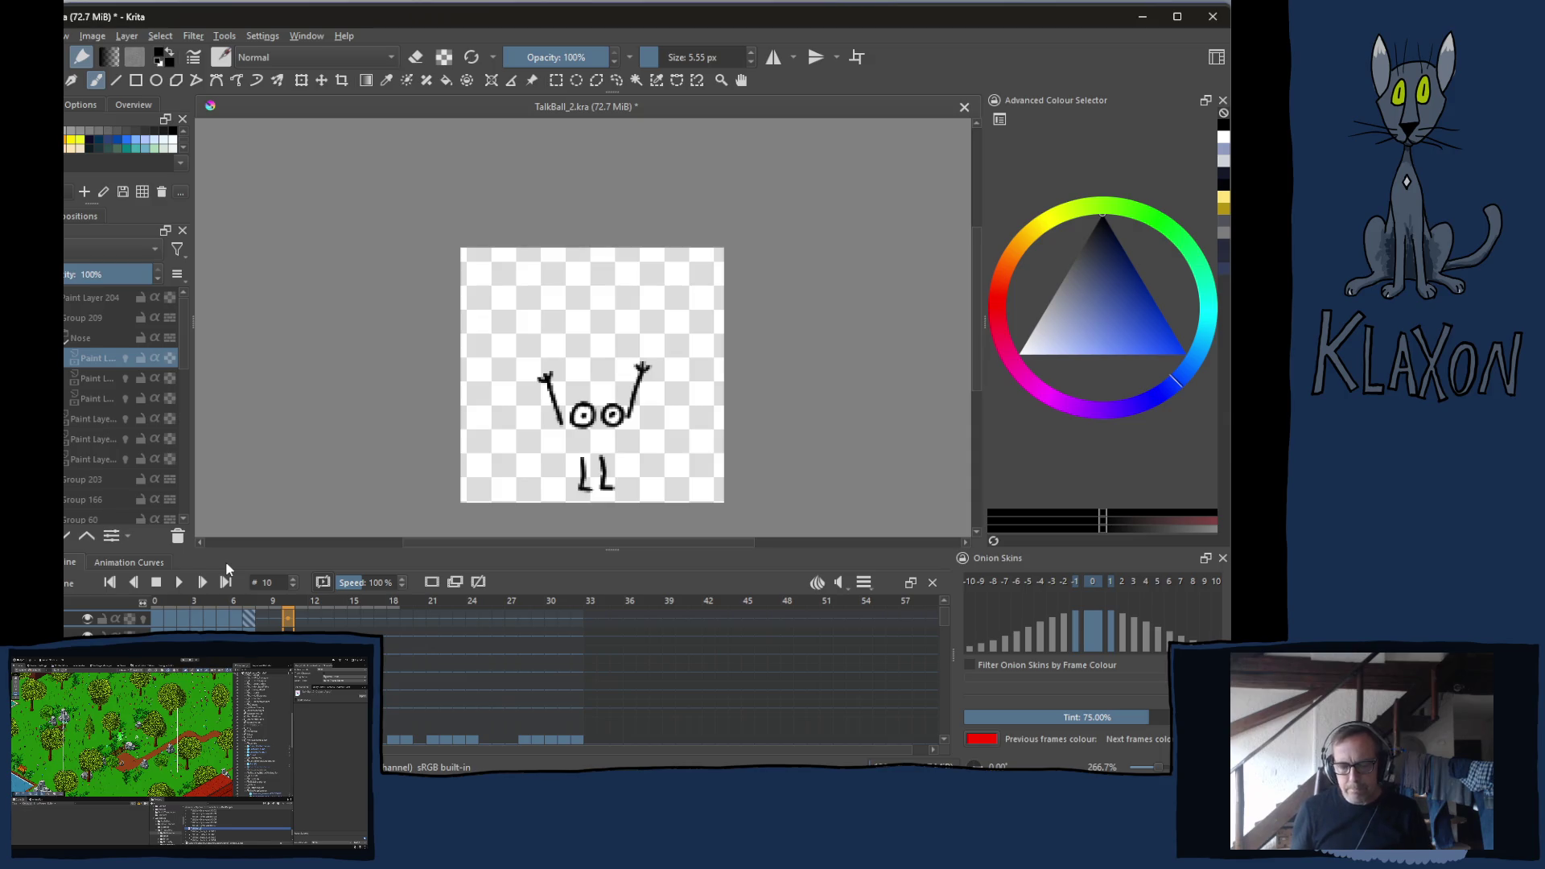
Use the ] key to enlarge the brush from 5.55 px to 9 px
{"action": "key", "text": "bracketright"}
{"action": "key", "text": "bracketright"}
{"action": "key", "text": "bracketright"}
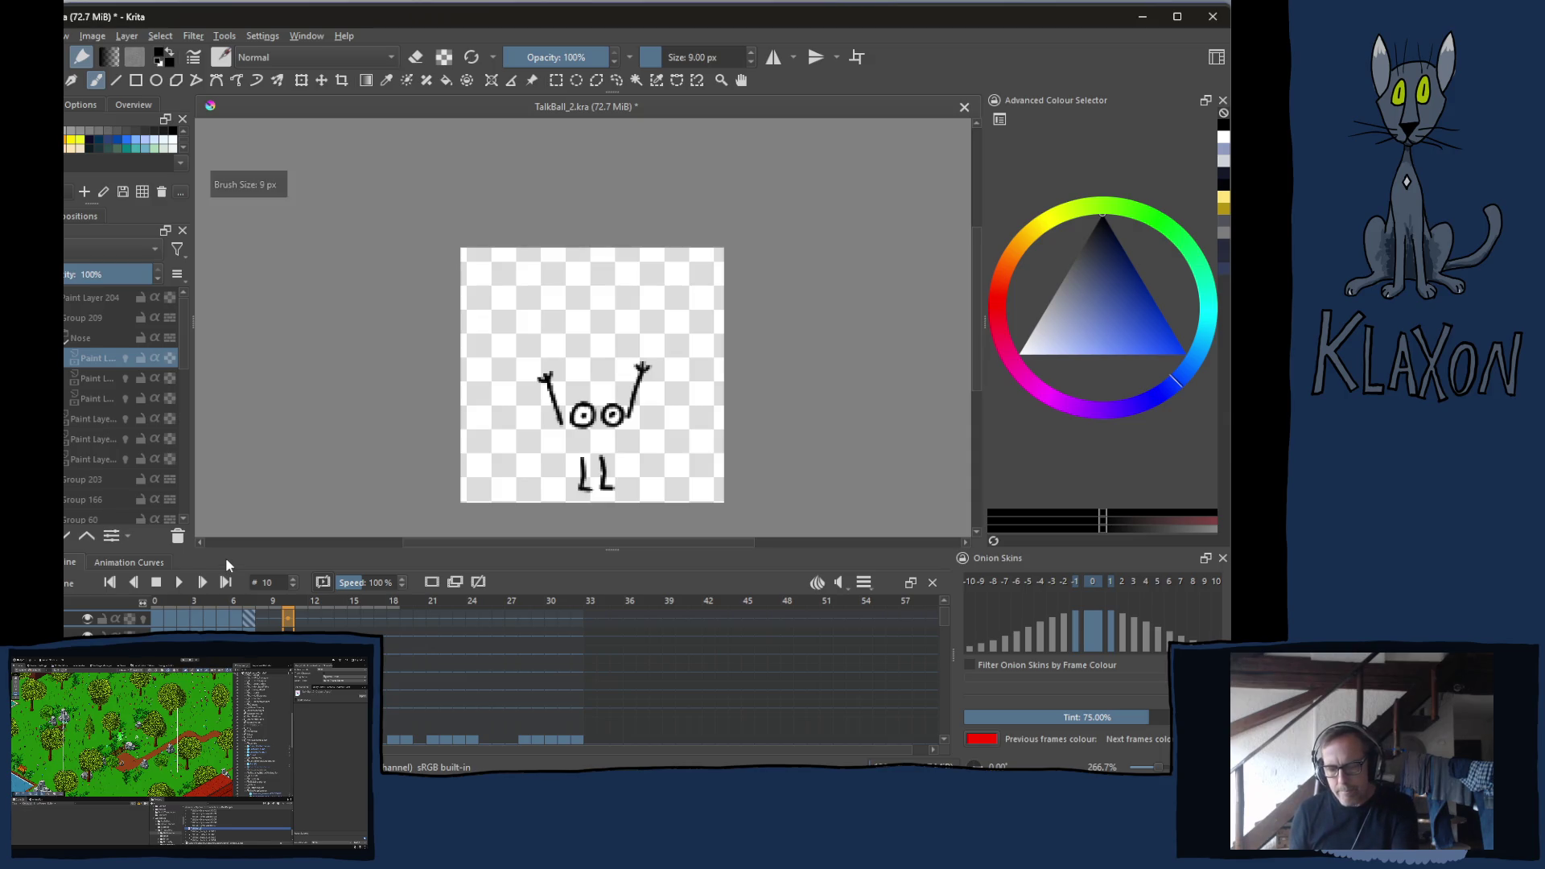